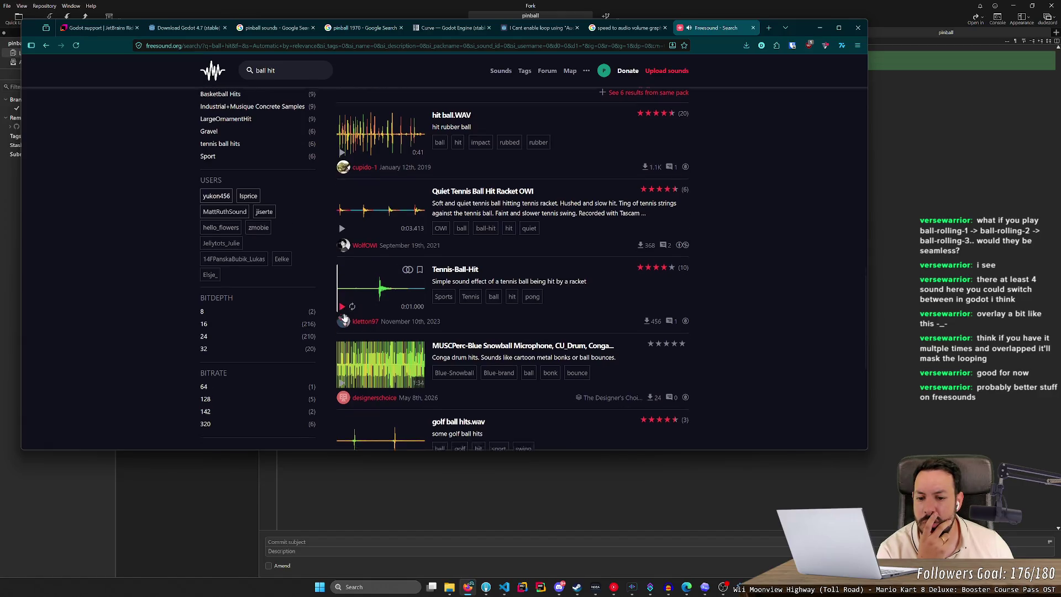
Step: Play the golf ball hits preview on Freesound several times, replaying its later hits
{"action": "scroll", "coordinate": [344, 316], "scroll_direction": "down", "scroll_amount": 4}
{"action": "left_click", "coordinate": [341, 249]}
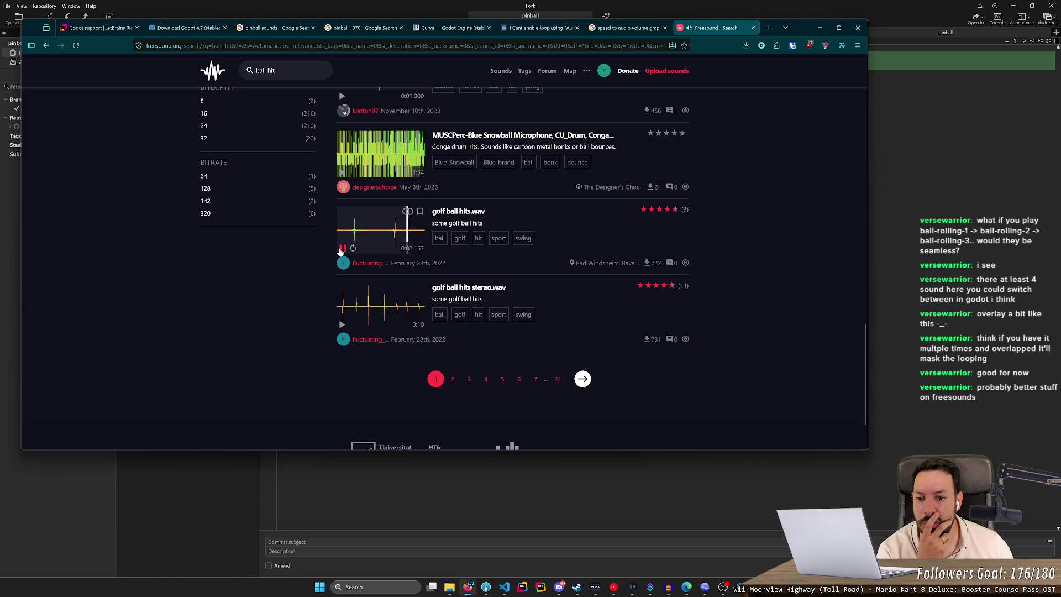
{"action": "left_click", "coordinate": [342, 250]}
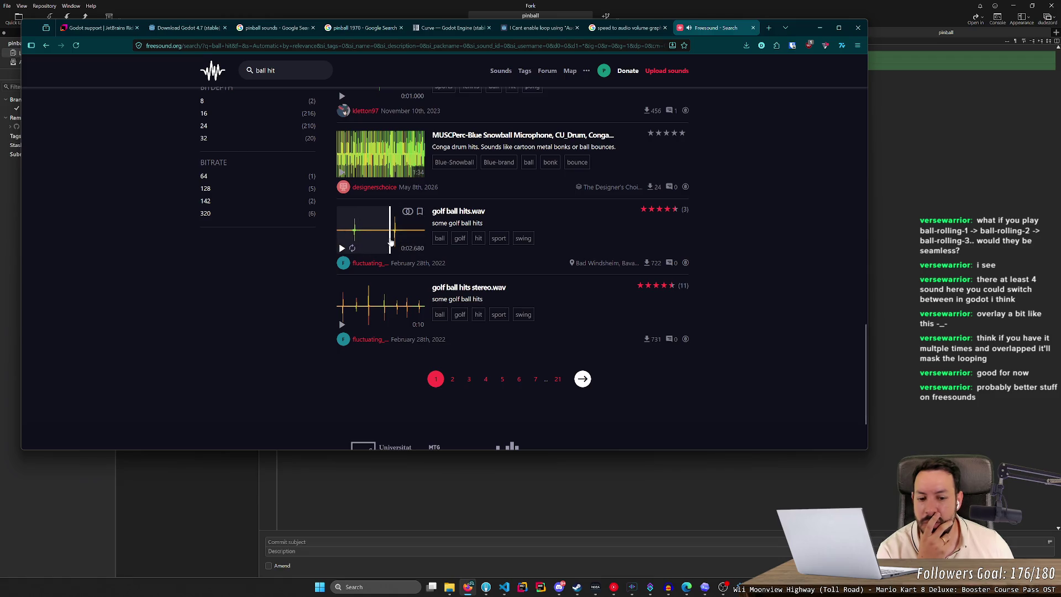
{"action": "left_click", "coordinate": [390, 240]}
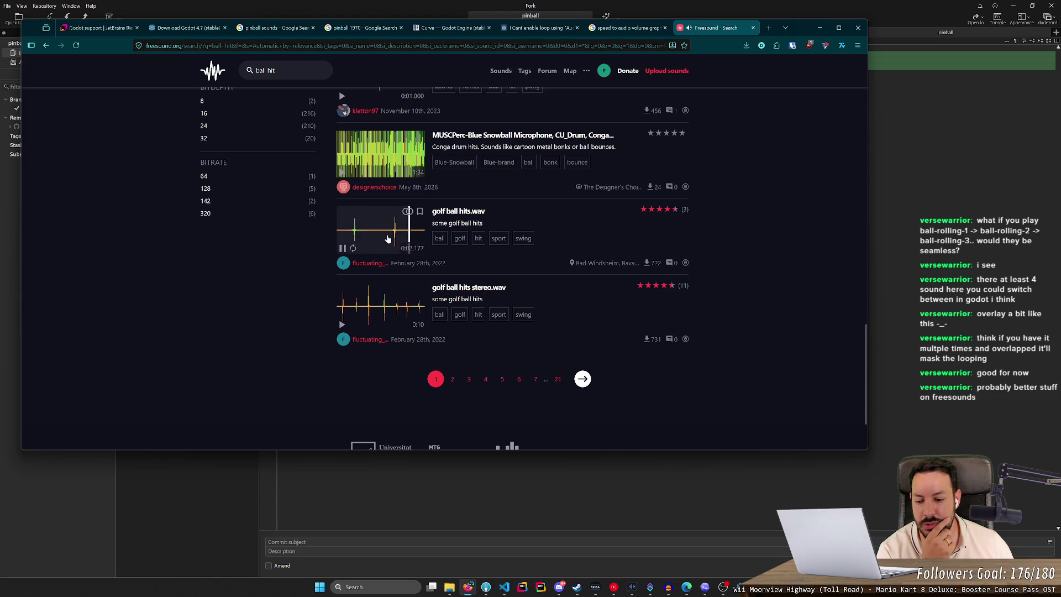
{"action": "left_click", "coordinate": [388, 238]}
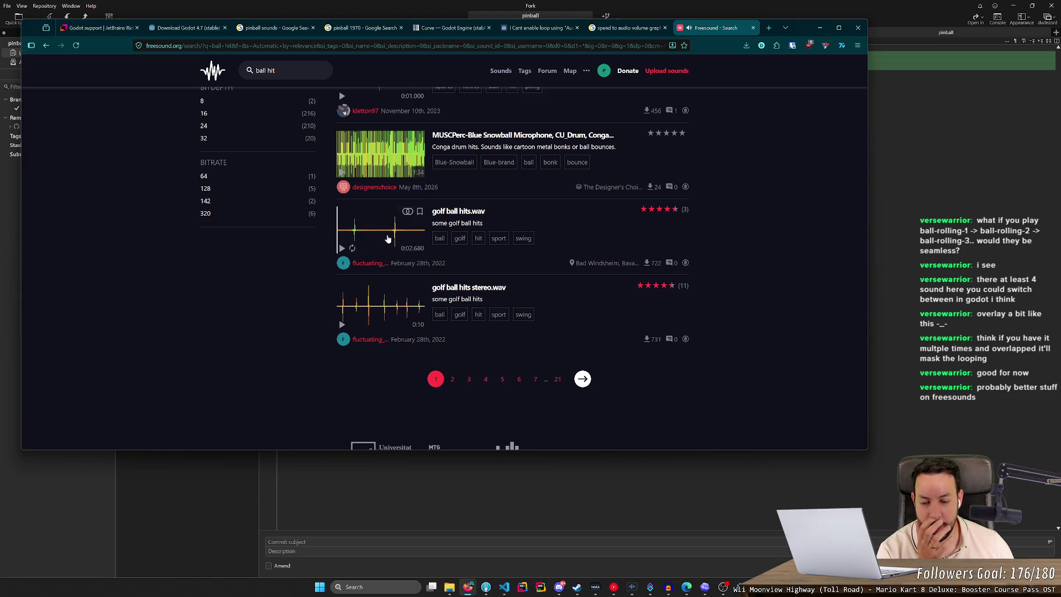
{"action": "left_click", "coordinate": [388, 238]}
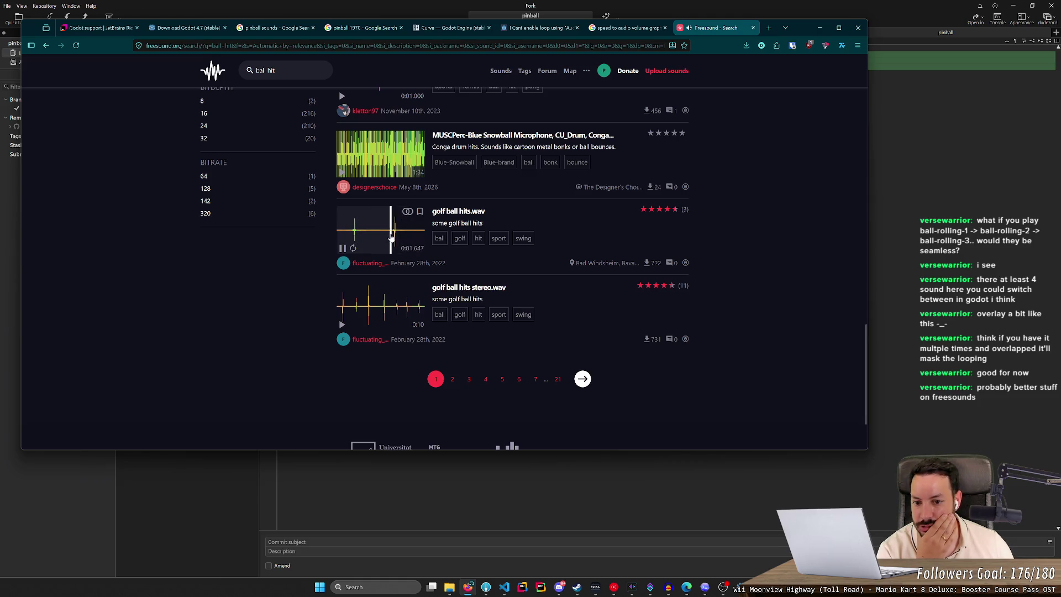
{"action": "left_click", "coordinate": [391, 238]}
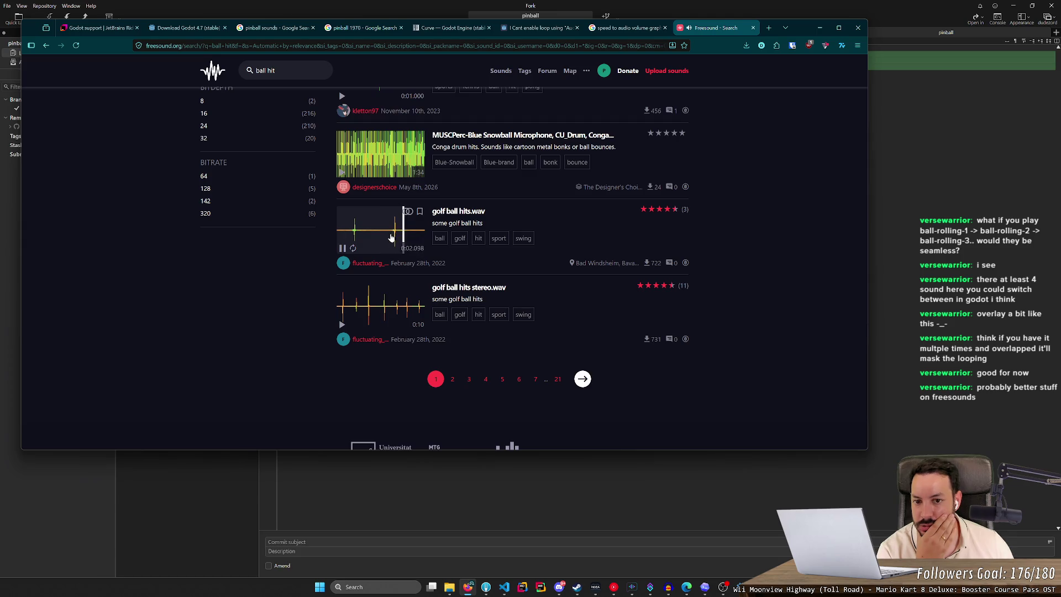
{"action": "left_click", "coordinate": [391, 238]}
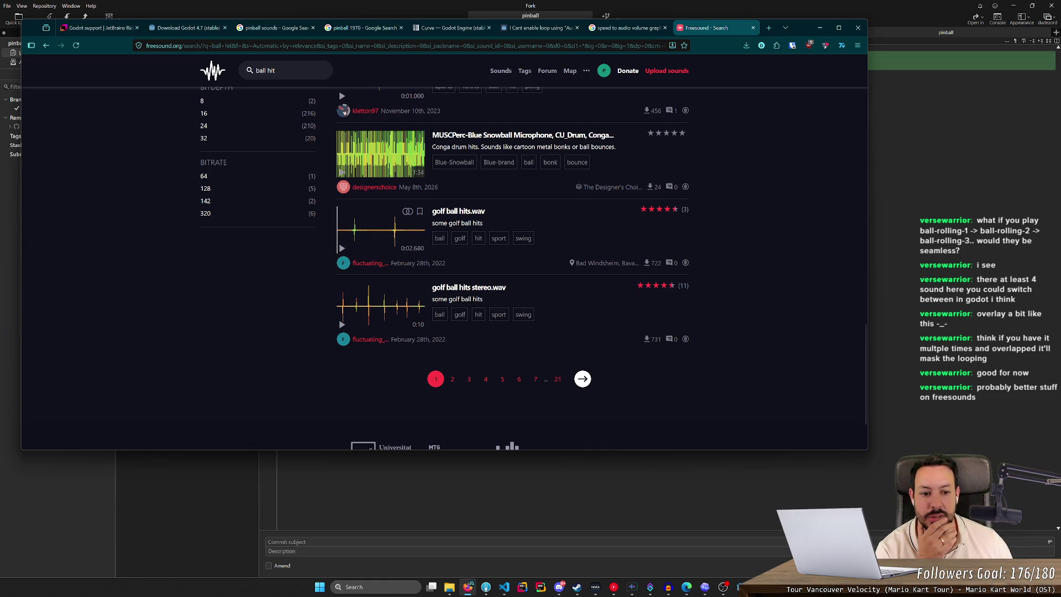
Step: Return to Godot, show the 3D view and close the shooter scene
{"action": "key", "text": "alt+Tab"}
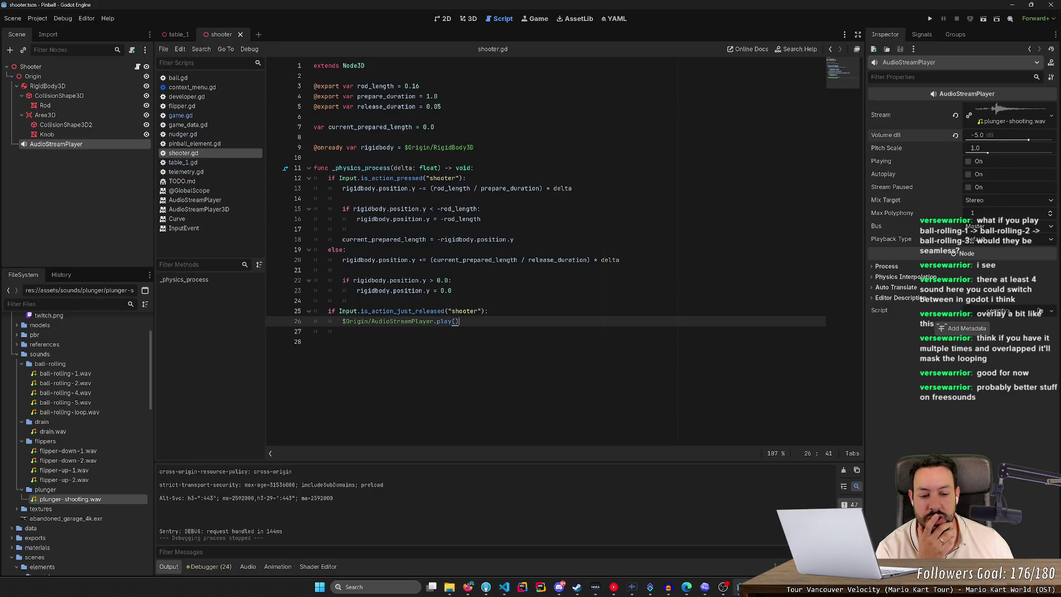
{"action": "left_click", "coordinate": [469, 19]}
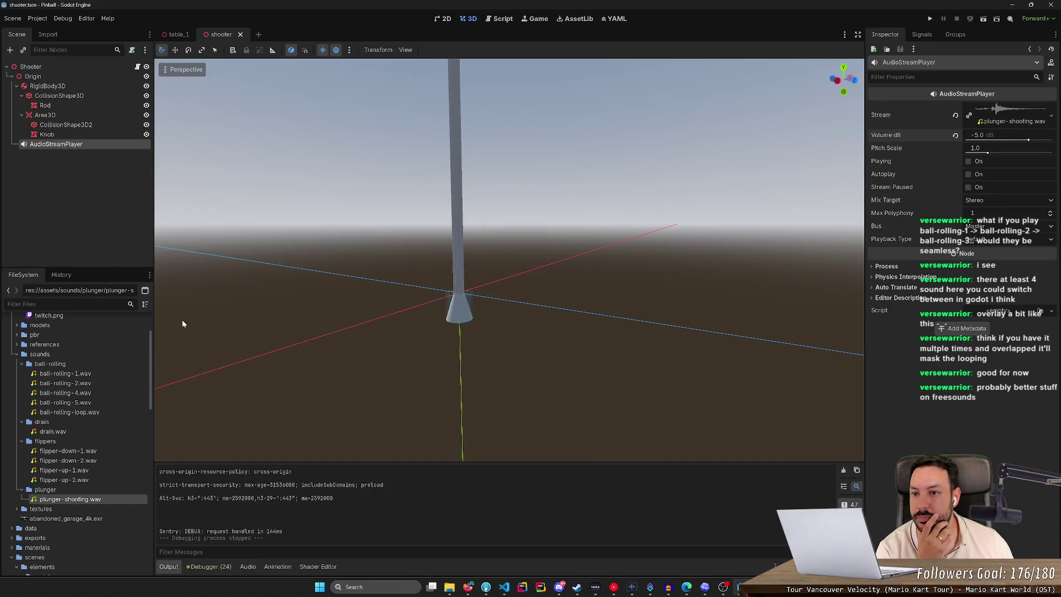
{"action": "left_click", "coordinate": [176, 34]}
Step: Bring up the table_1 scene and fly around its bumpers, top lanes and scoreboard
{"action": "left_click", "coordinate": [240, 34]}
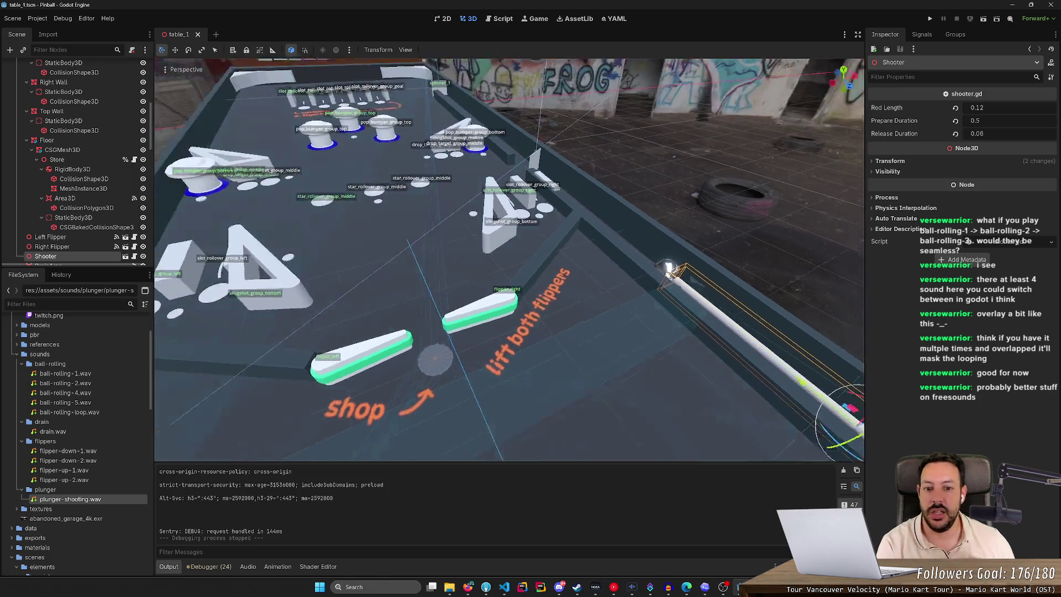
{"action": "key", "text": "s"}
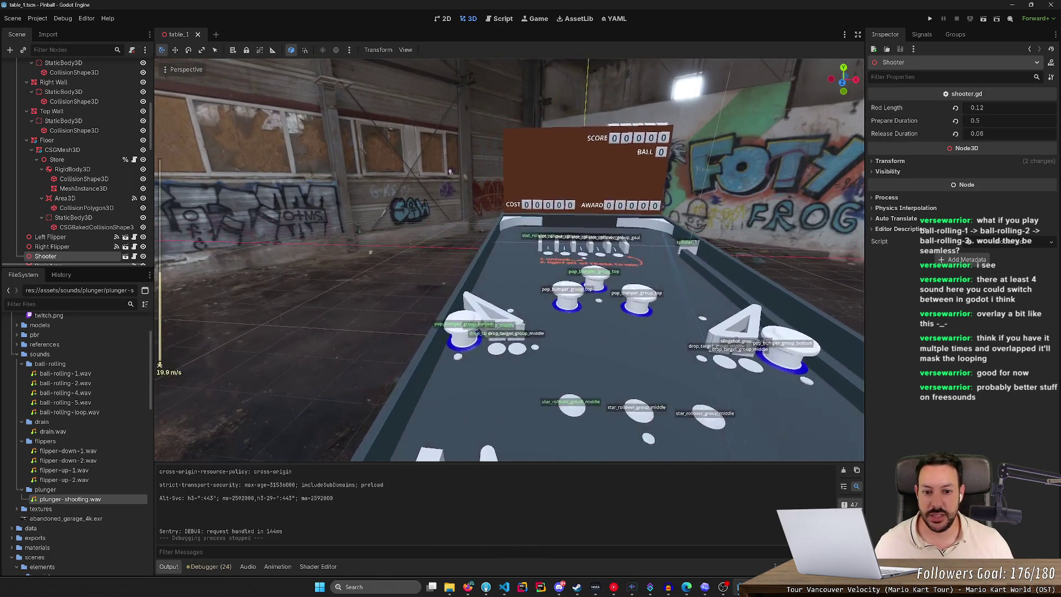
{"action": "key", "text": "w"}
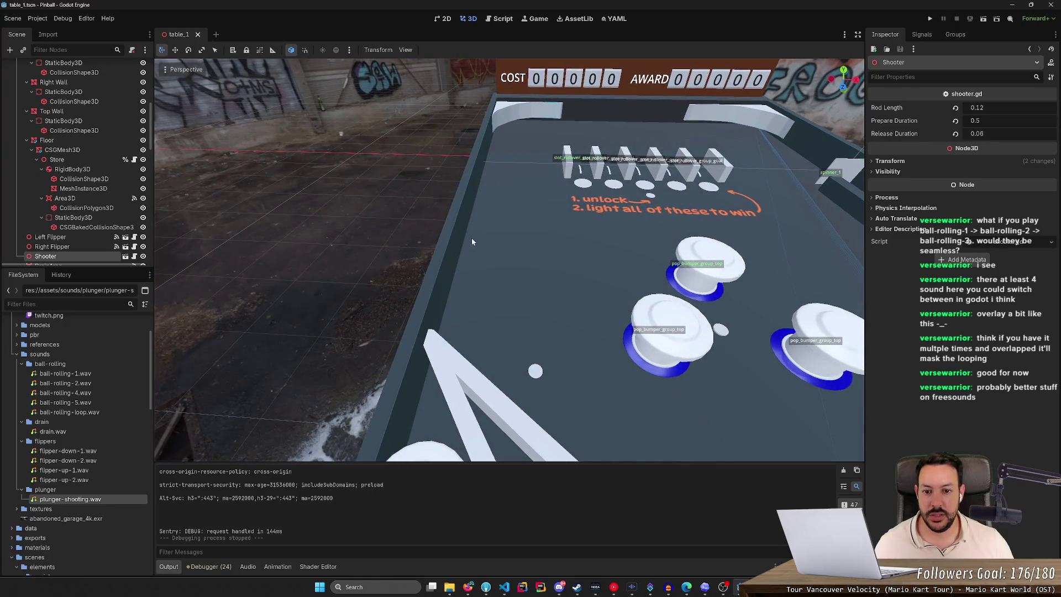
{"action": "mouse_move", "coordinate": [565, 160]}
{"action": "left_mouse_down"}
{"action": "mouse_move", "coordinate": [619, 248]}
{"action": "mouse_move", "coordinate": [609, 274]}
{"action": "left_mouse_up"}
{"action": "key", "text": "s"}
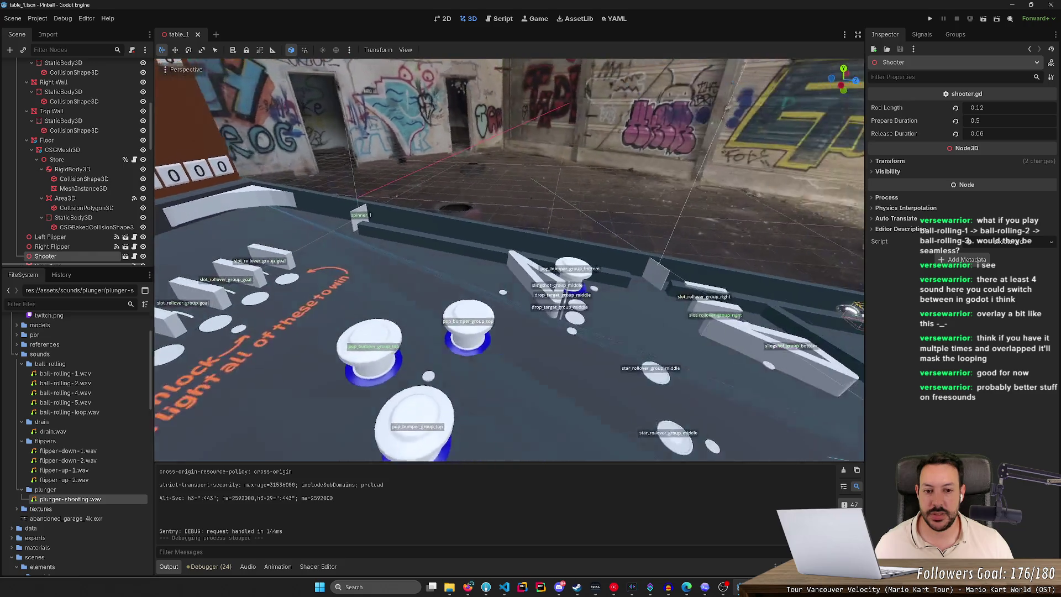
{"action": "key", "text": "w"}
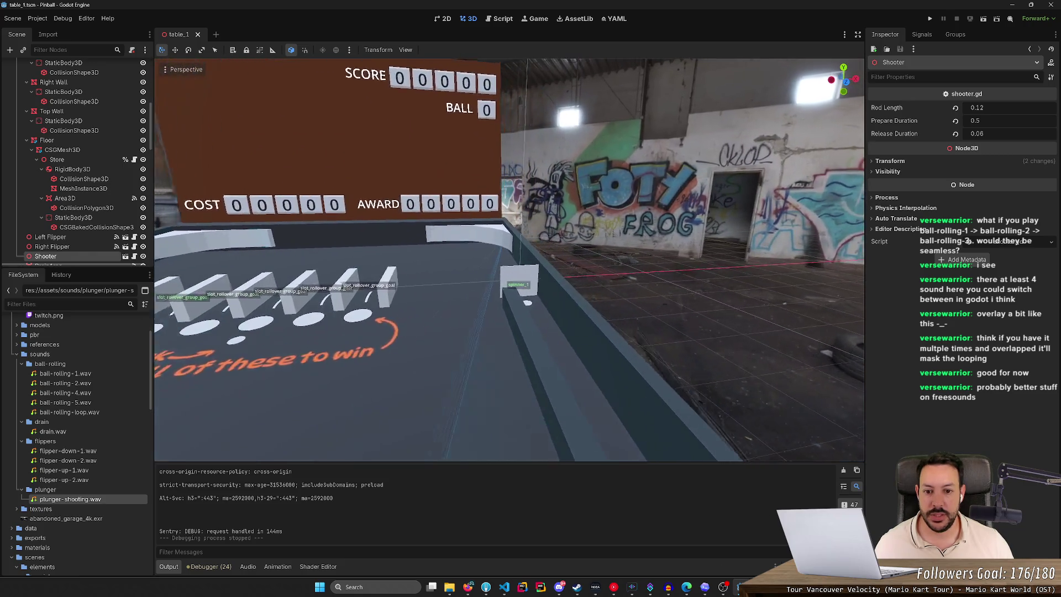
{"action": "key", "text": "s"}
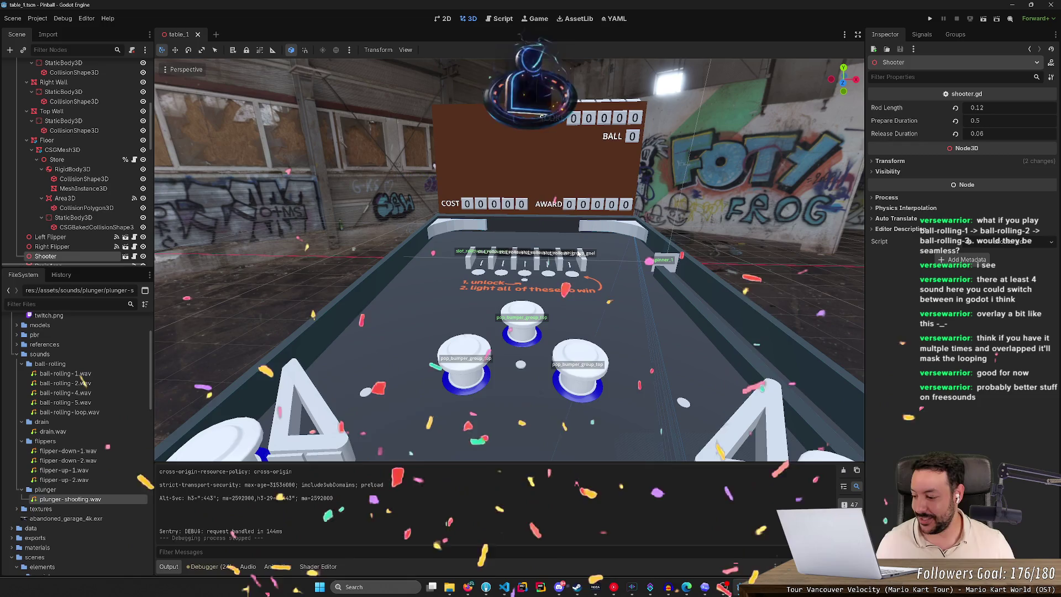
Step: Deselect the Shooter and frame the whole table, lined up from the flipper end
{"action": "mouse_move", "coordinate": [538, 234]}
{"action": "left_mouse_down"}
{"action": "mouse_move", "coordinate": [608, 238]}
{"action": "mouse_move", "coordinate": [351, 83]}
{"action": "mouse_move", "coordinate": [402, 90]}
{"action": "left_mouse_up"}
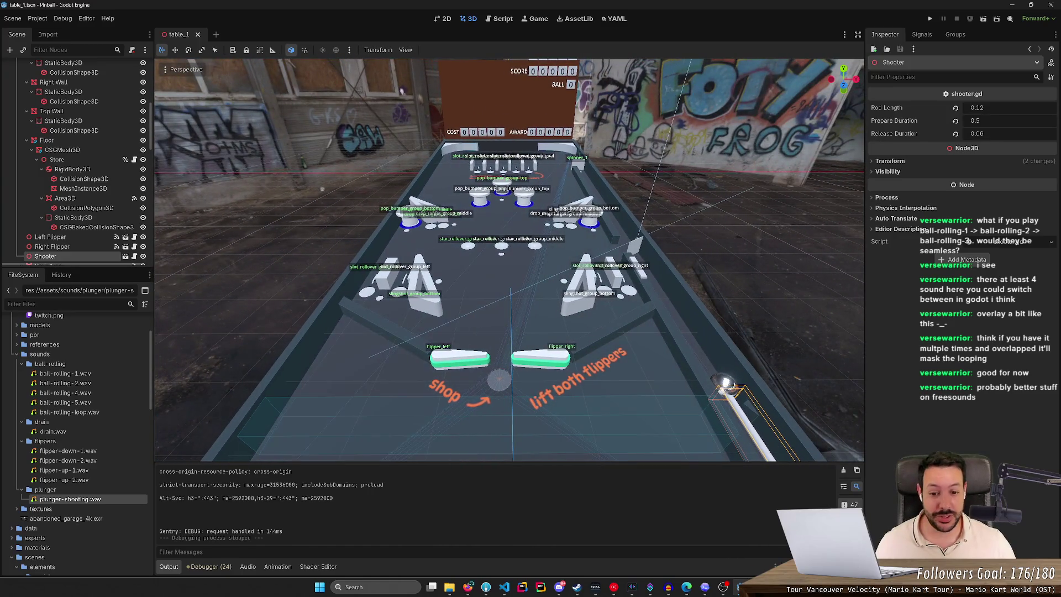
{"action": "left_click", "coordinate": [642, 238]}
{"action": "scroll", "coordinate": [717, 225], "scroll_direction": "up", "scroll_amount": 3}
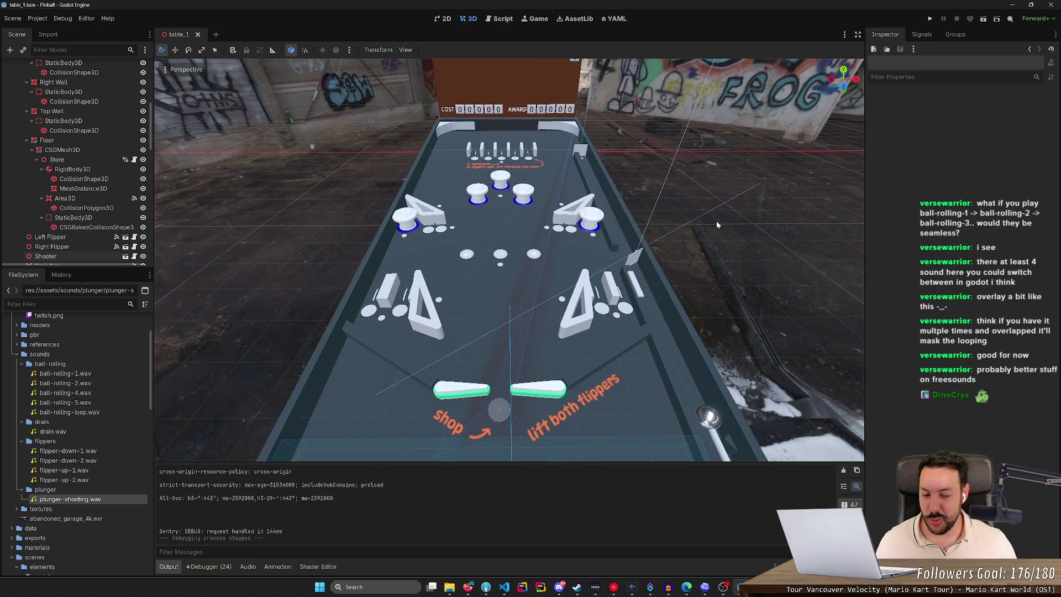
{"action": "left_click_drag", "start_coordinate": [510, 259], "coordinate": [510, 280]}
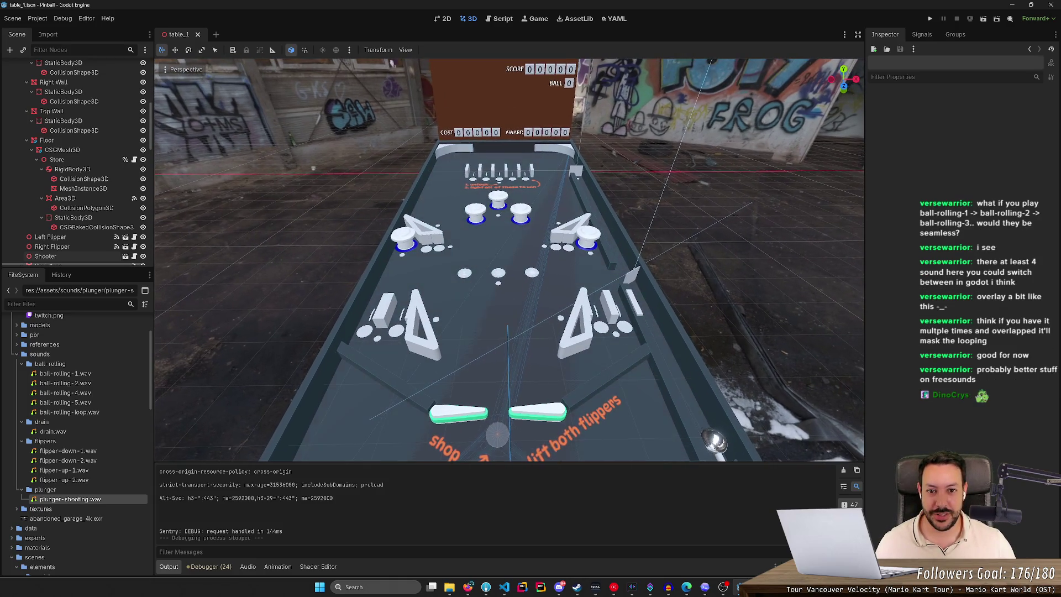
{"action": "mouse_move", "coordinate": [716, 225]}
{"action": "left_mouse_down"}
{"action": "mouse_move", "coordinate": [716, 243]}
{"action": "mouse_move", "coordinate": [717, 225]}
{"action": "left_mouse_up"}
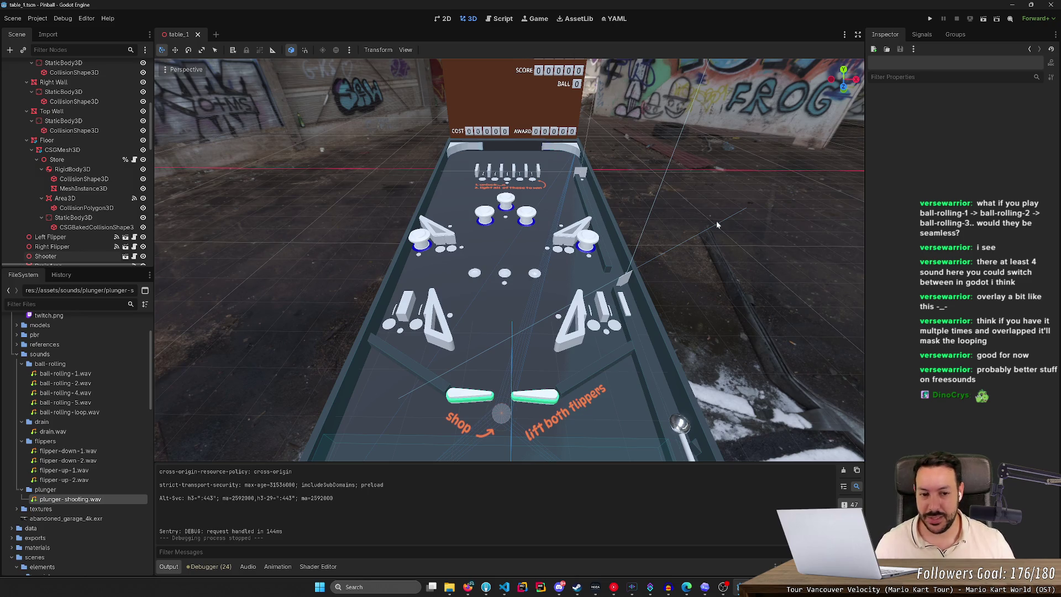
{"action": "left_click_drag", "start_coordinate": [713, 207], "coordinate": [712, 207]}
{"action": "left_click_drag", "start_coordinate": [380, 97], "coordinate": [379, 98]}
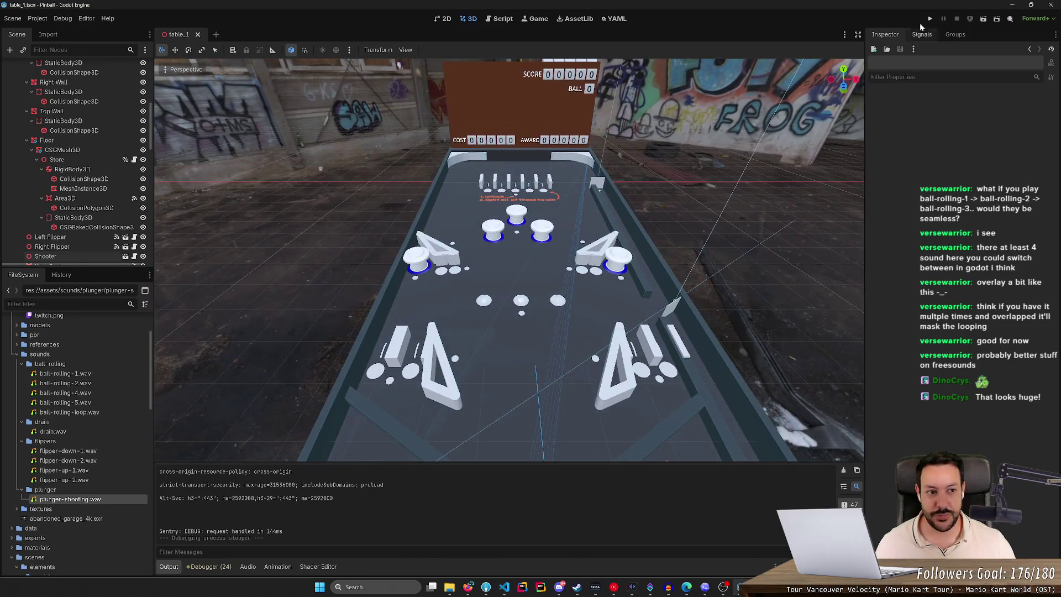
Step: Run the game, launch the ball and keep it in play with the flippers
{"action": "left_click", "coordinate": [930, 19]}
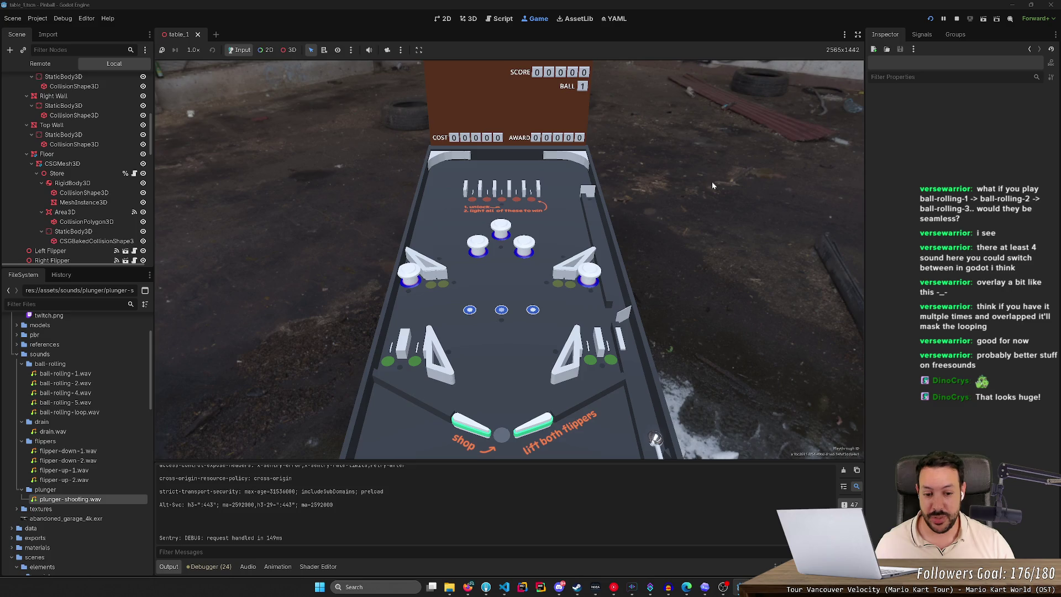
{"action": "key", "text": "space"}
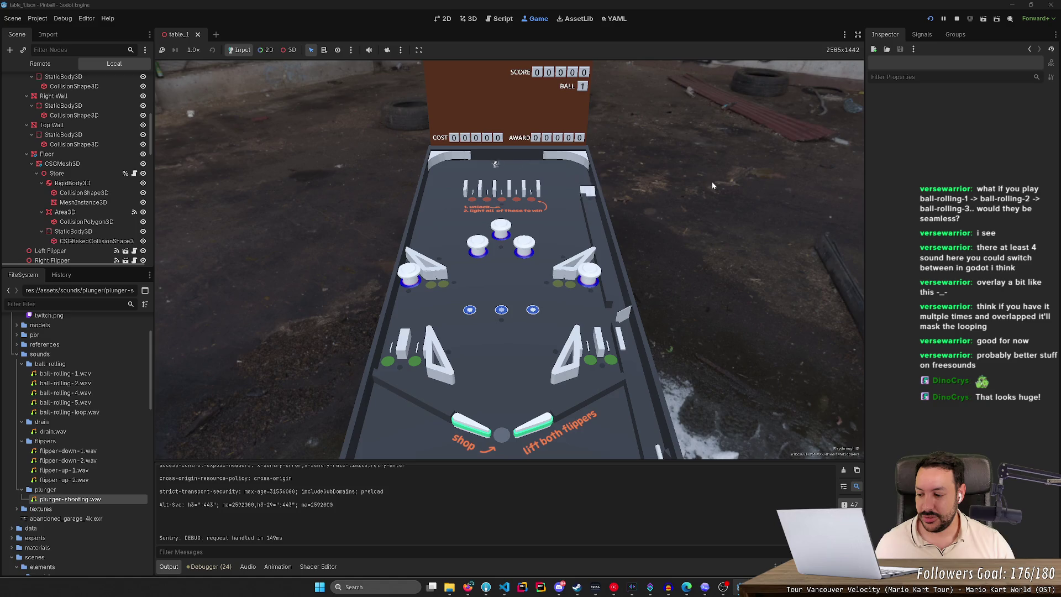
{"action": "key", "text": "Left"}
{"action": "key", "text": "Right"}
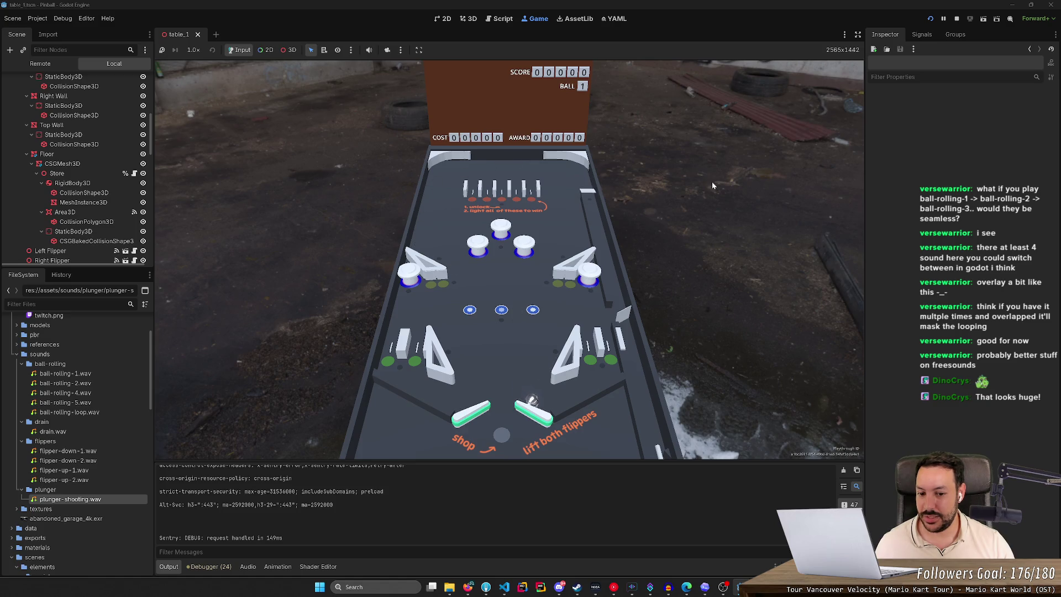
{"action": "key", "text": "Right"}
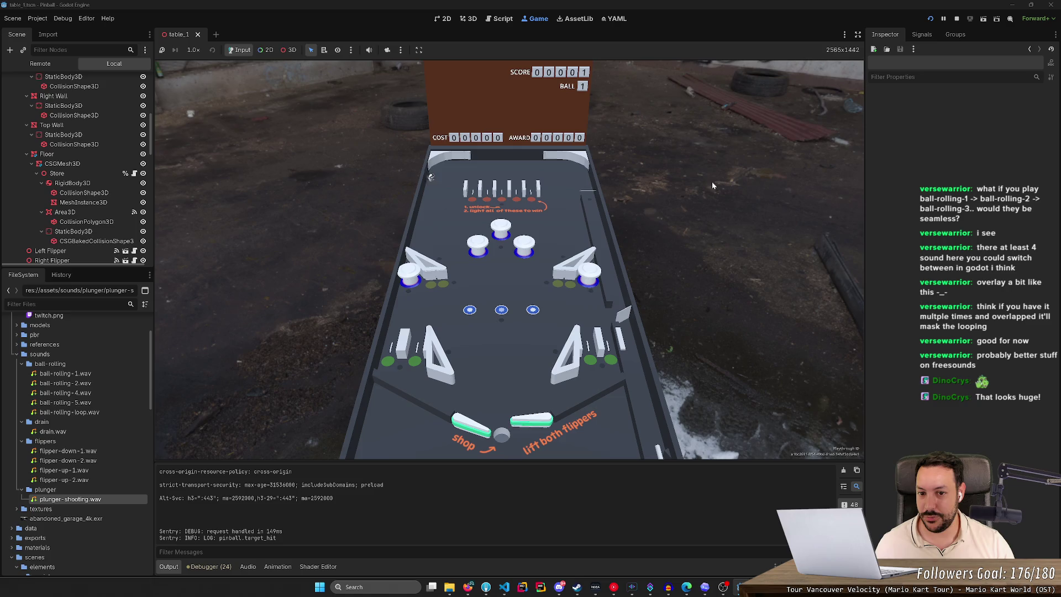
{"action": "key", "text": "Left"}
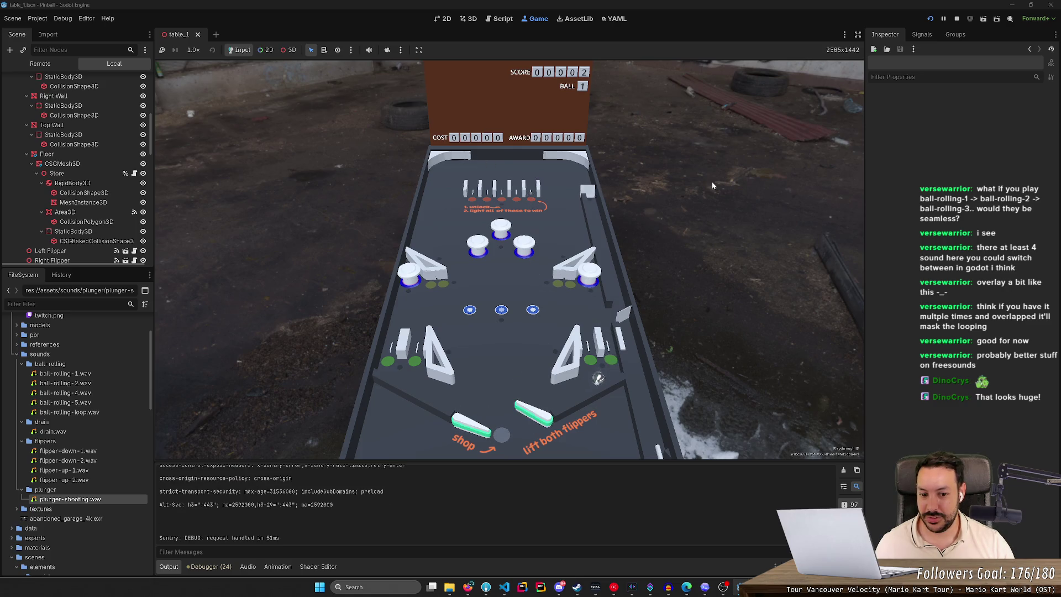
{"action": "key", "text": "Right"}
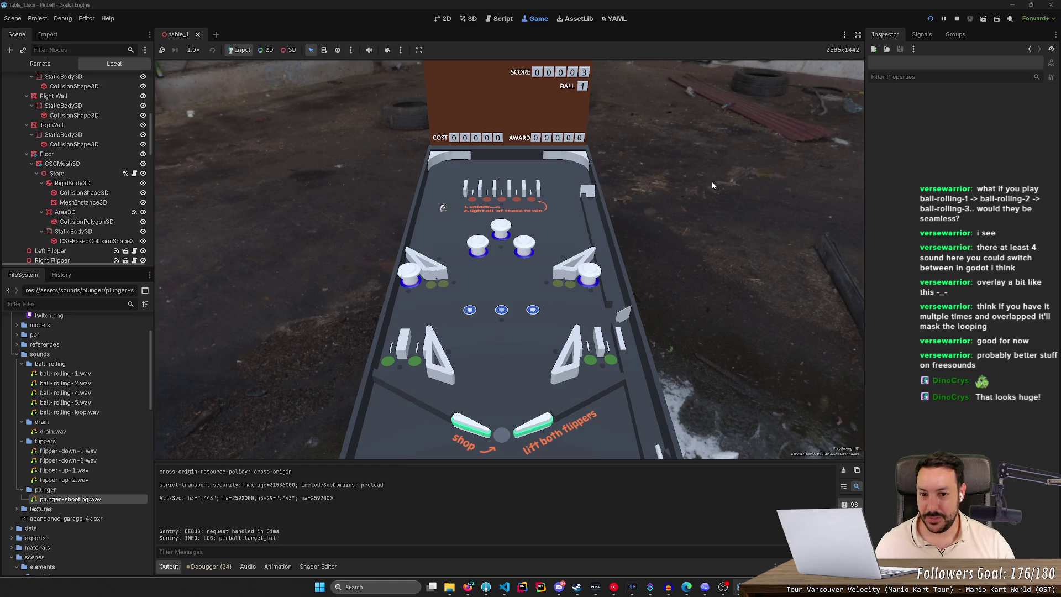
{"action": "key", "text": "Left"}
{"action": "key", "text": "Right"}
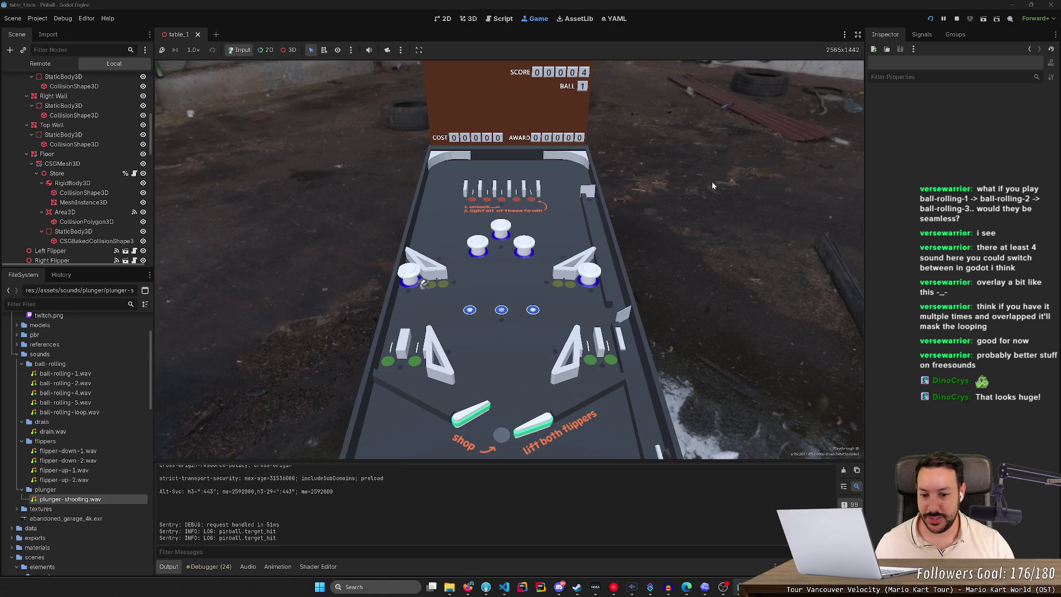
{"action": "key", "text": "Left"}
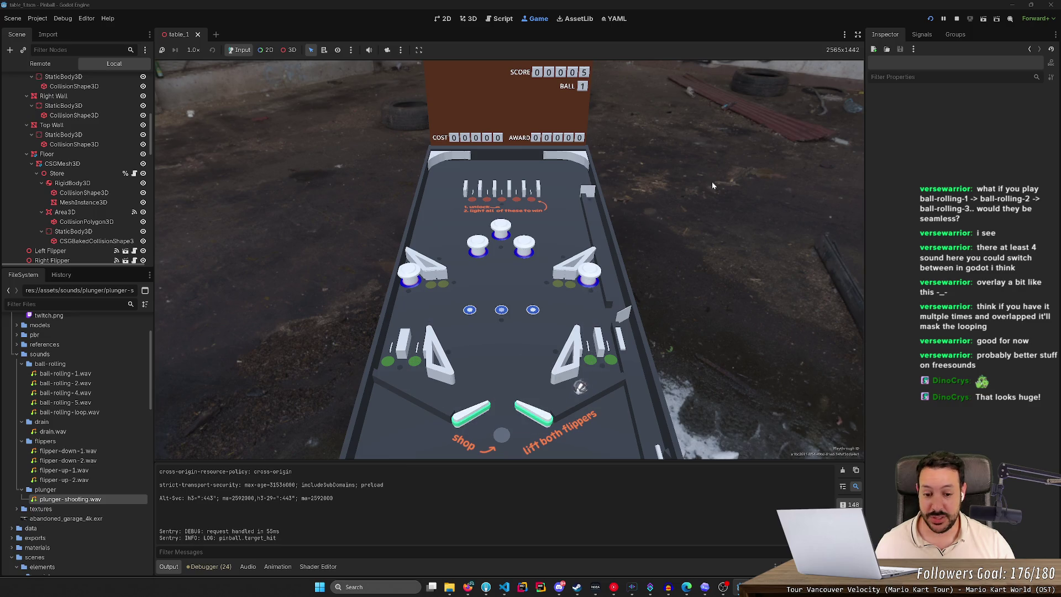
{"action": "key", "text": "Right"}
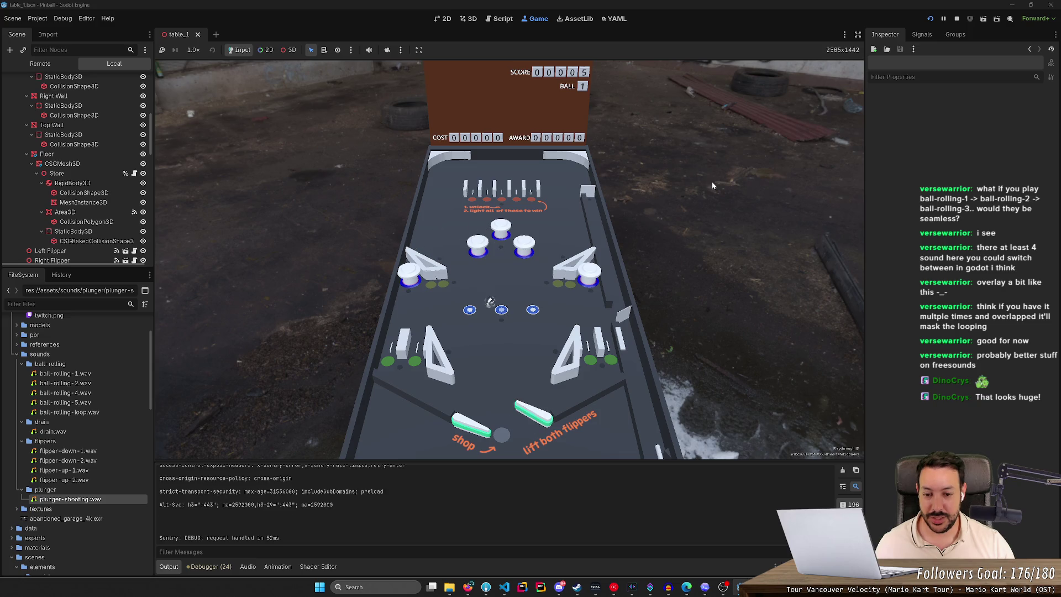
{"action": "key", "text": "Right"}
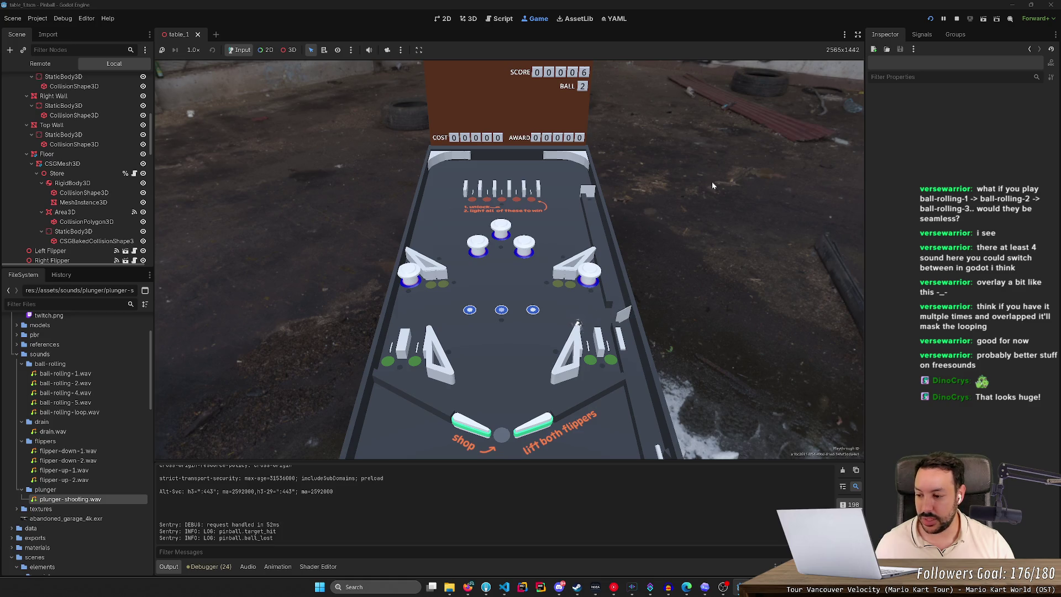
Step: Keep flipping and cradling the ball until it drains
{"action": "key", "text": "Right"}
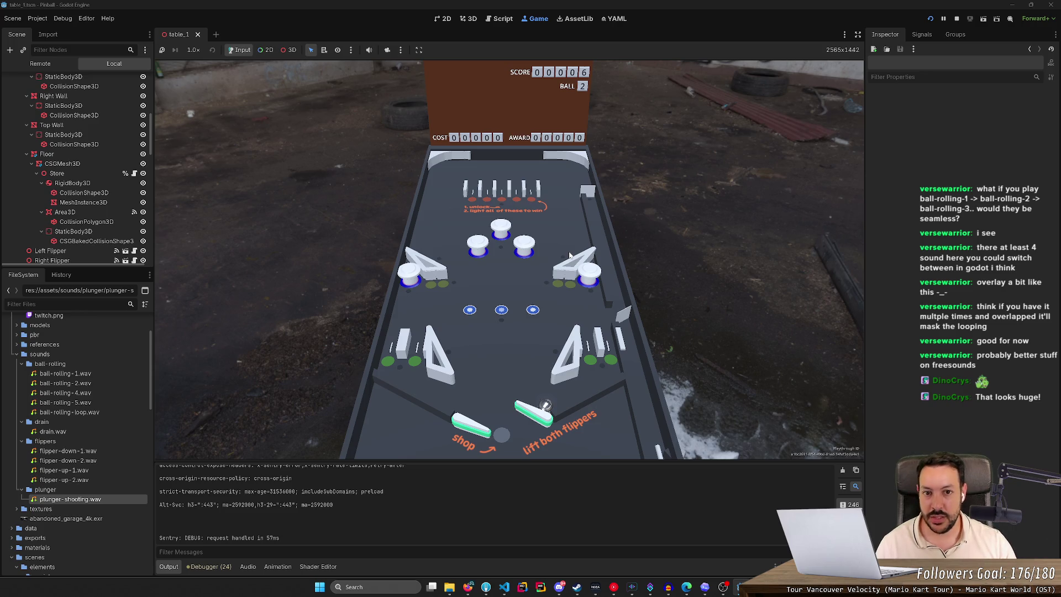
{"action": "key", "text": "Right"}
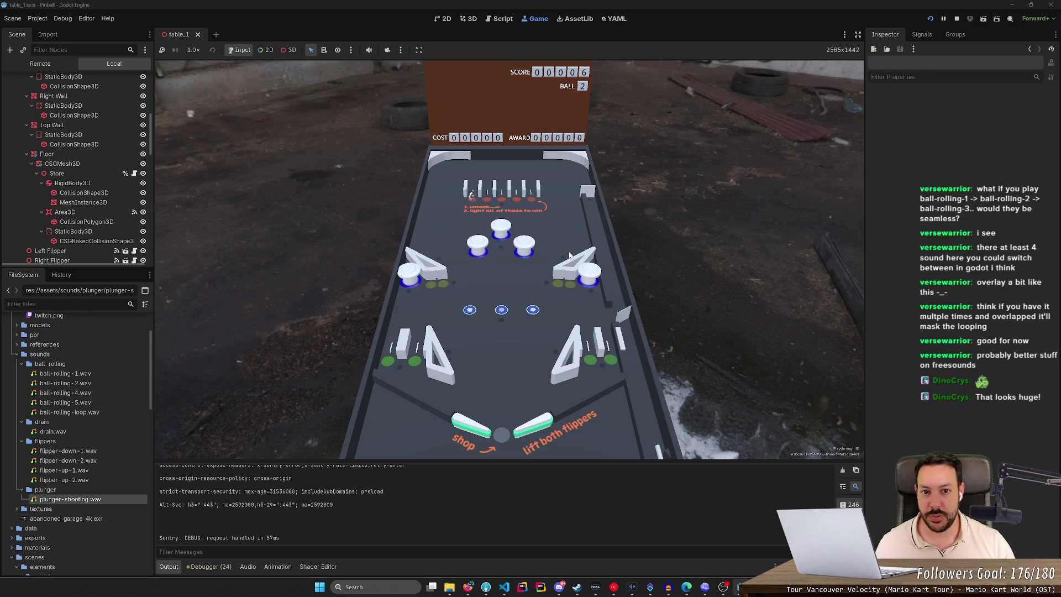
{"action": "key", "text": "Left"}
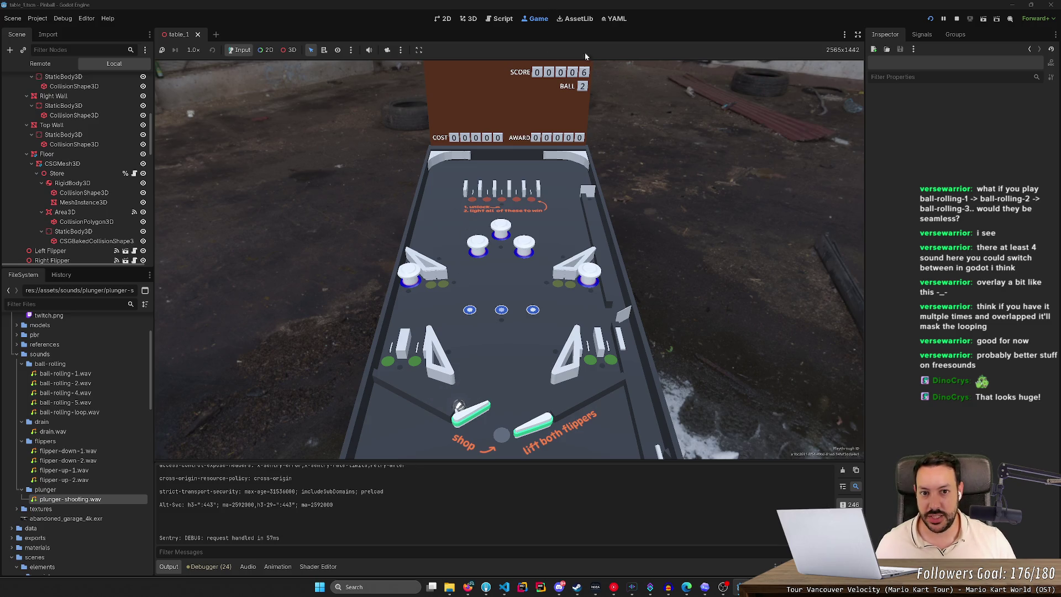
{"action": "key", "text": "Left"}
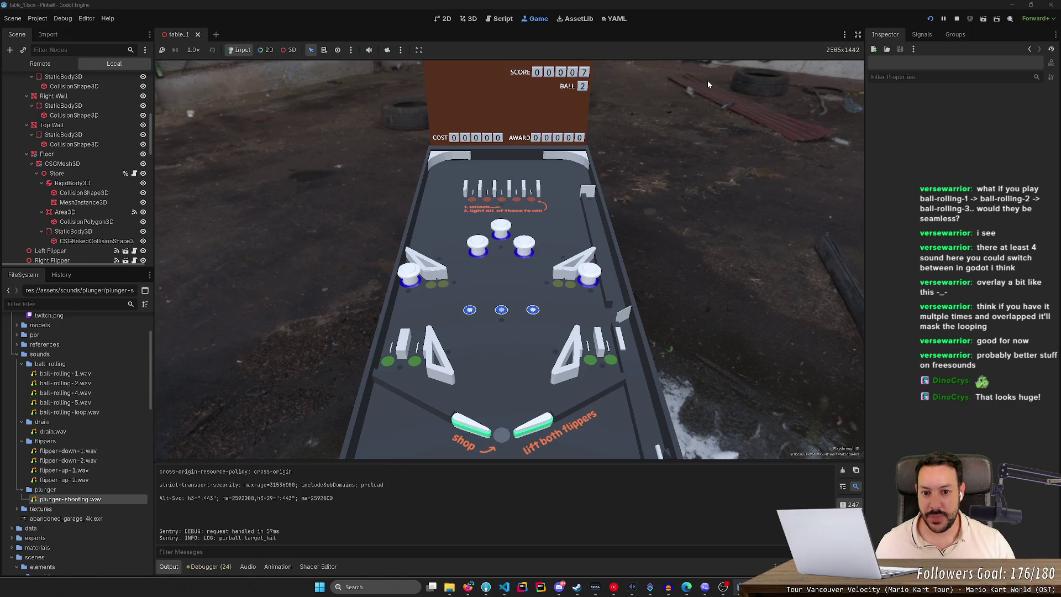
{"action": "key", "text": "Left"}
{"action": "key", "text": "Right"}
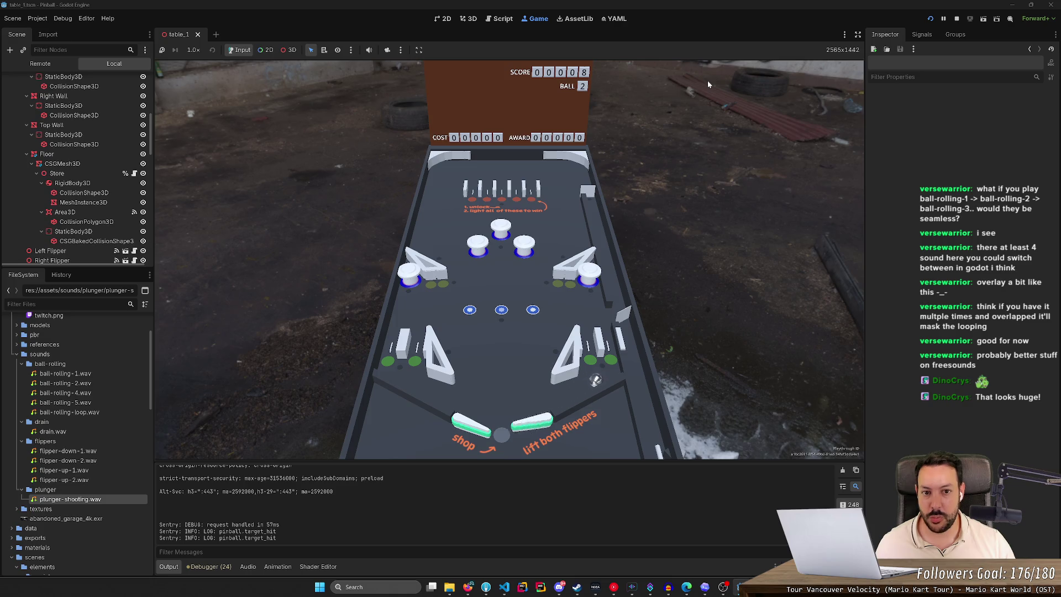
{"action": "key", "text": "Right"}
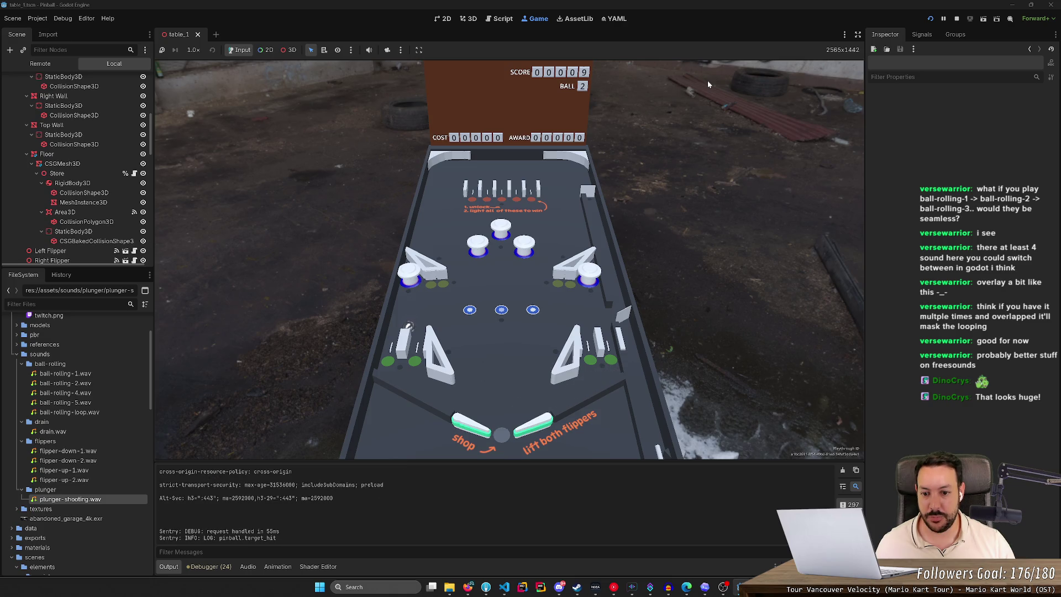
{"action": "key", "text": "Left"}
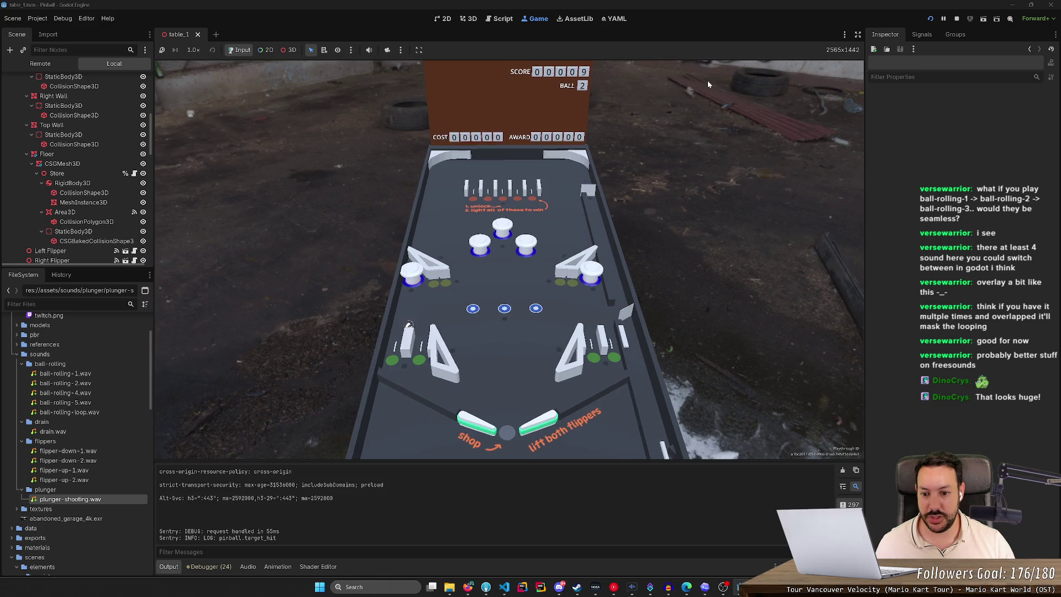
{"action": "key", "text": "Left"}
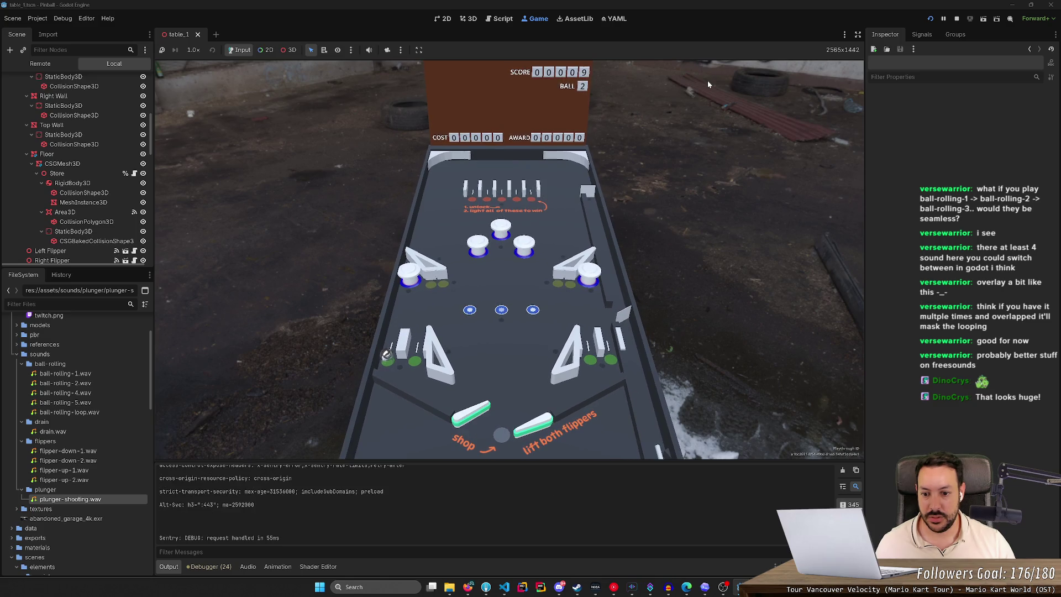
{"action": "key", "text": "Right"}
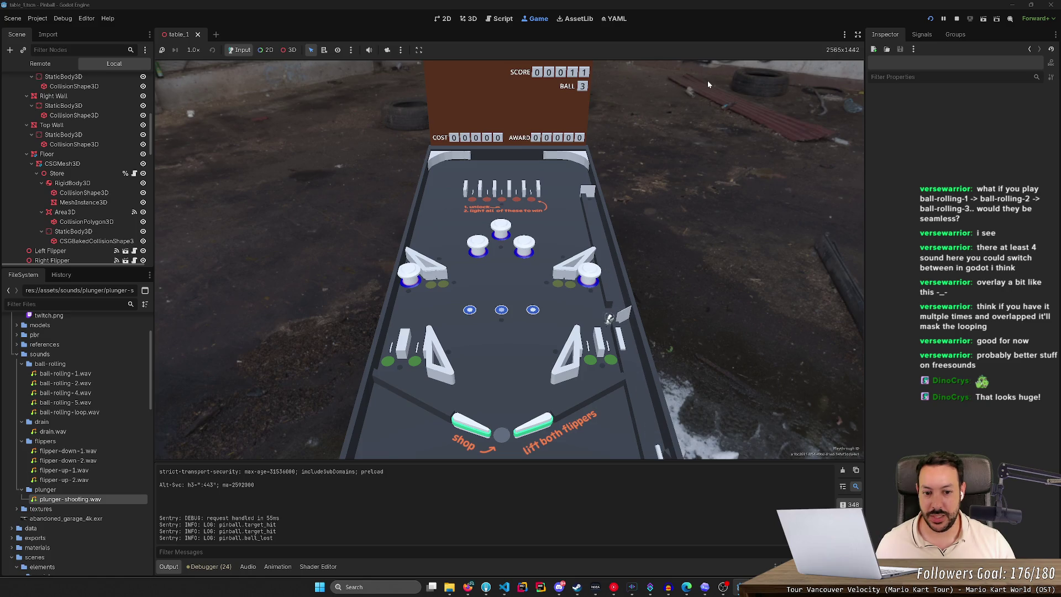
{"action": "key", "text": "Right"}
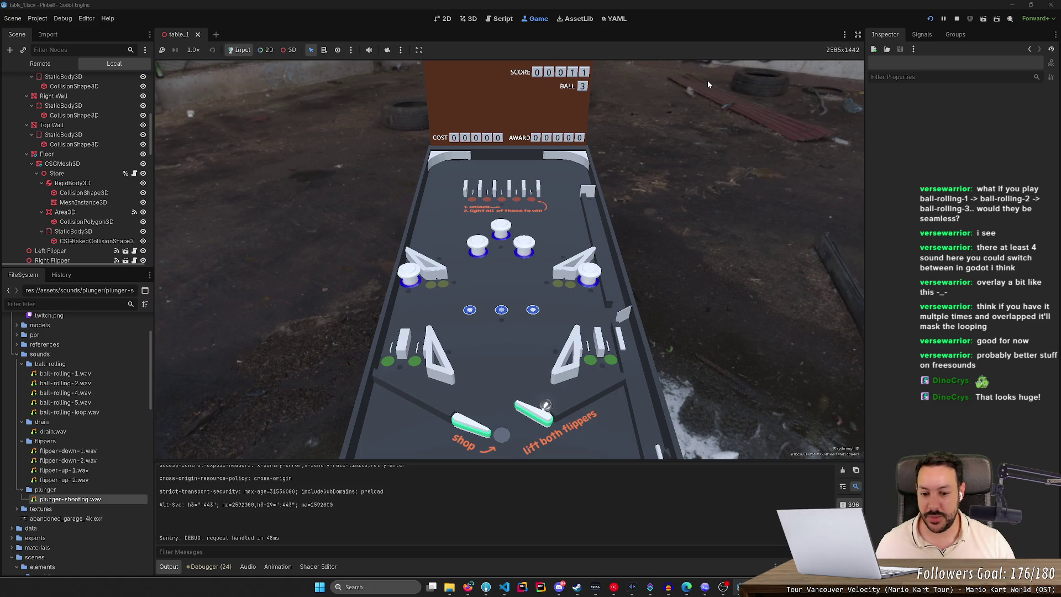
{"action": "key", "text": "Left"}
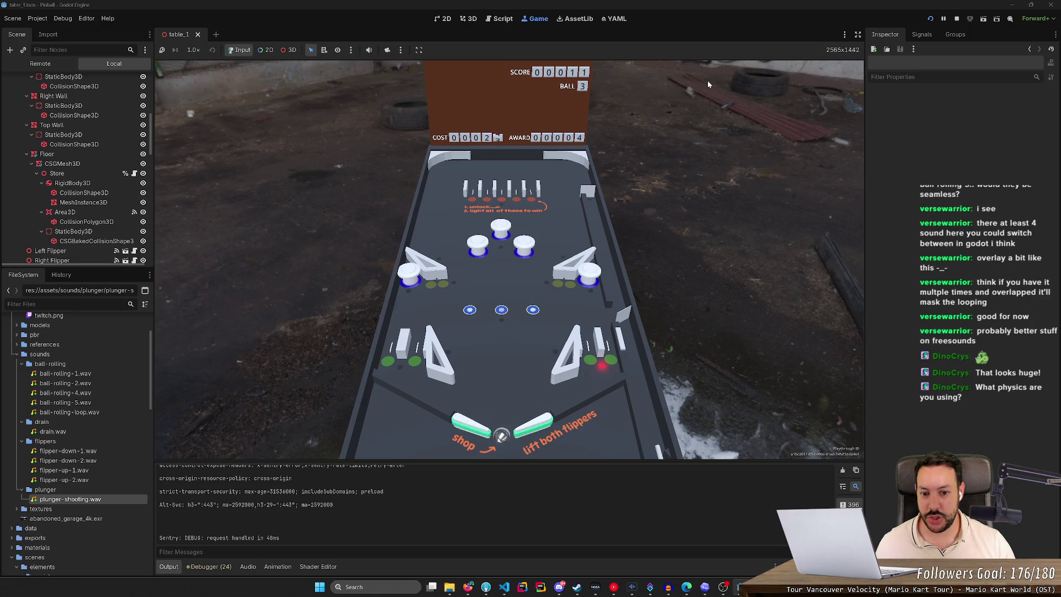
Step: Browse the shop's upgrades and buy one using both flippers
{"action": "key", "text": "Left"}
{"action": "key", "text": "Left"}
{"action": "key", "text": "Left"}
{"action": "key", "text": "Left"}
{"action": "key", "text": "Left"}
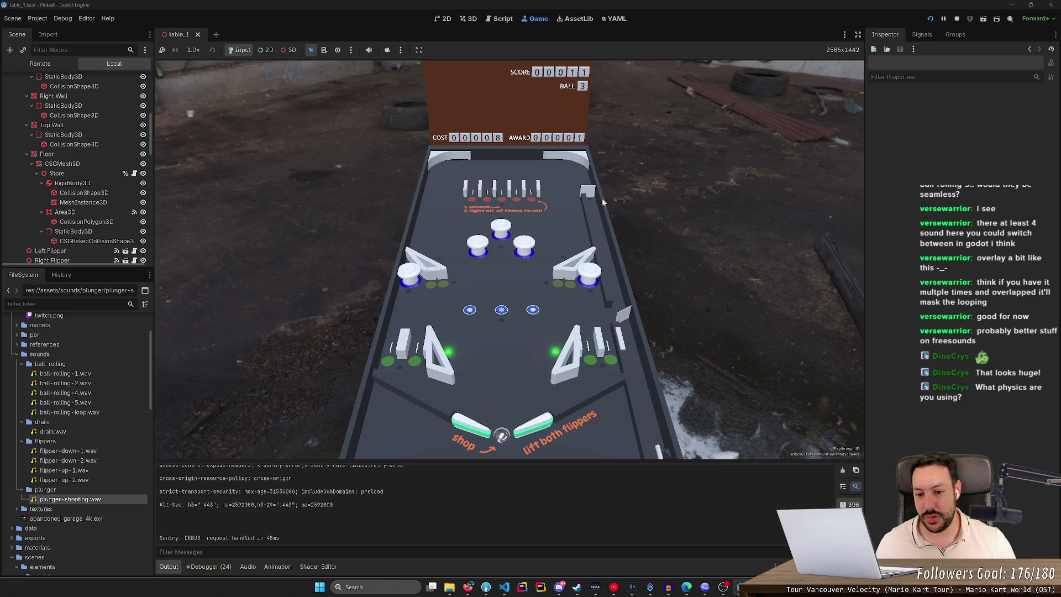
{"action": "key", "text": "Left"}
{"action": "key", "text": "Right"}
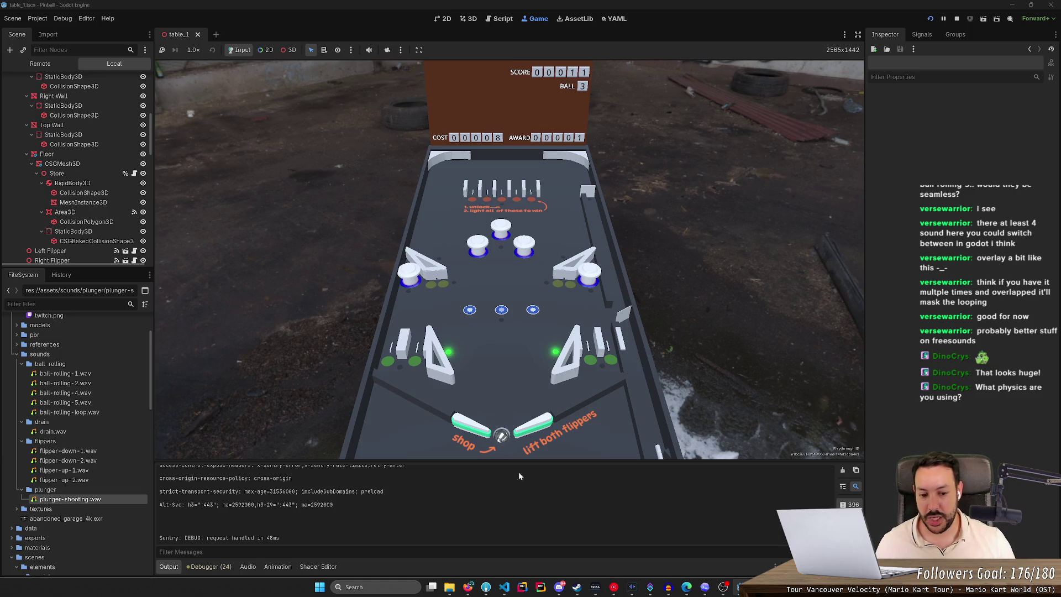
{"action": "key", "text": "Left+Right"}
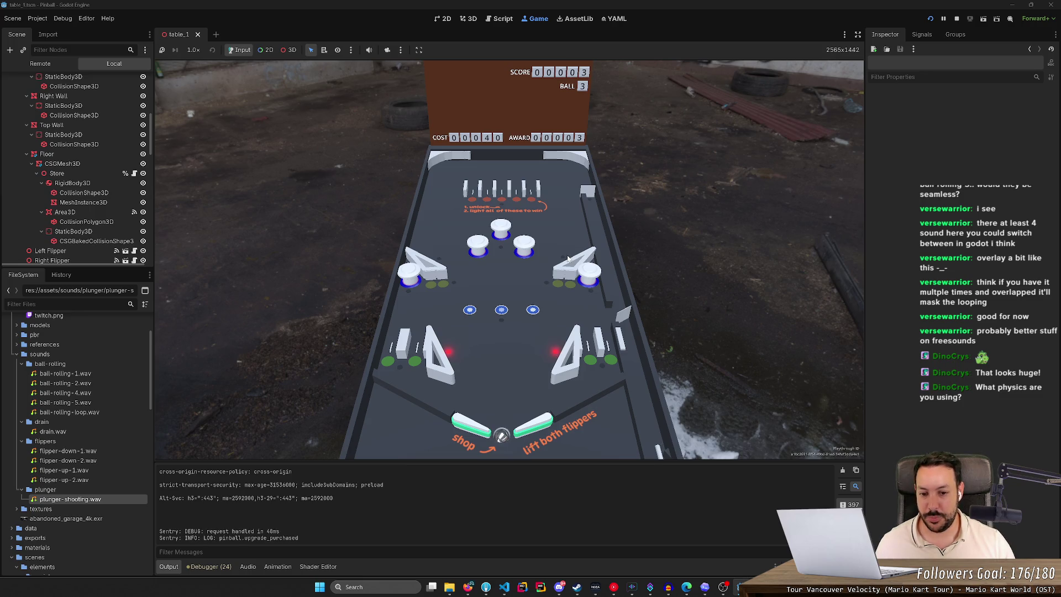
{"action": "key", "text": "Left"}
{"action": "key", "text": "Left"}
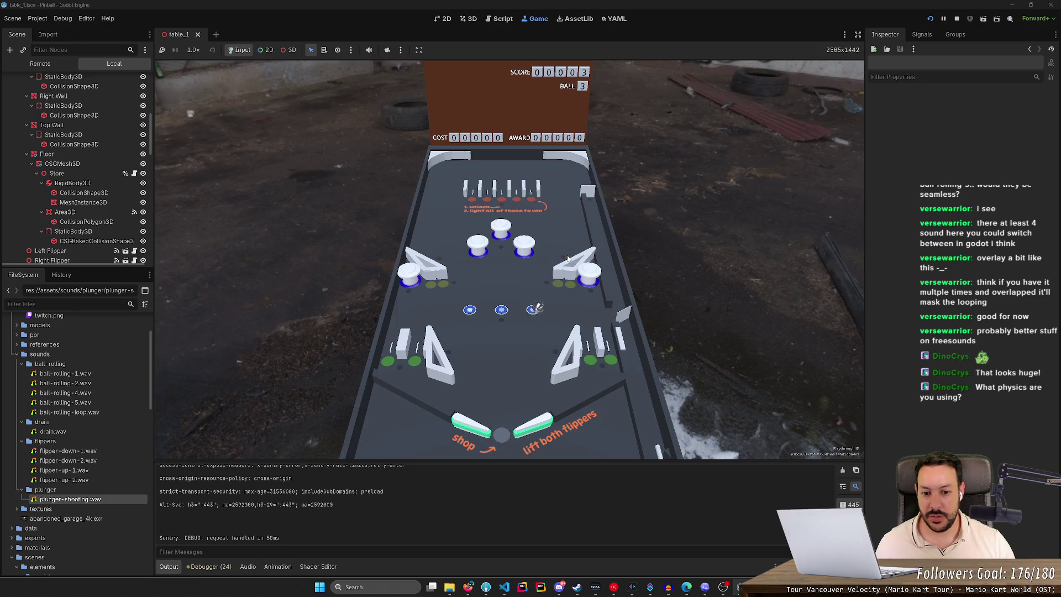
Step: Flip the next ball at targets, then bring up the Project Settings dialog
{"action": "key", "text": "Left"}
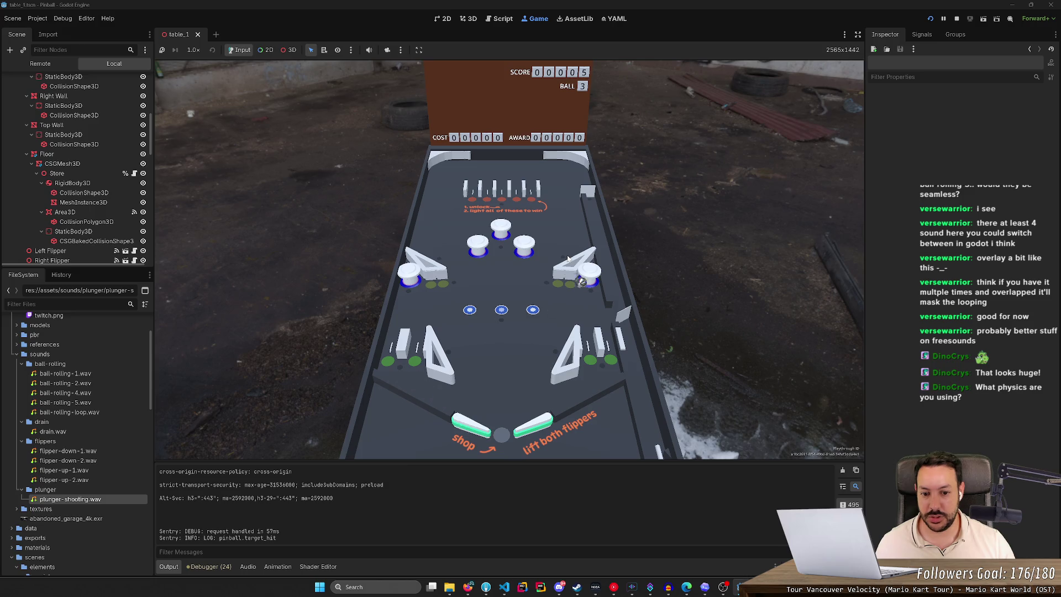
{"action": "key", "text": "Right"}
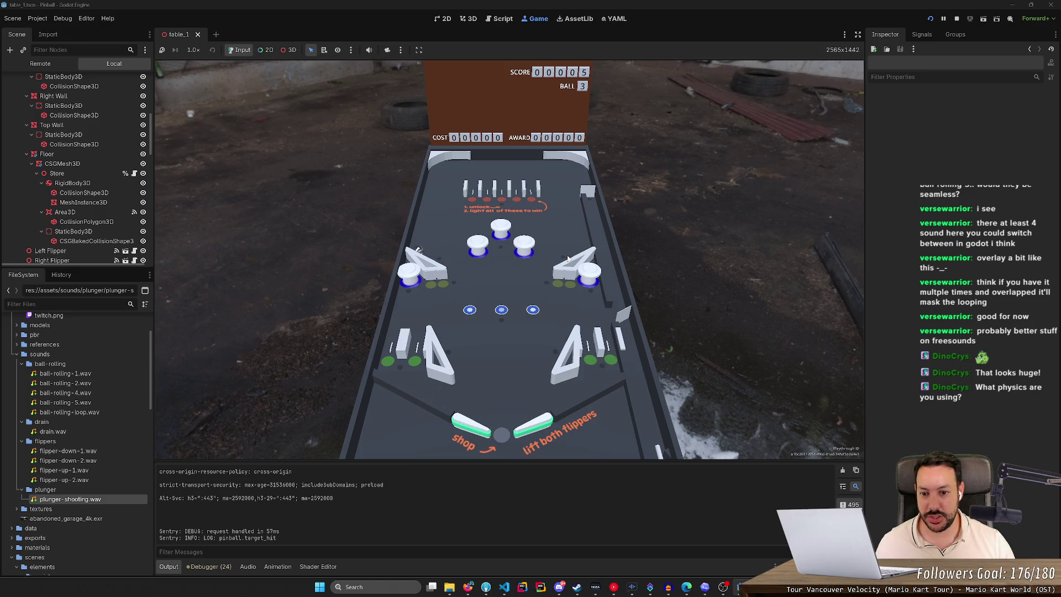
{"action": "key", "text": "Right"}
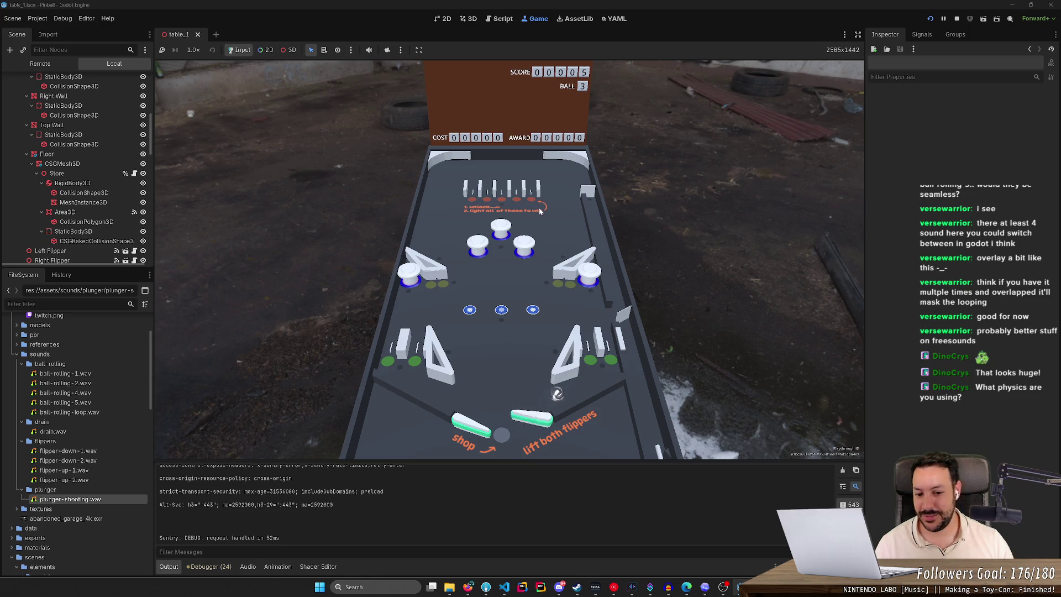
{"action": "key", "text": "Left"}
{"action": "key", "text": "Right"}
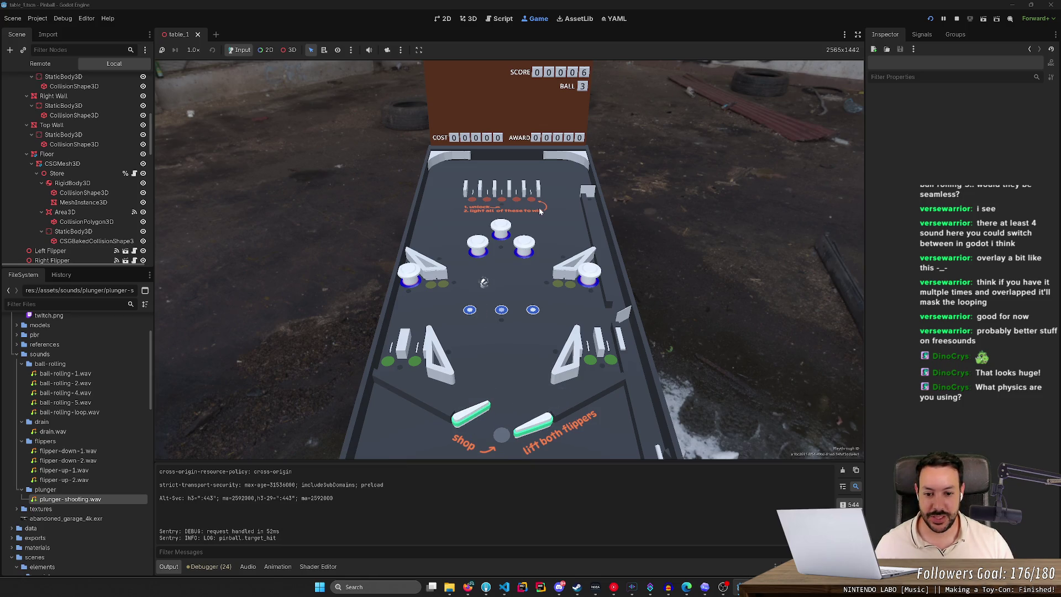
{"action": "key", "text": "Right"}
{"action": "key", "text": "Left"}
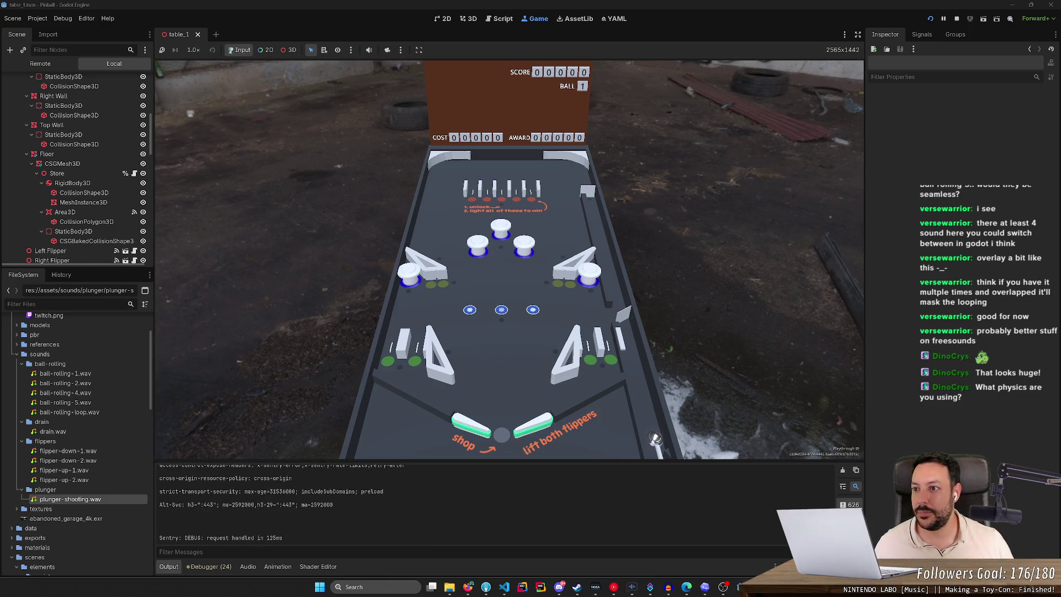
{"action": "left_click", "coordinate": [45, 20]}
{"action": "left_click", "coordinate": [55, 34]}
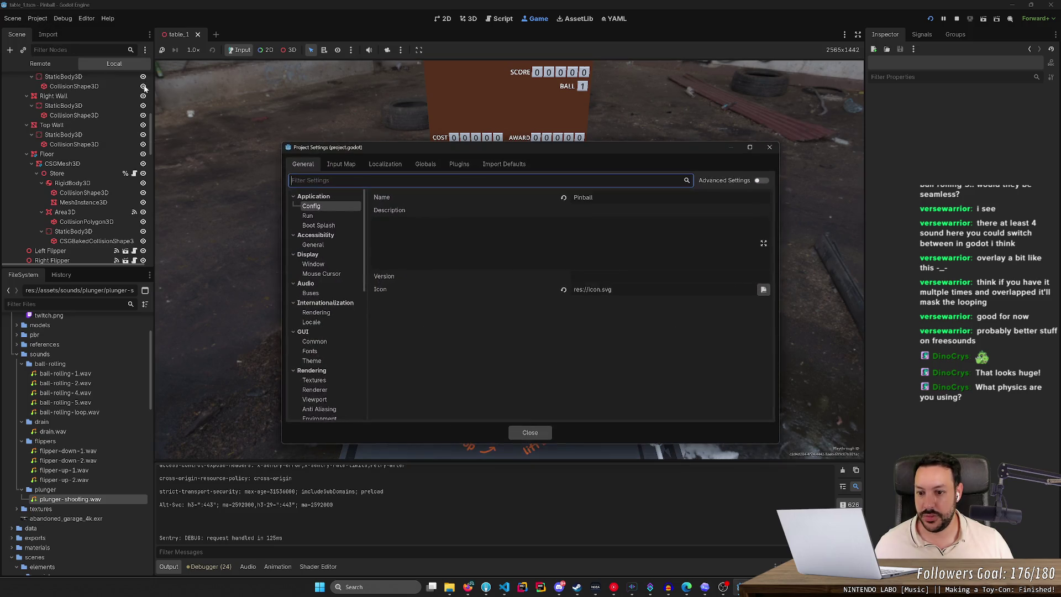
{"action": "scroll", "coordinate": [326, 330], "scroll_direction": "down", "scroll_amount": 5}
{"action": "scroll", "coordinate": [326, 331], "scroll_direction": "up", "scroll_amount": 6}
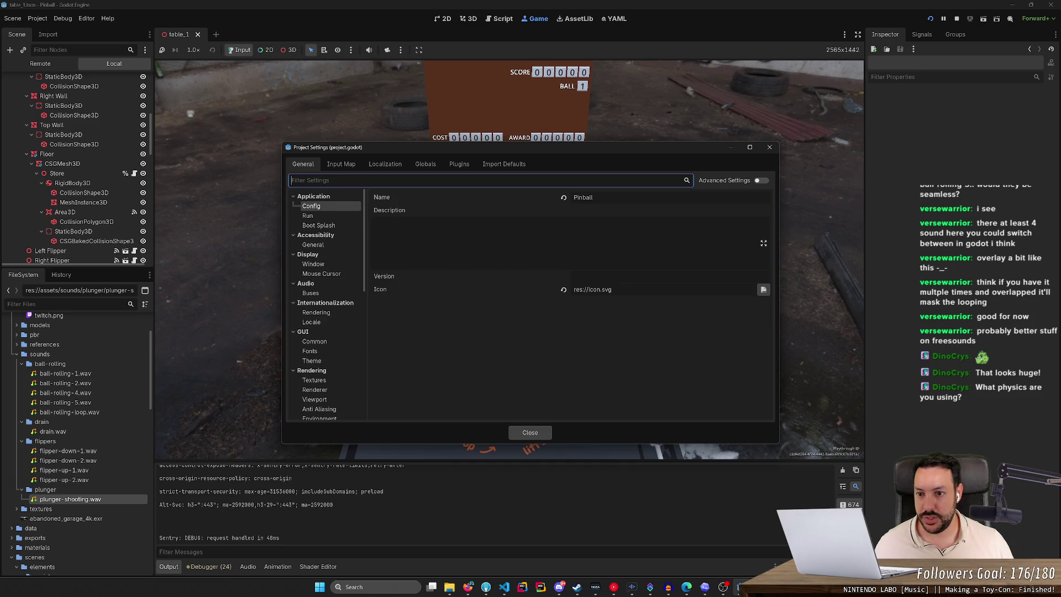
{"action": "type", "text": "phy"}
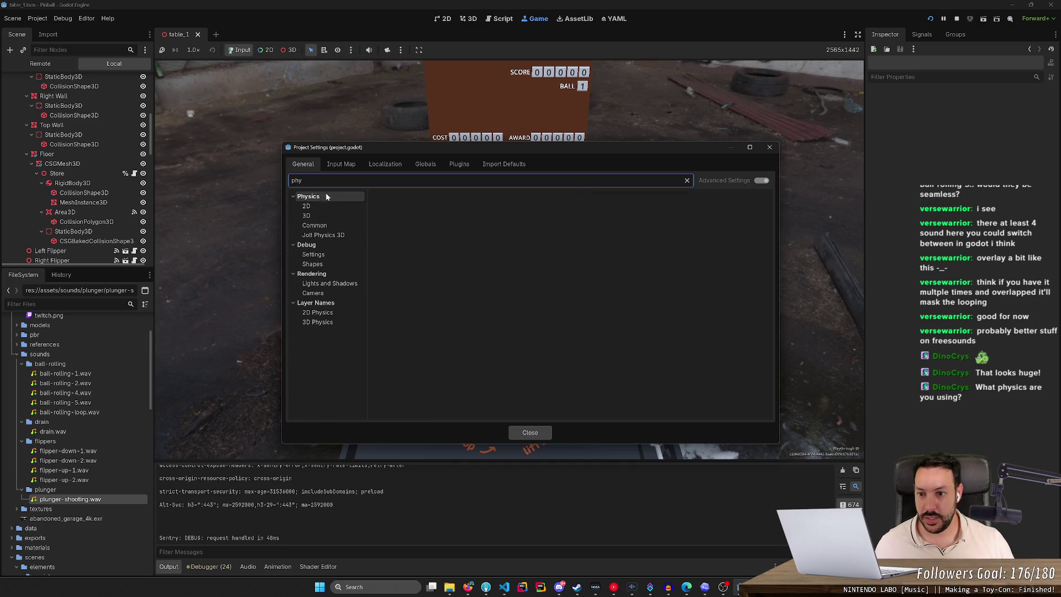
{"action": "left_click", "coordinate": [323, 196]}
{"action": "left_click", "coordinate": [307, 216]}
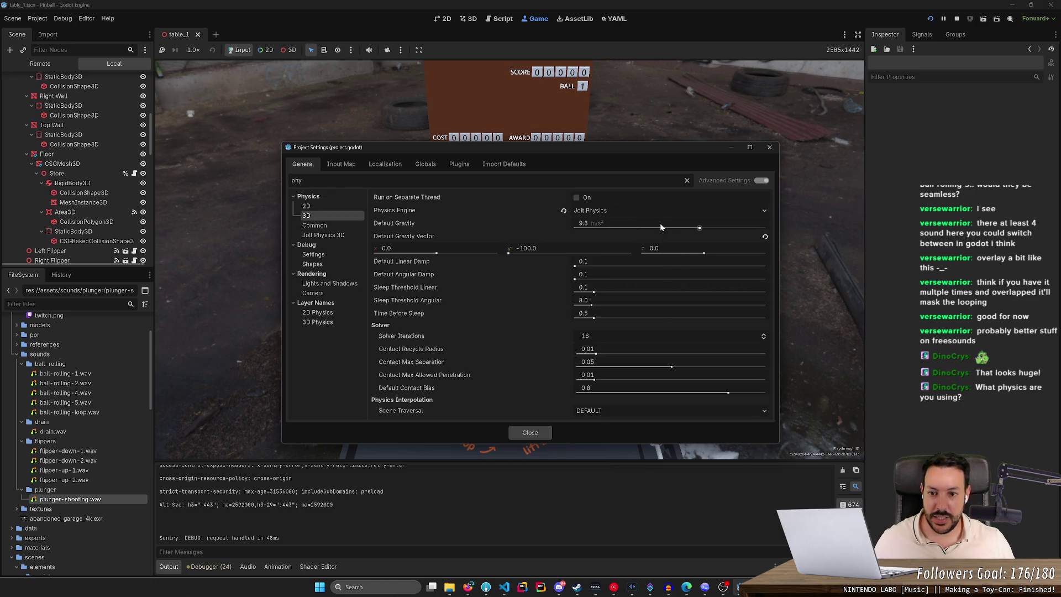
{"action": "mouse_move", "coordinate": [661, 227]}
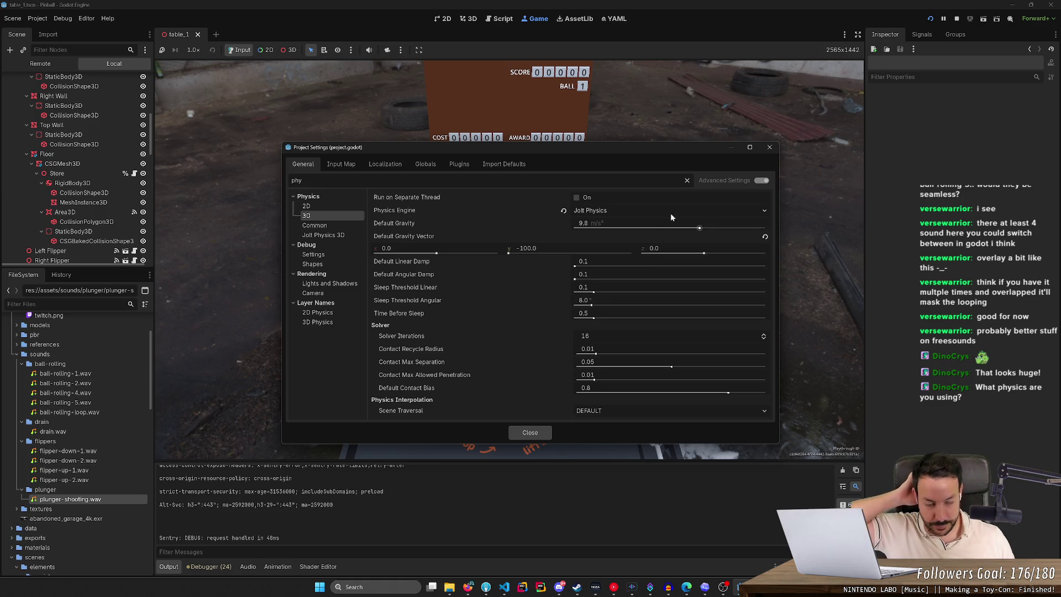
{"action": "left_click", "coordinate": [770, 148]}
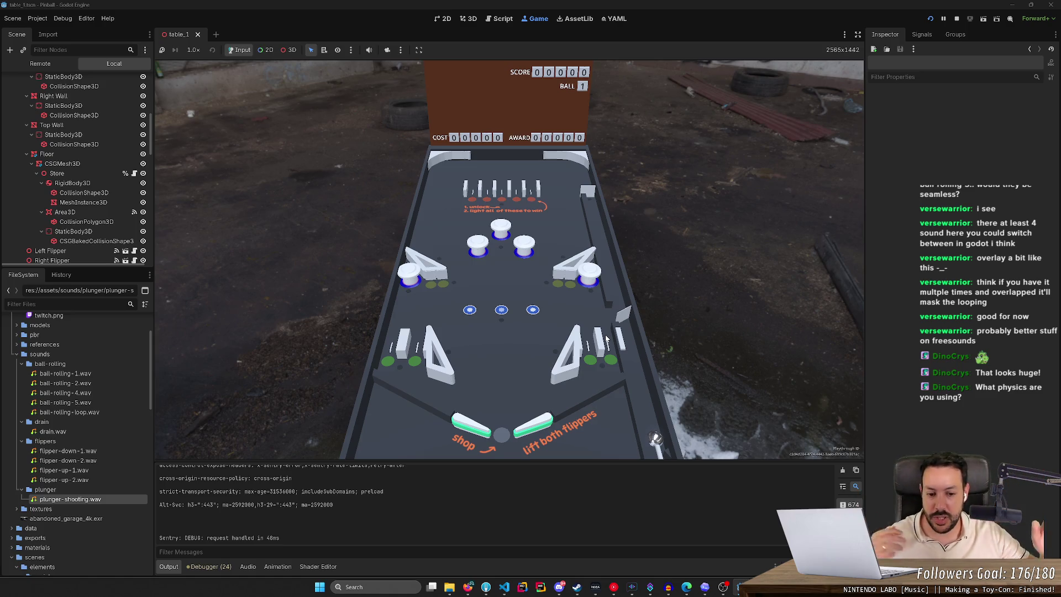
Step: Launch a new ball and flip it up at the targets
{"action": "key", "text": "space"}
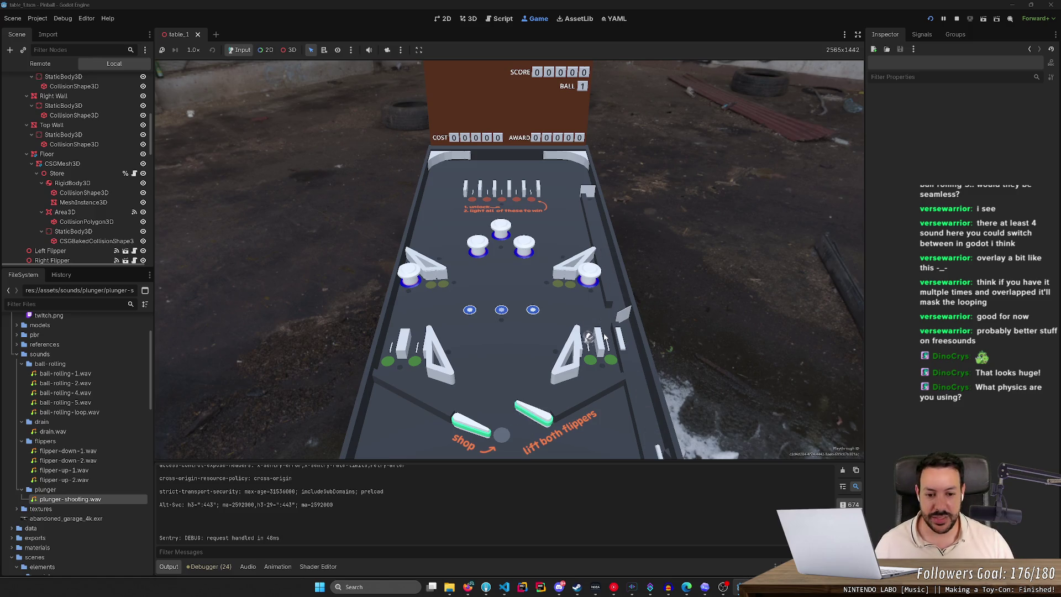
{"action": "key", "text": "Right"}
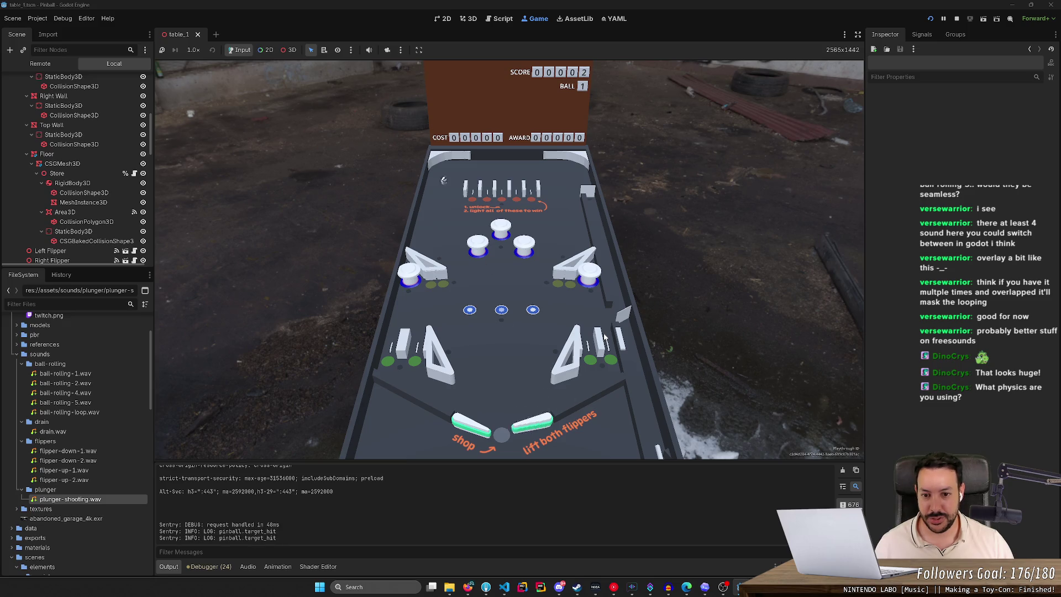
{"action": "key", "text": "Left"}
{"action": "key", "text": "Left"}
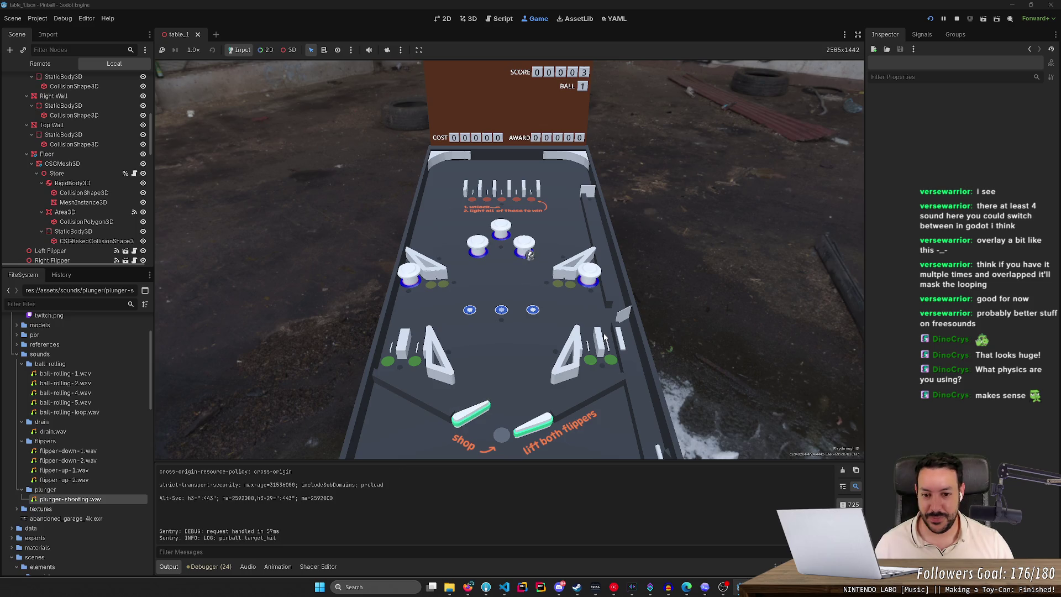
{"action": "key", "text": "Right"}
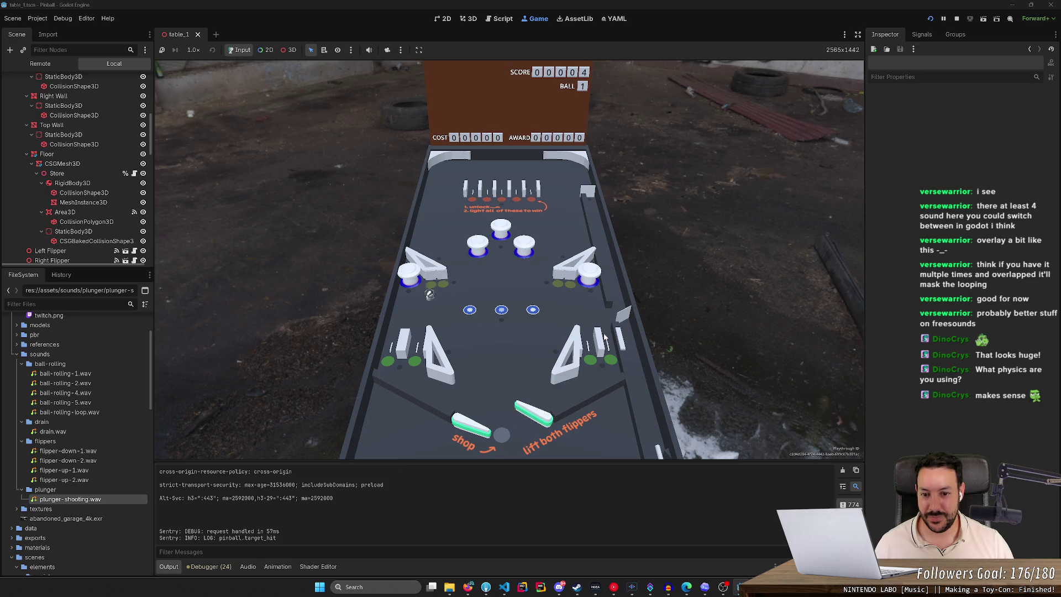
{"action": "key", "text": "Left"}
{"action": "key", "text": "Right"}
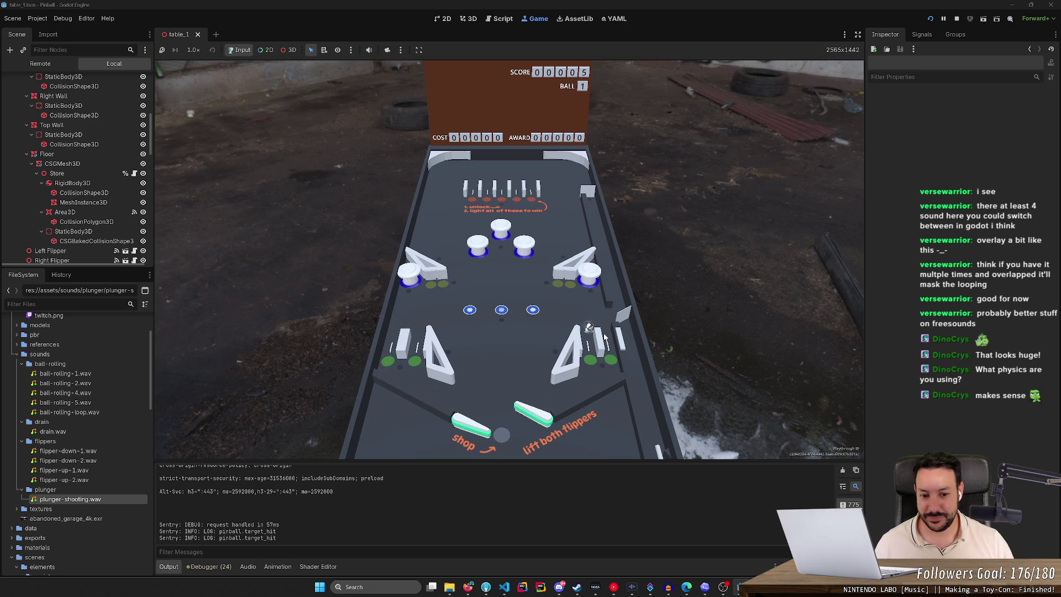
{"action": "key", "text": "Right"}
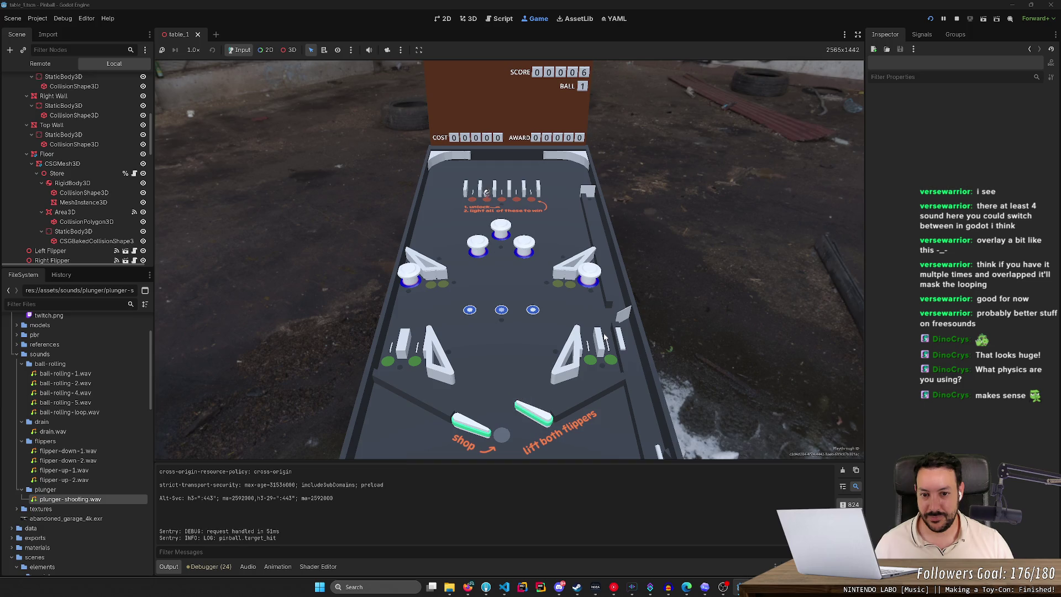
{"action": "key", "text": "Right"}
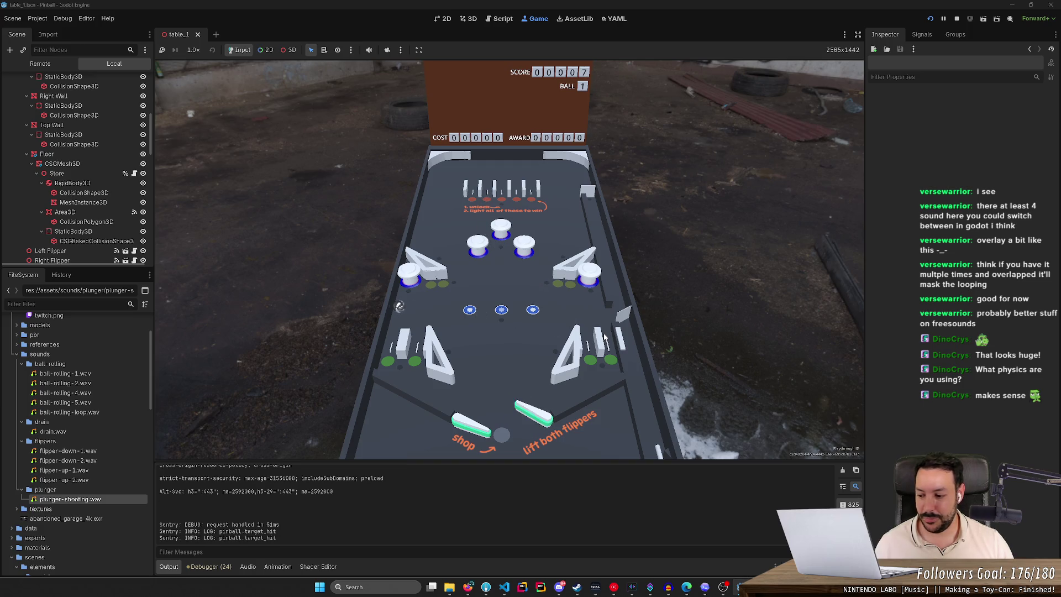
{"action": "key", "text": "Left"}
{"action": "key", "text": "Left"}
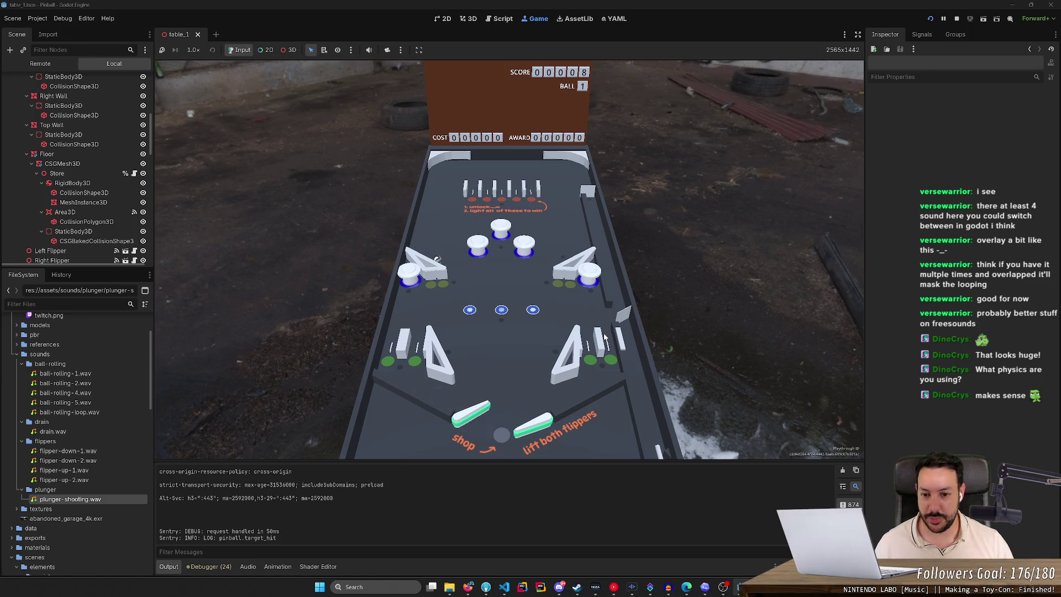
{"action": "key", "text": "Right"}
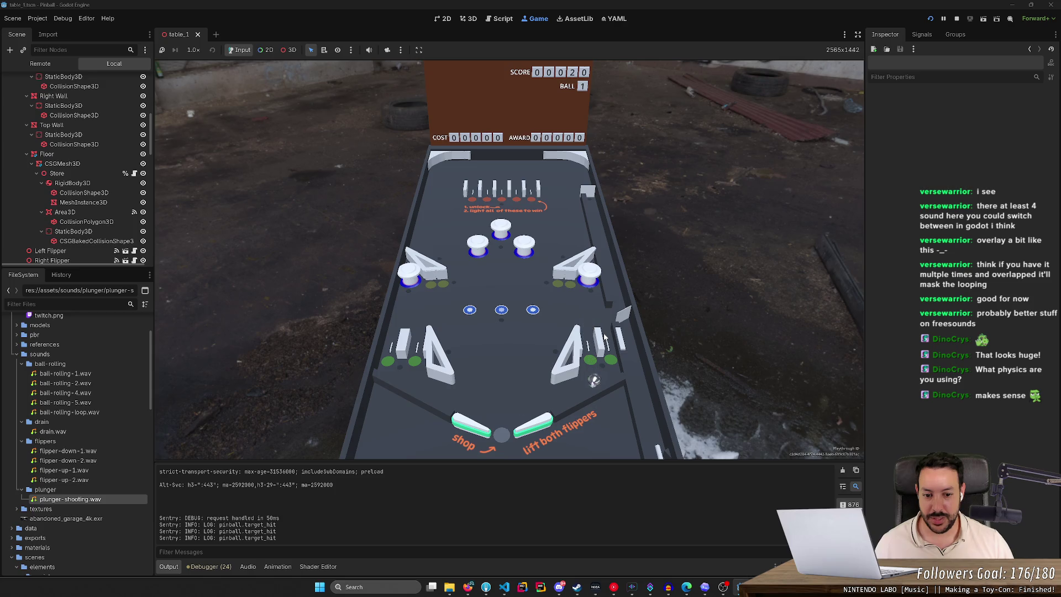
{"action": "key", "text": "Right"}
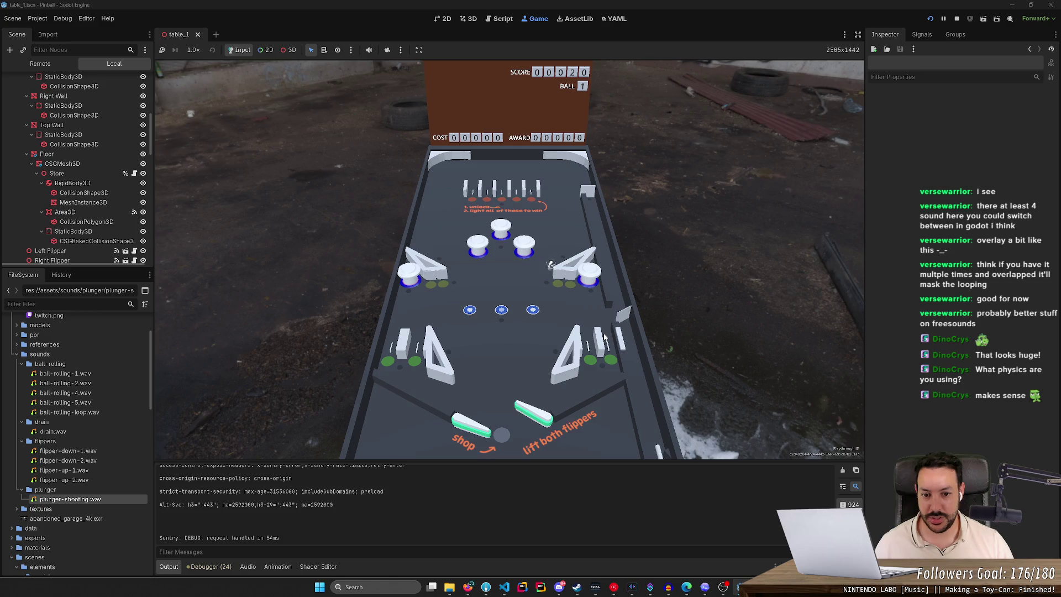
Step: Keep the ball bouncing off the bumpers until it drains at 32 points
{"action": "key", "text": "Left"}
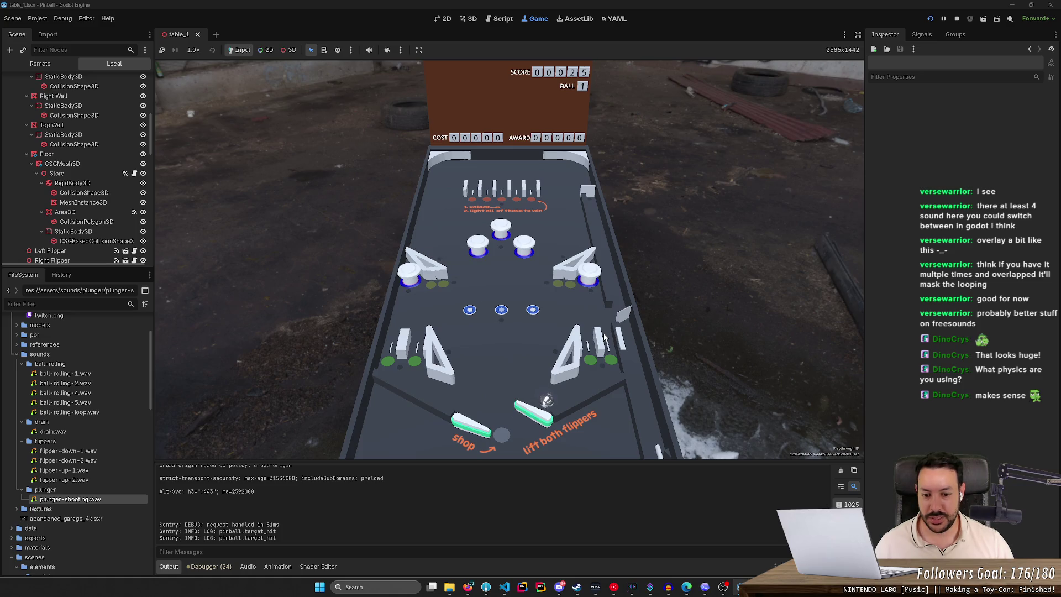
{"action": "key", "text": "Right"}
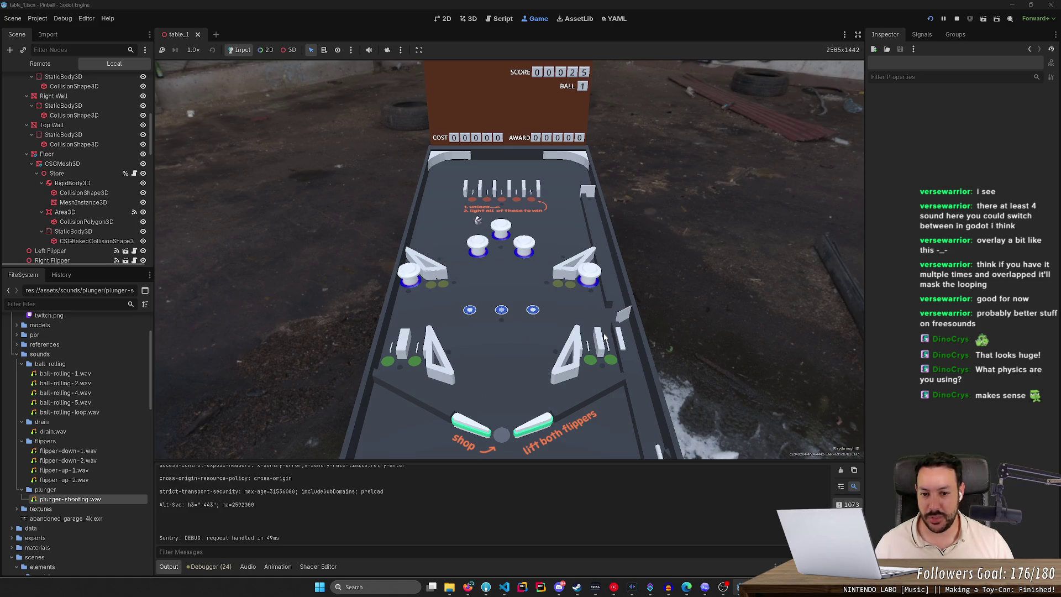
{"action": "key", "text": "Right"}
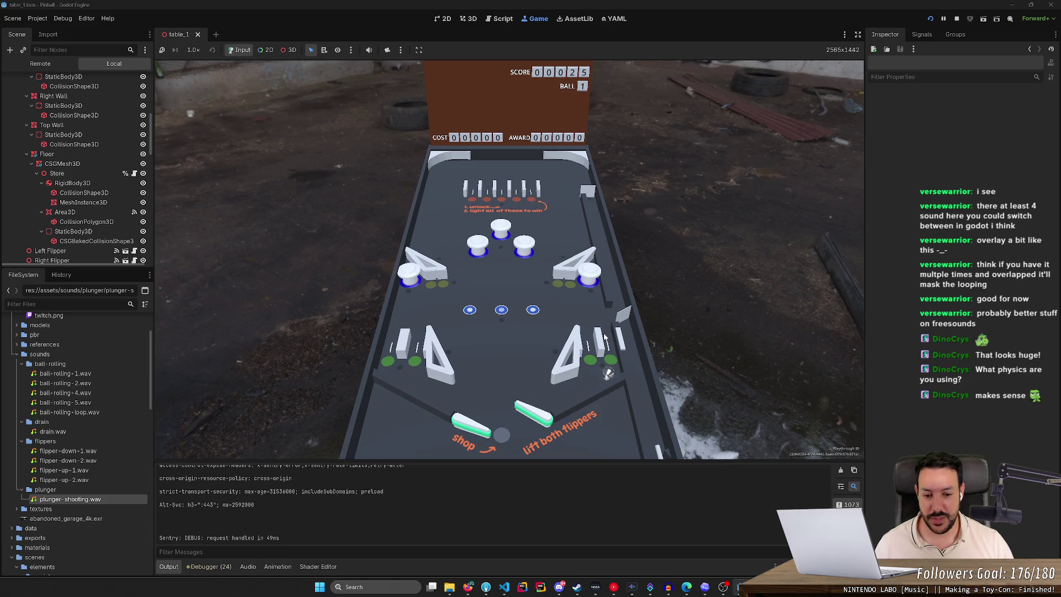
{"action": "key", "text": "Right"}
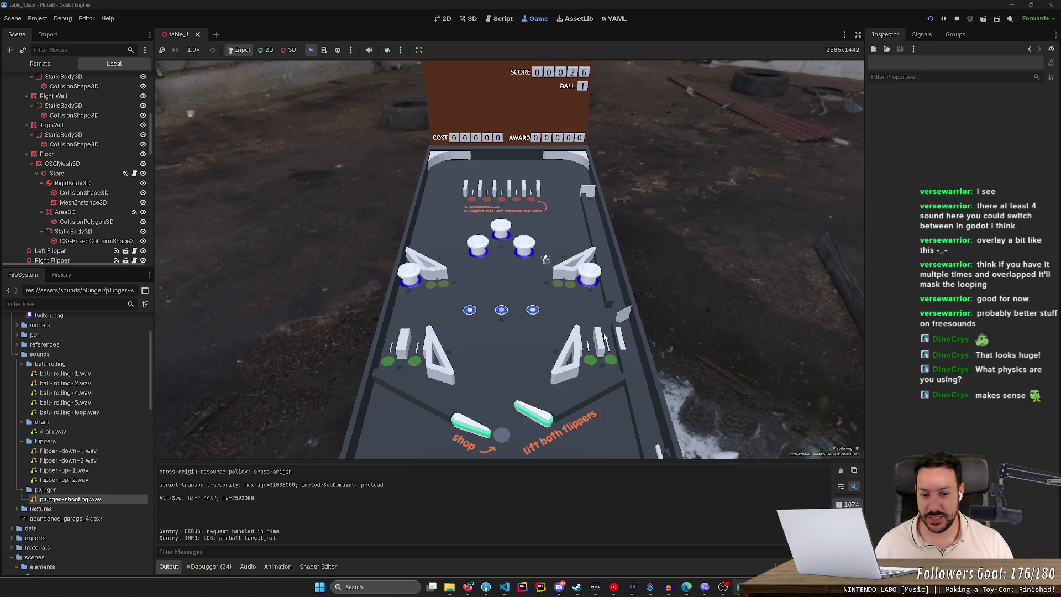
{"action": "key", "text": "Right"}
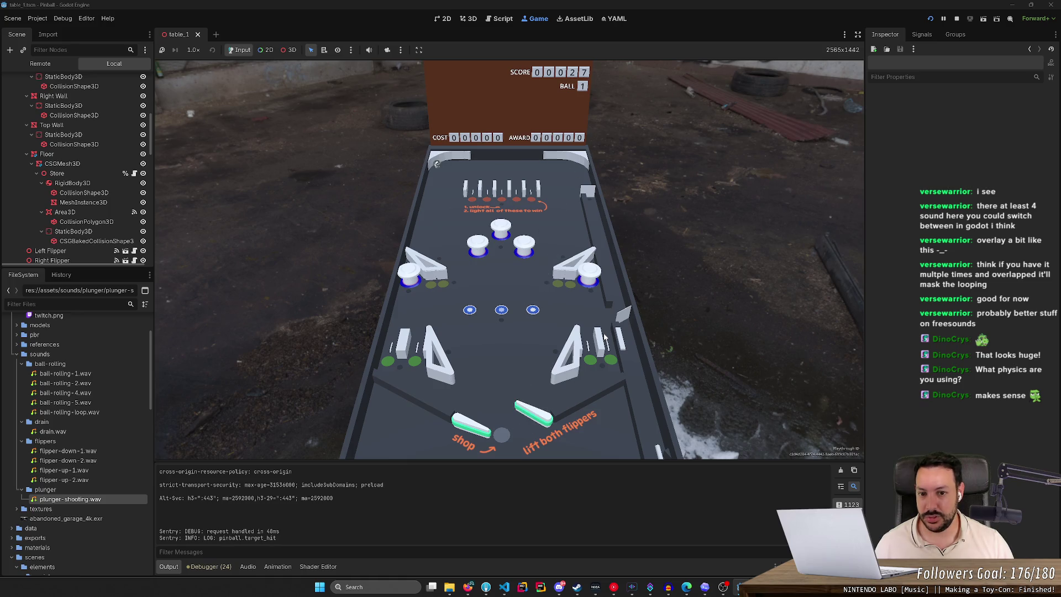
{"action": "key", "text": "Left"}
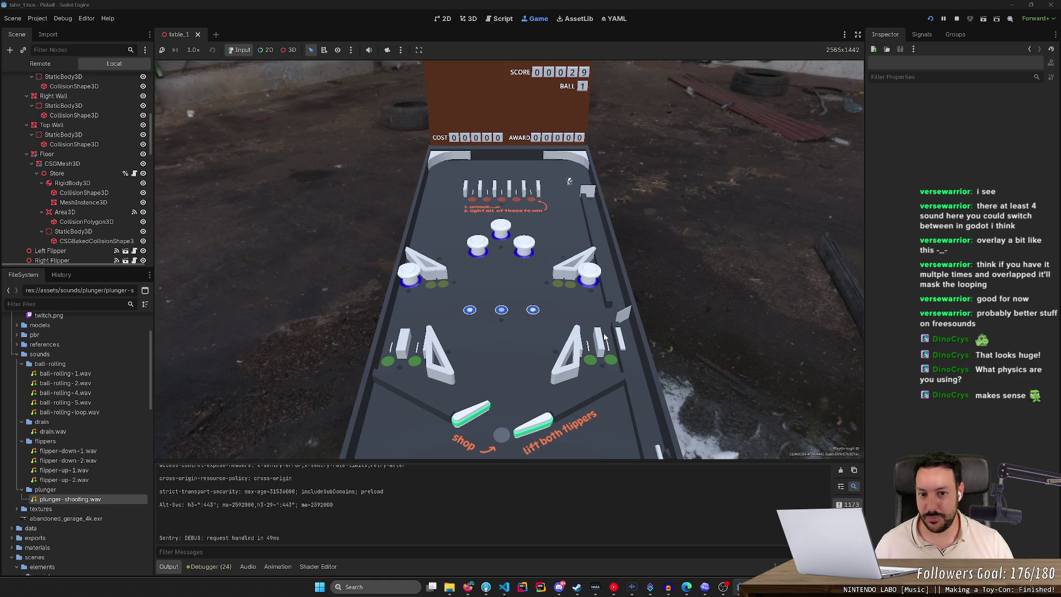
{"action": "key", "text": "Left"}
{"action": "key", "text": "Right"}
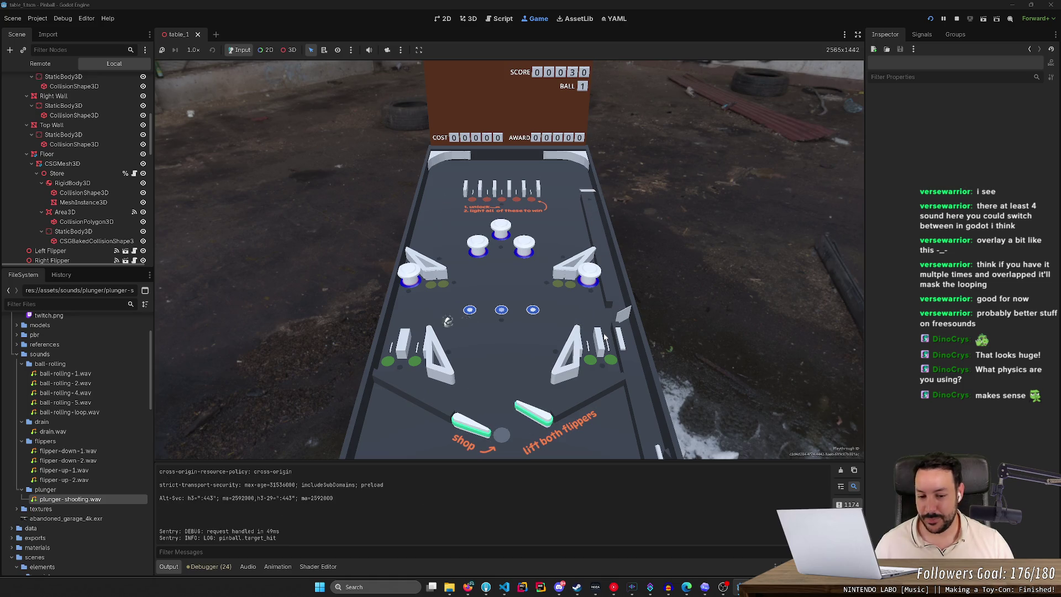
{"action": "key", "text": "Left"}
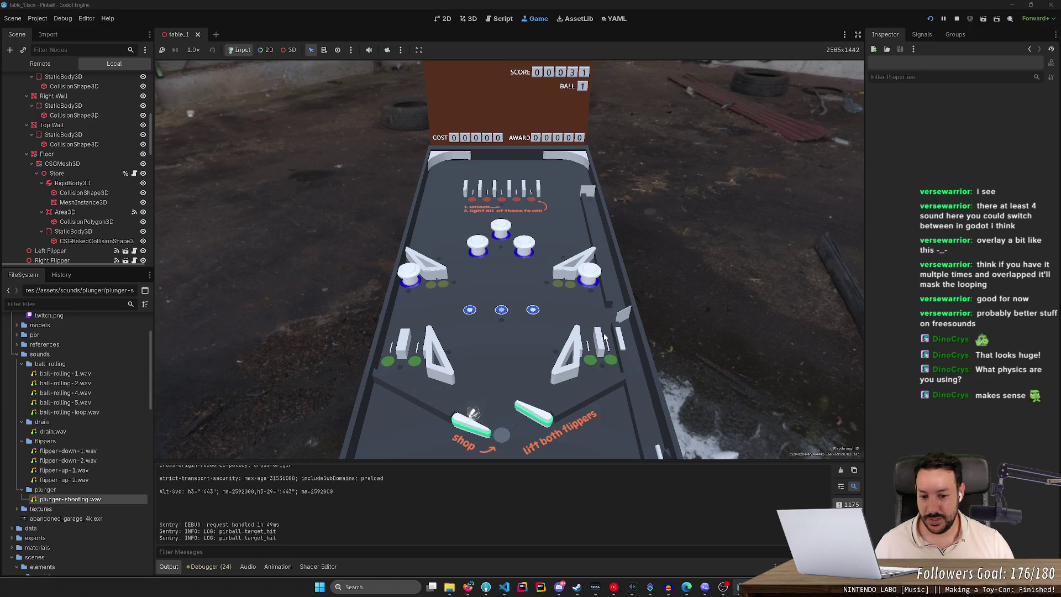
{"action": "key", "text": "Left"}
{"action": "key", "text": "Right"}
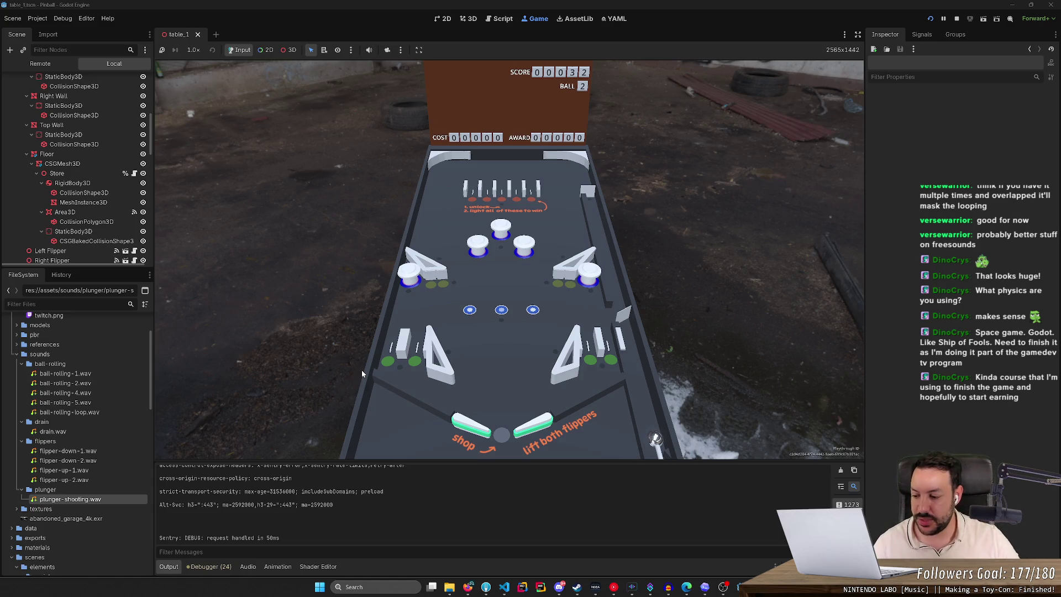
Step: Search 'gamedev tv program' in a new Chrome tab and open the GameDev.tv result
{"action": "left_click", "coordinate": [468, 586]}
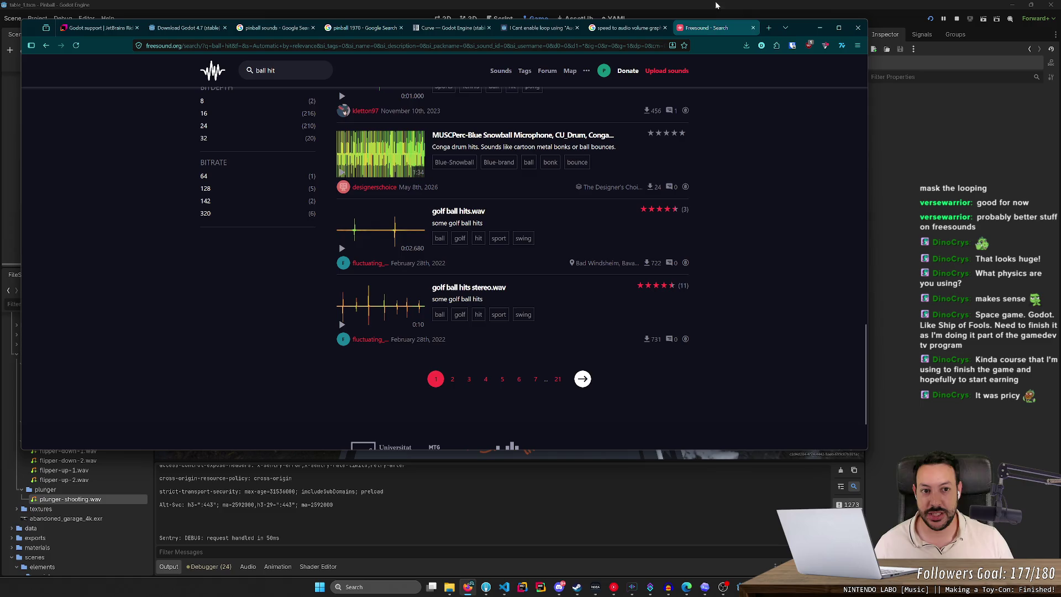
{"action": "left_click", "coordinate": [769, 28]}
{"action": "type", "text": "gamedev"}
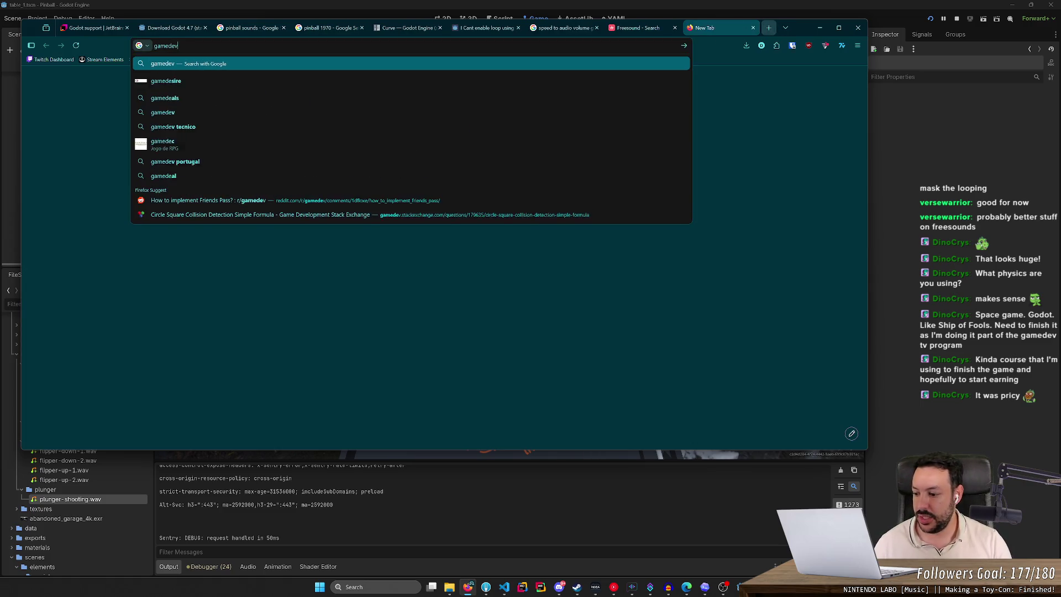
{"action": "type", "text": " tv"}
{"action": "type", "text": " program"}
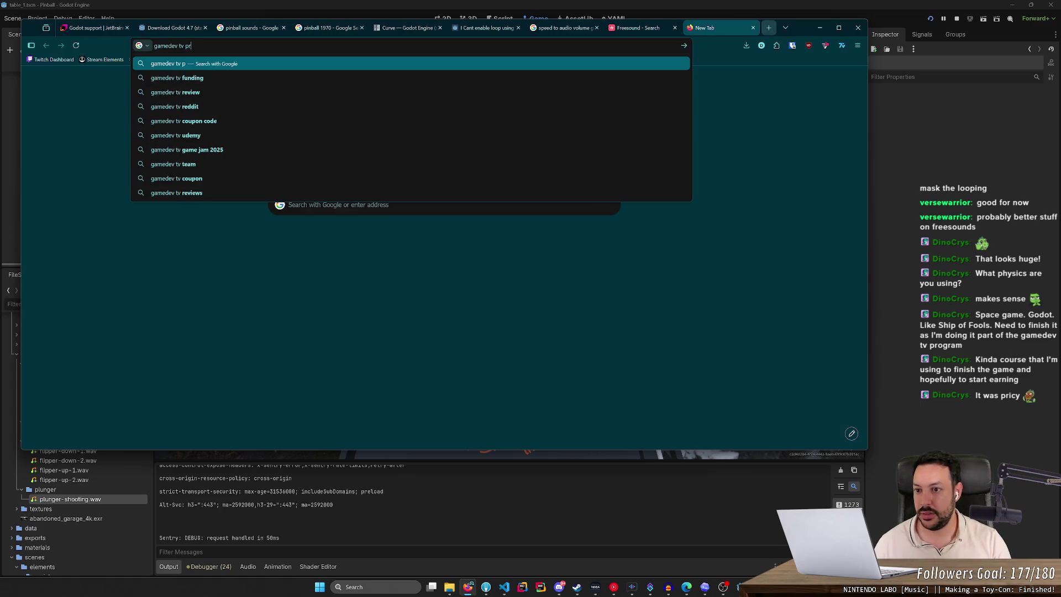
{"action": "key", "text": "Return"}
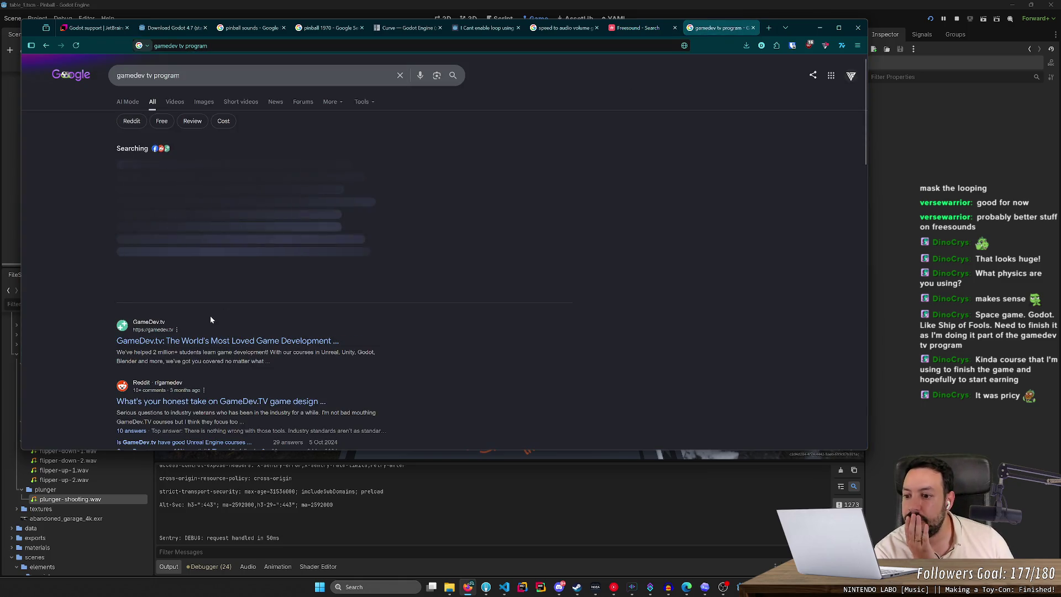
{"action": "left_click", "coordinate": [210, 303]}
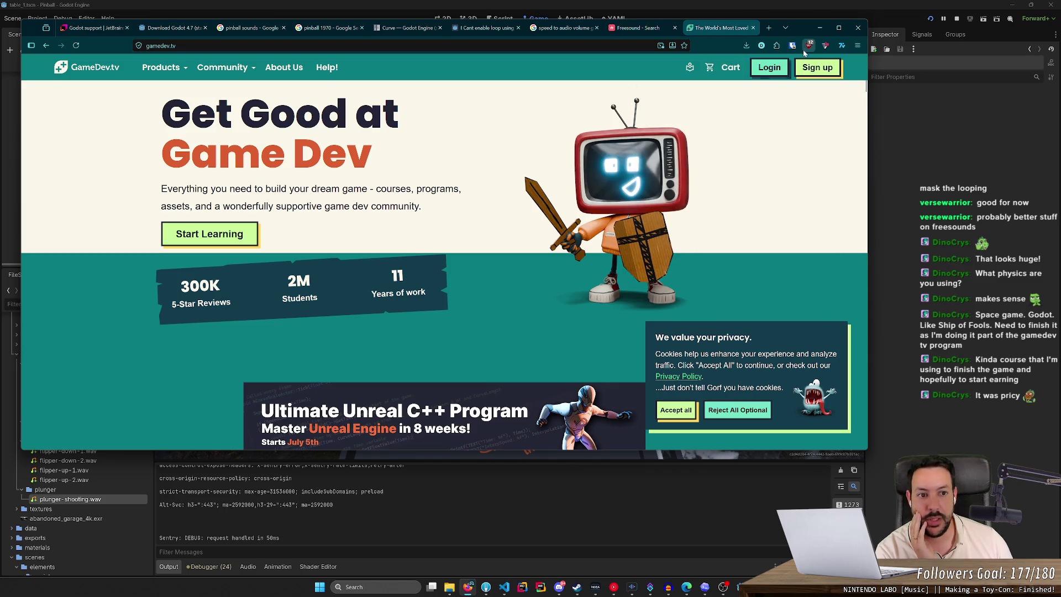
Step: Maximize the browser and scroll through the GameDev.tv homepage
{"action": "left_click", "coordinate": [839, 27]}
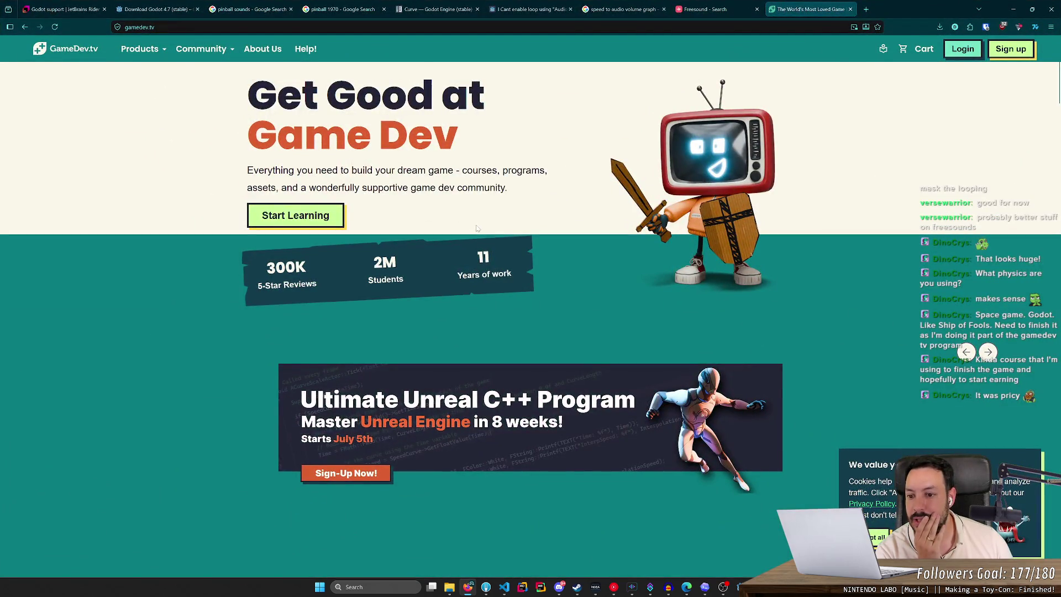
{"action": "scroll", "coordinate": [477, 228], "scroll_direction": "down", "scroll_amount": 2}
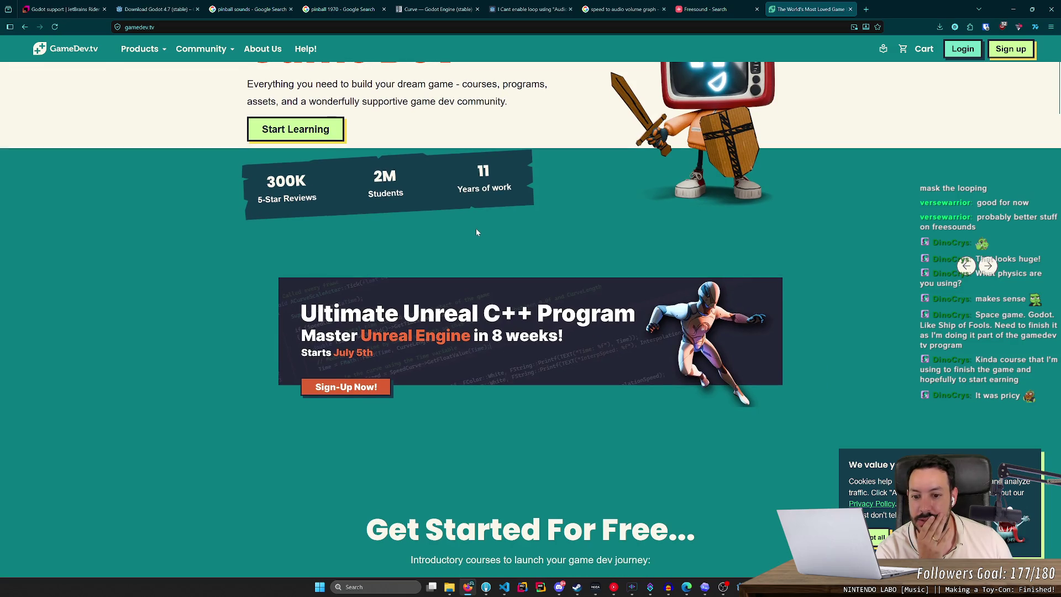
{"action": "scroll", "coordinate": [477, 232], "scroll_direction": "down", "scroll_amount": 5}
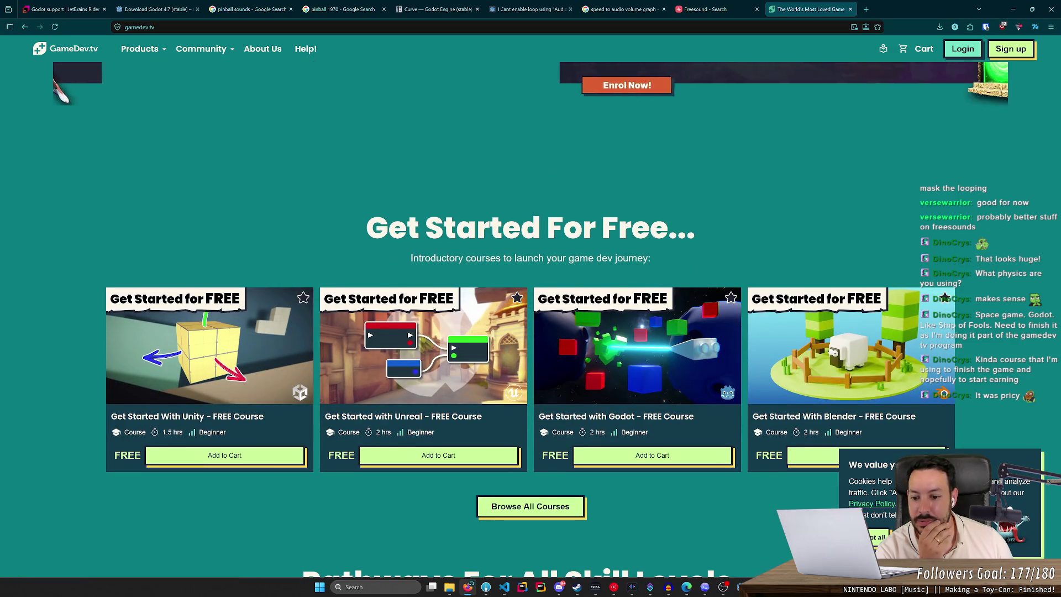
{"action": "scroll", "coordinate": [474, 237], "scroll_direction": "up", "scroll_amount": 5}
{"action": "scroll", "coordinate": [474, 237], "scroll_direction": "down", "scroll_amount": 6}
{"action": "scroll", "coordinate": [462, 351], "scroll_direction": "up", "scroll_amount": 6}
{"action": "scroll", "coordinate": [526, 357], "scroll_direction": "down", "scroll_amount": 7}
Step: Open Browse All Courses, tick the Godot filter and scroll the 13 results
{"action": "left_click", "coordinate": [541, 381]}
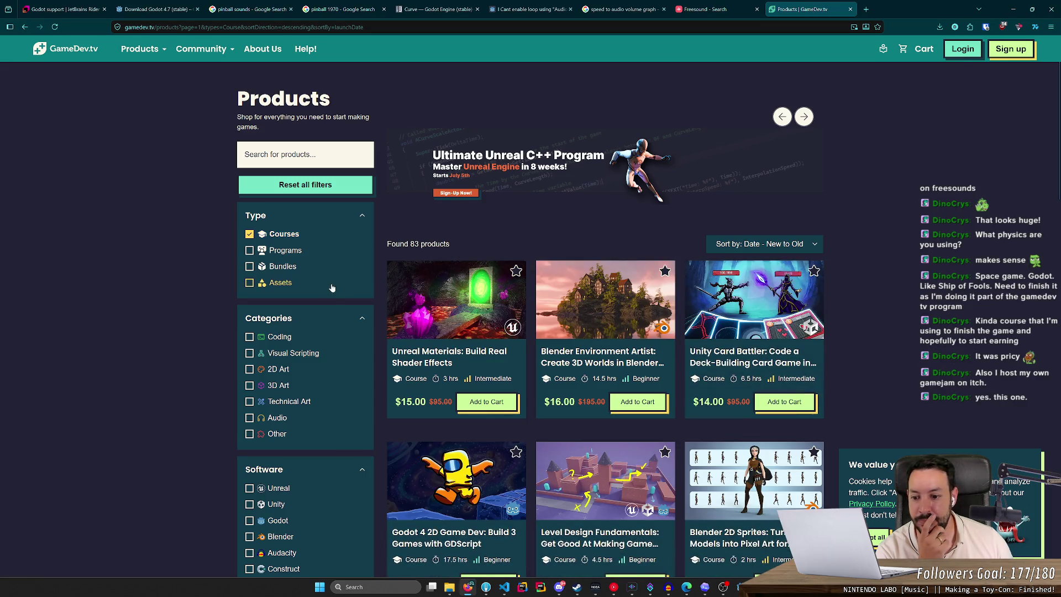
{"action": "scroll", "coordinate": [248, 362], "scroll_direction": "down", "scroll_amount": 2}
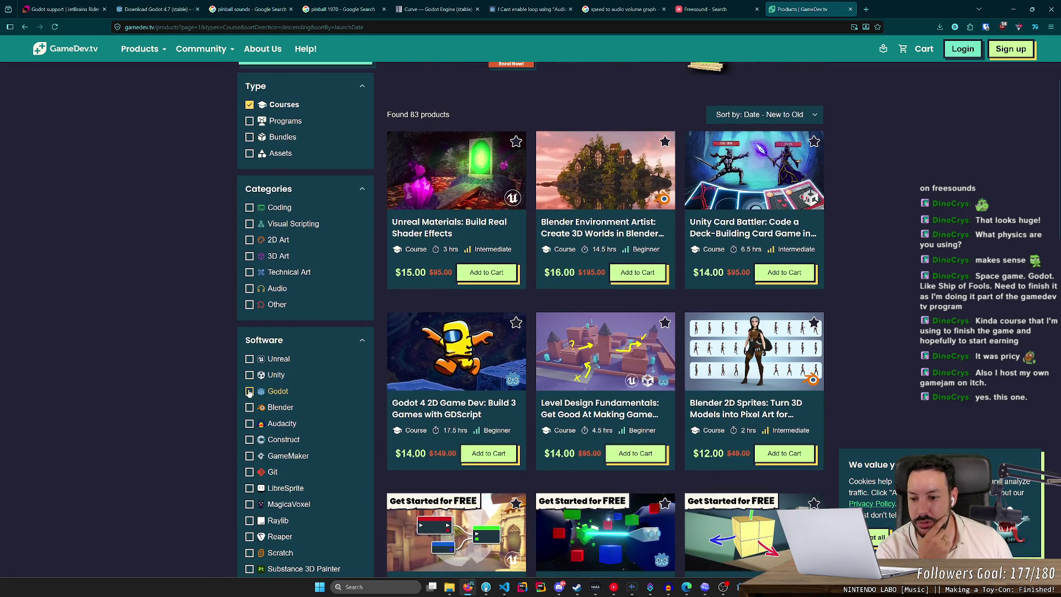
{"action": "left_click", "coordinate": [249, 391]}
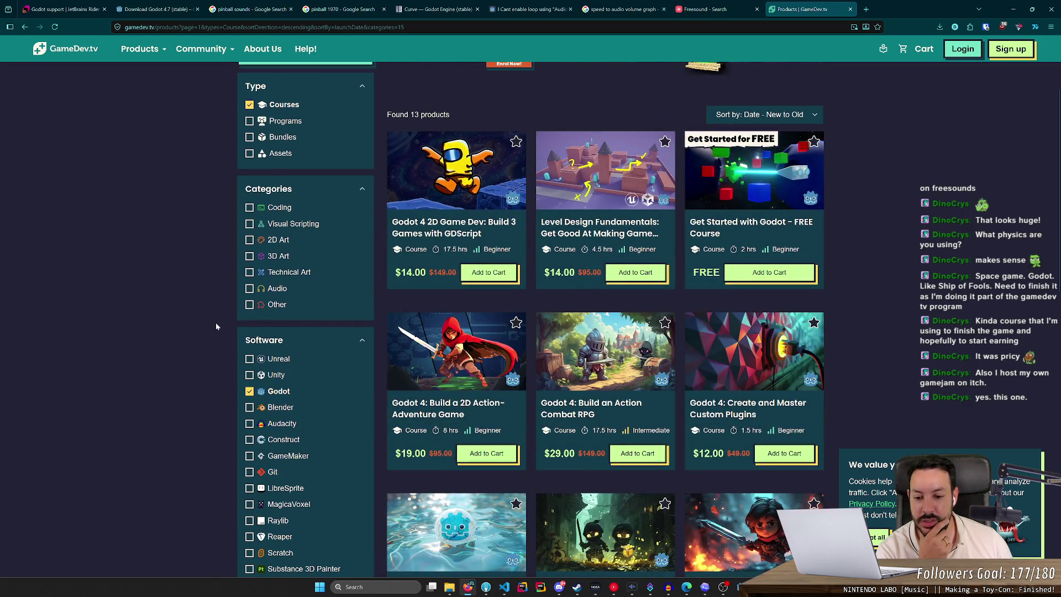
{"action": "scroll", "coordinate": [219, 323], "scroll_direction": "down", "scroll_amount": 4}
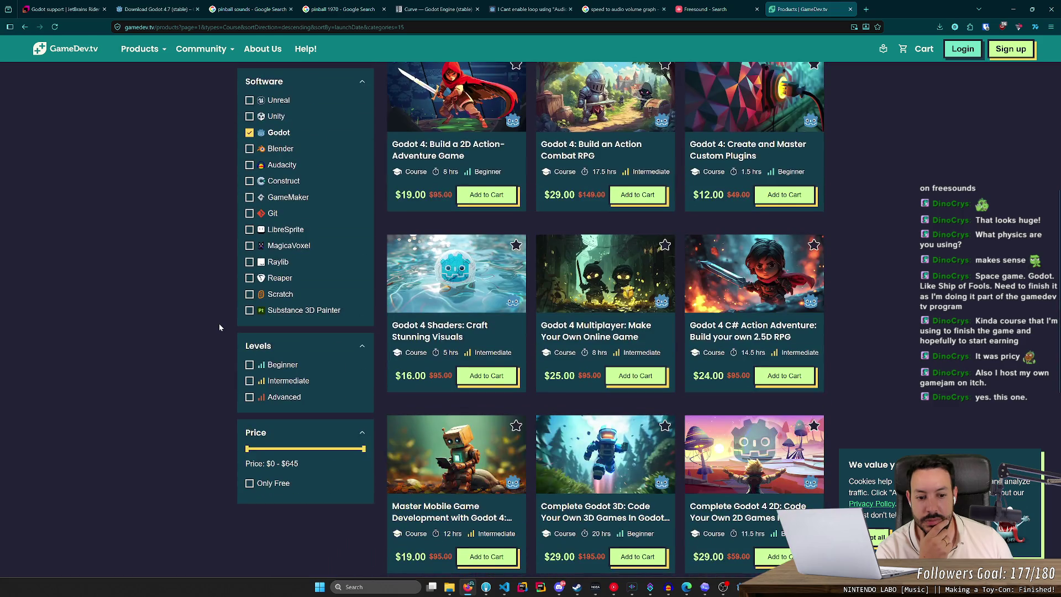
{"action": "scroll", "coordinate": [219, 324], "scroll_direction": "down", "scroll_amount": 5}
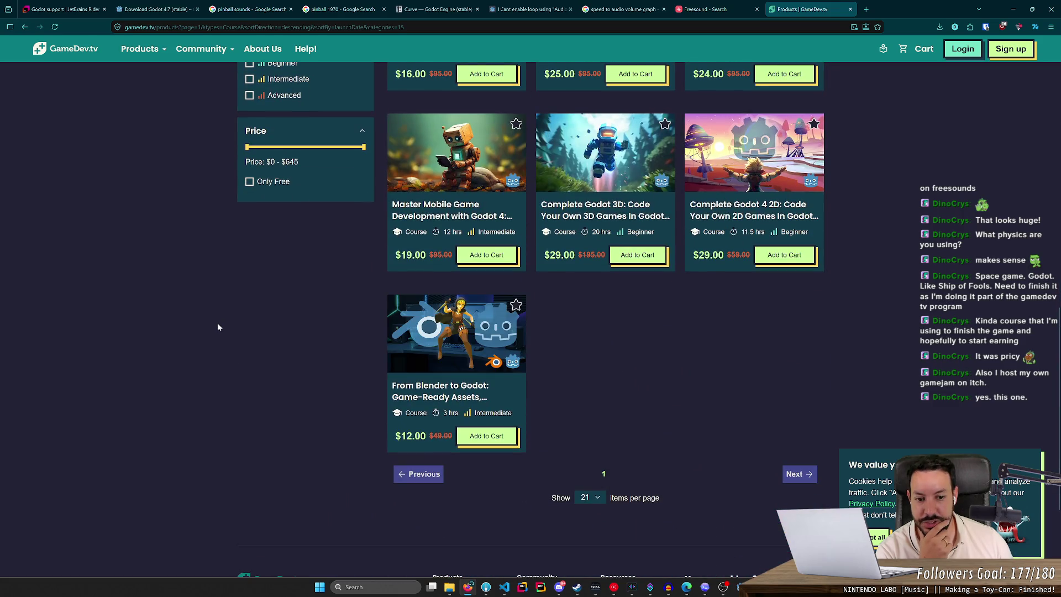
{"action": "scroll", "coordinate": [218, 326], "scroll_direction": "up", "scroll_amount": 5}
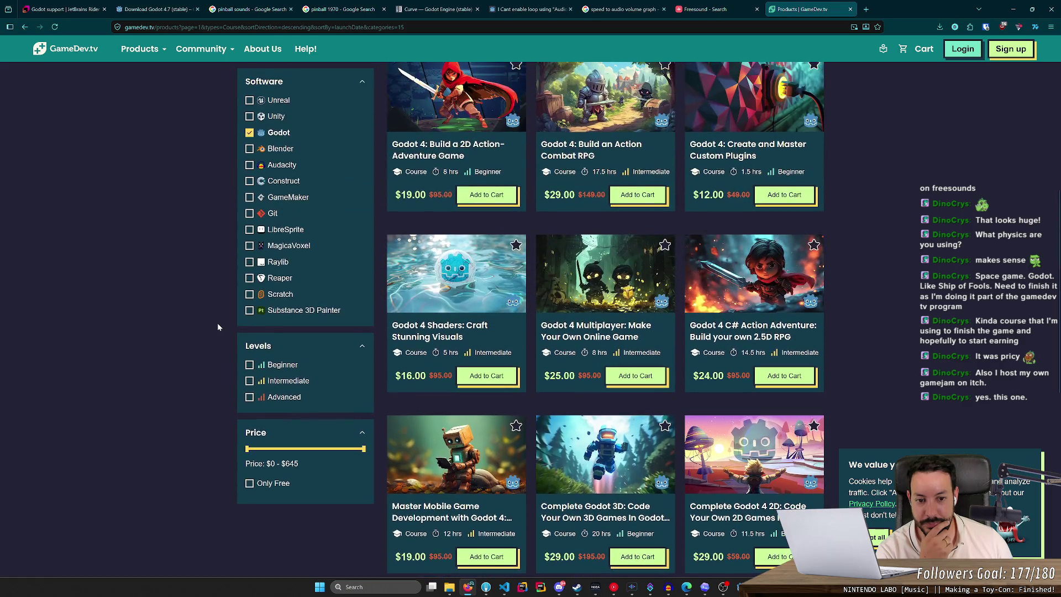
{"action": "scroll", "coordinate": [218, 323], "scroll_direction": "up", "scroll_amount": 3}
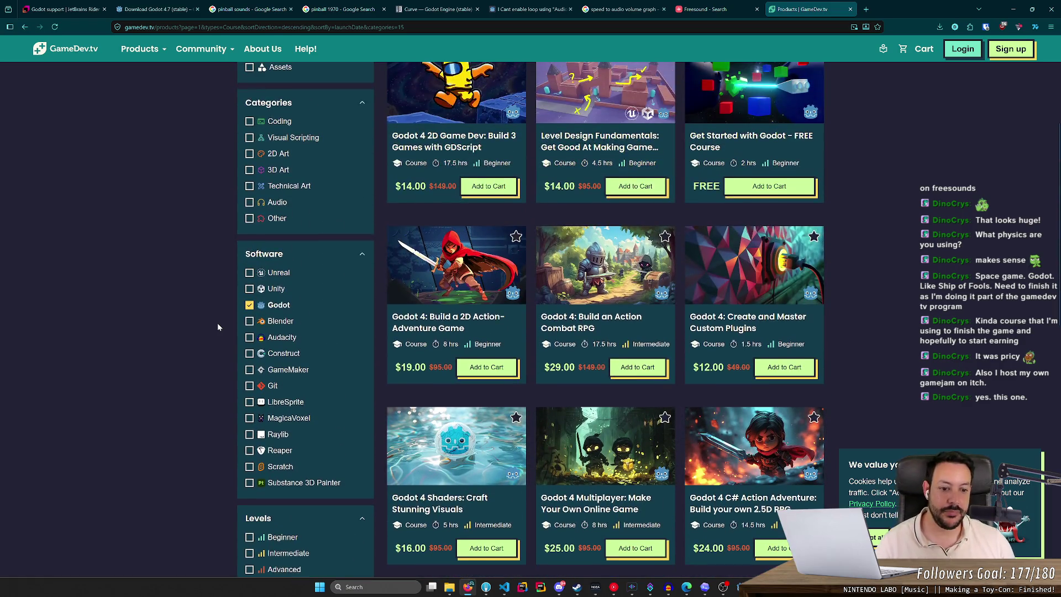
{"action": "scroll", "coordinate": [217, 322], "scroll_direction": "up", "scroll_amount": 1}
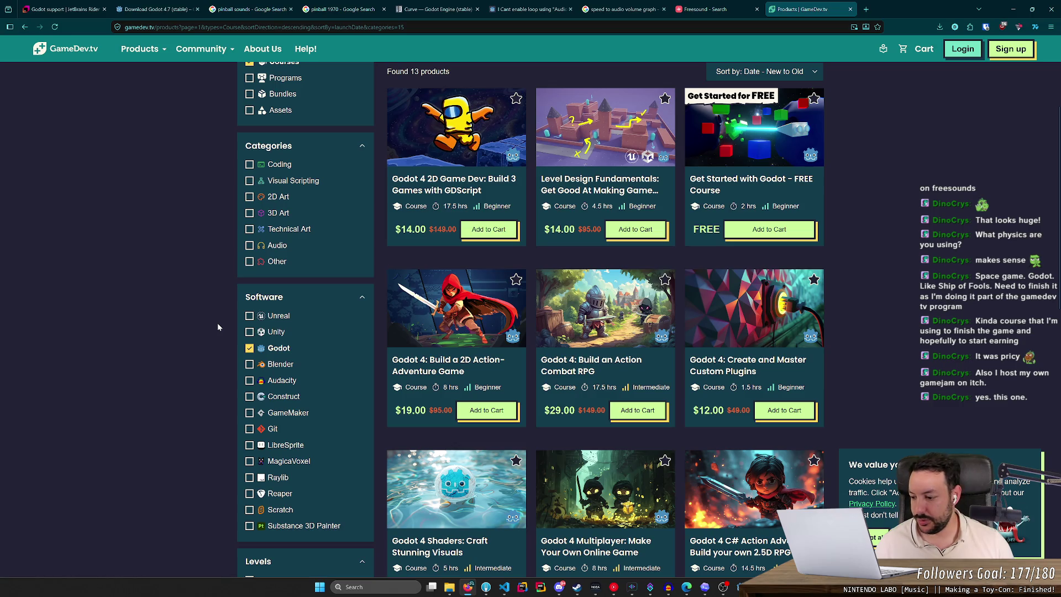
{"action": "scroll", "coordinate": [218, 322], "scroll_direction": "up", "scroll_amount": 3}
Step: Filter to Products > Programs (4 listed) and open Ultimate Indie in a new tab
{"action": "mouse_move", "coordinate": [162, 53]}
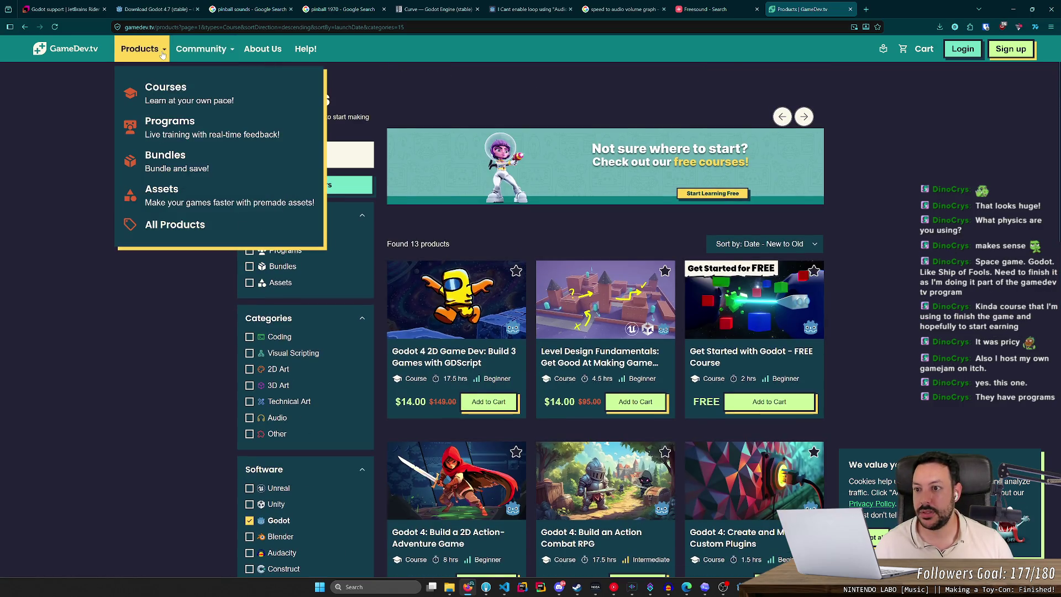
{"action": "left_click", "coordinate": [173, 132]}
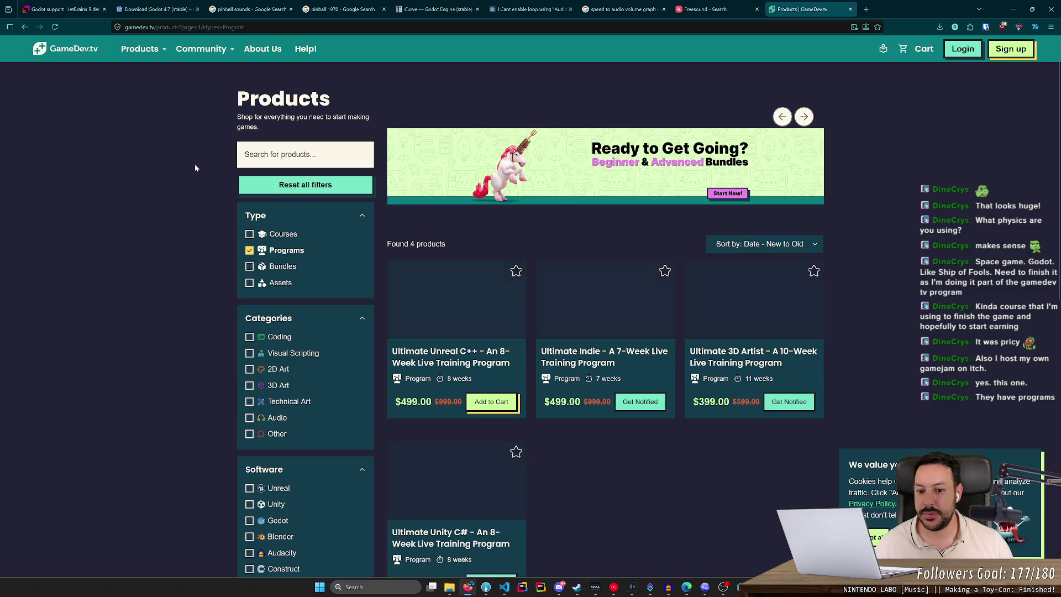
{"action": "scroll", "coordinate": [722, 457], "scroll_direction": "down", "scroll_amount": 2}
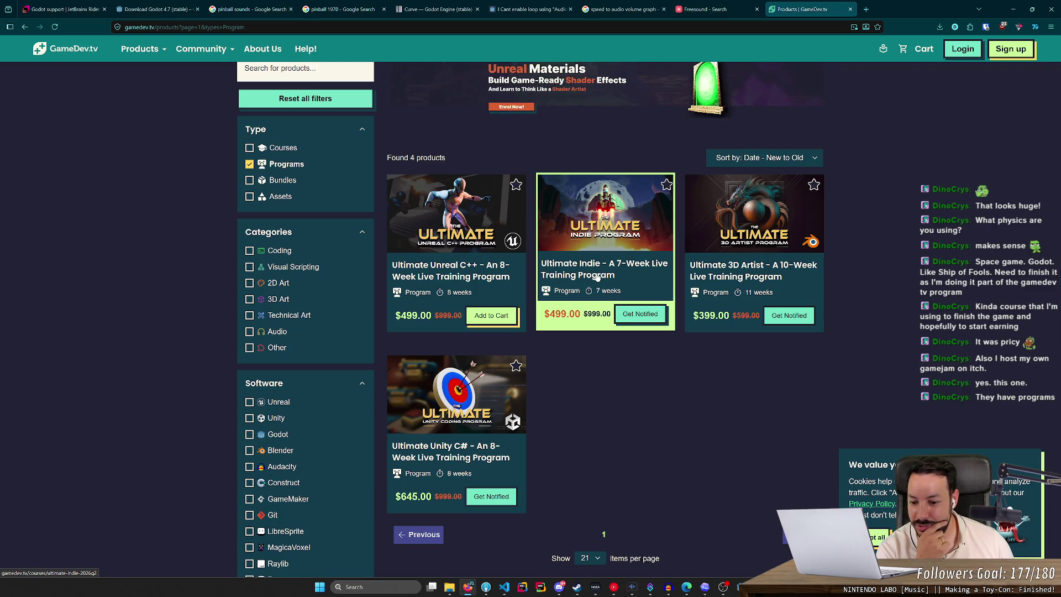
{"action": "scroll", "coordinate": [597, 276], "scroll_direction": "down", "scroll_amount": 1}
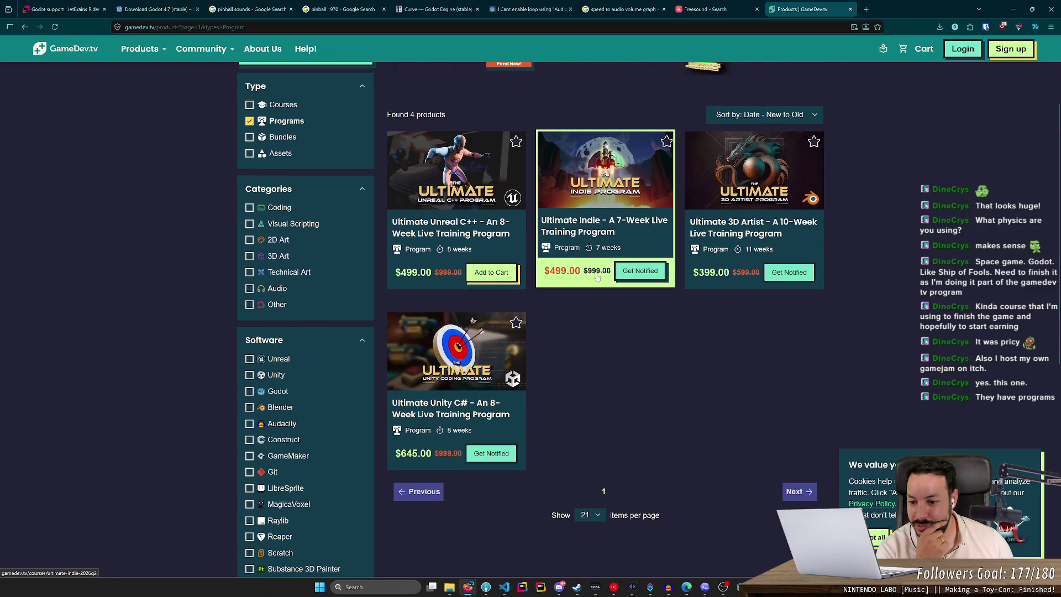
{"action": "middle_click", "coordinate": [594, 226]}
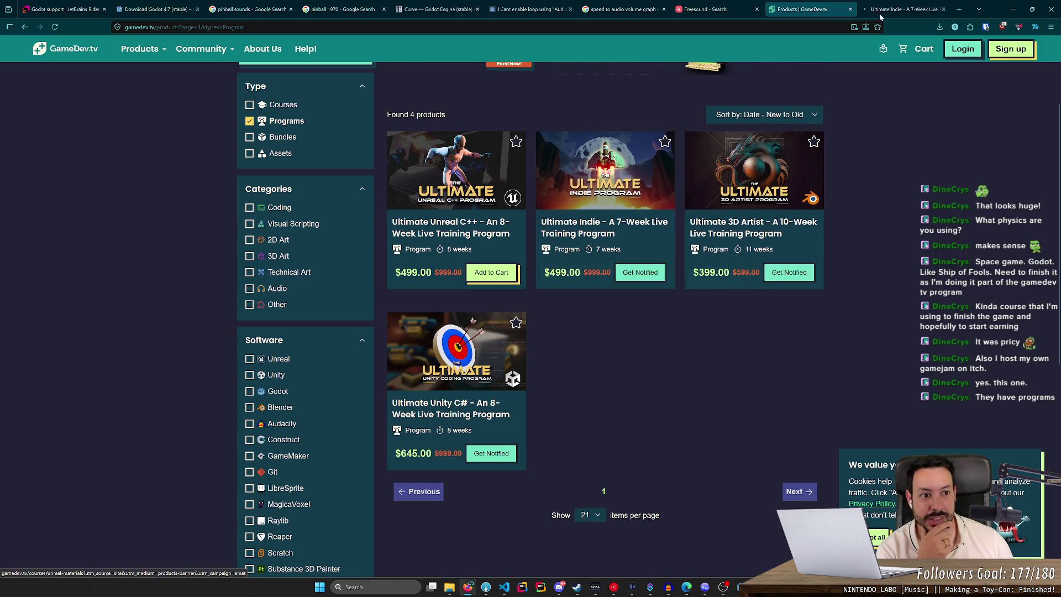
Step: Browse the Ultimate Indie preview slides: Get feedback, Get help, Market your game, Learn live
{"action": "left_click", "coordinate": [881, 11]}
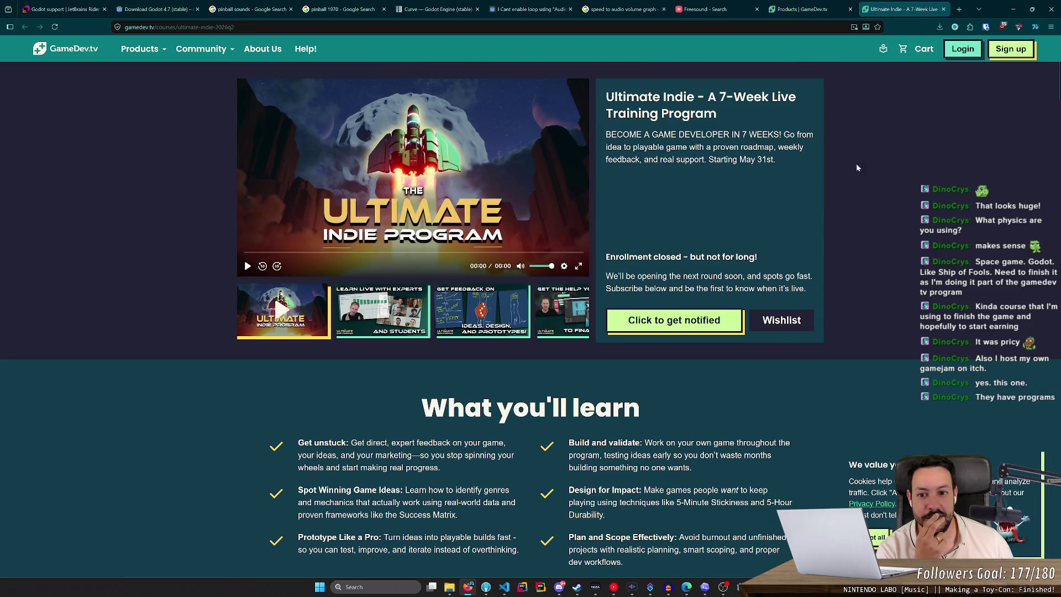
{"action": "left_click", "coordinate": [376, 309]}
{"action": "left_click", "coordinate": [469, 316]}
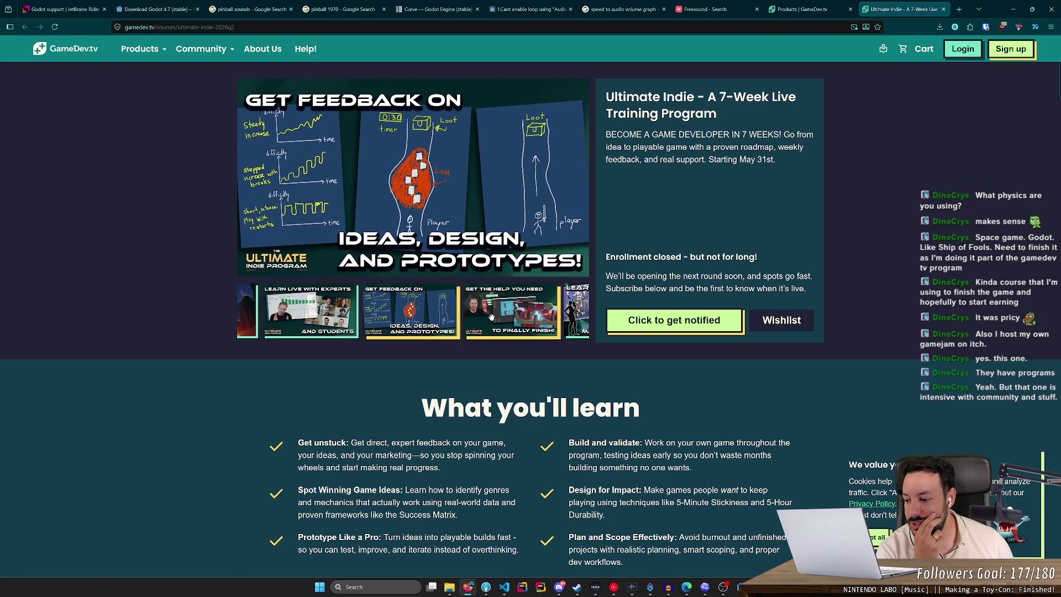
{"action": "scroll", "coordinate": [476, 304], "scroll_direction": "down", "scroll_amount": 4}
{"action": "scroll", "coordinate": [469, 296], "scroll_direction": "up", "scroll_amount": 4}
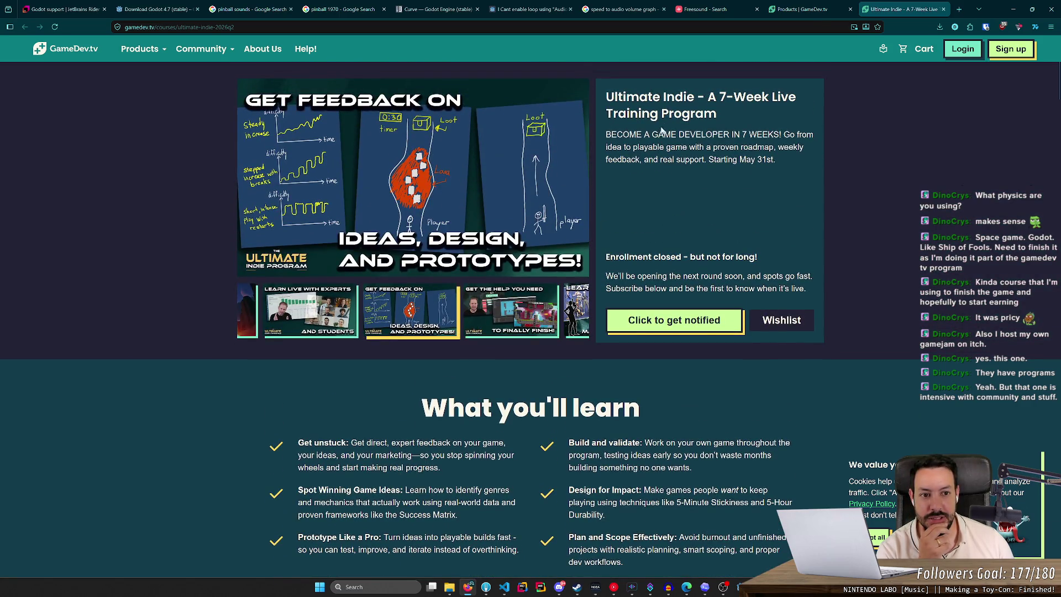
{"action": "left_click", "coordinate": [517, 320]}
{"action": "left_click", "coordinate": [528, 307]}
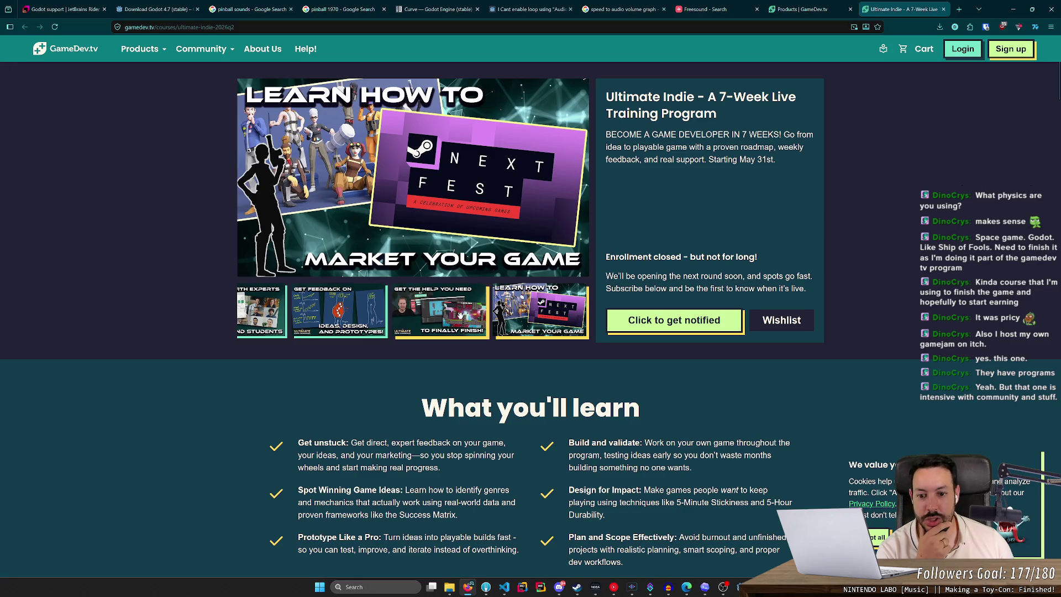
{"action": "left_click", "coordinate": [355, 315]}
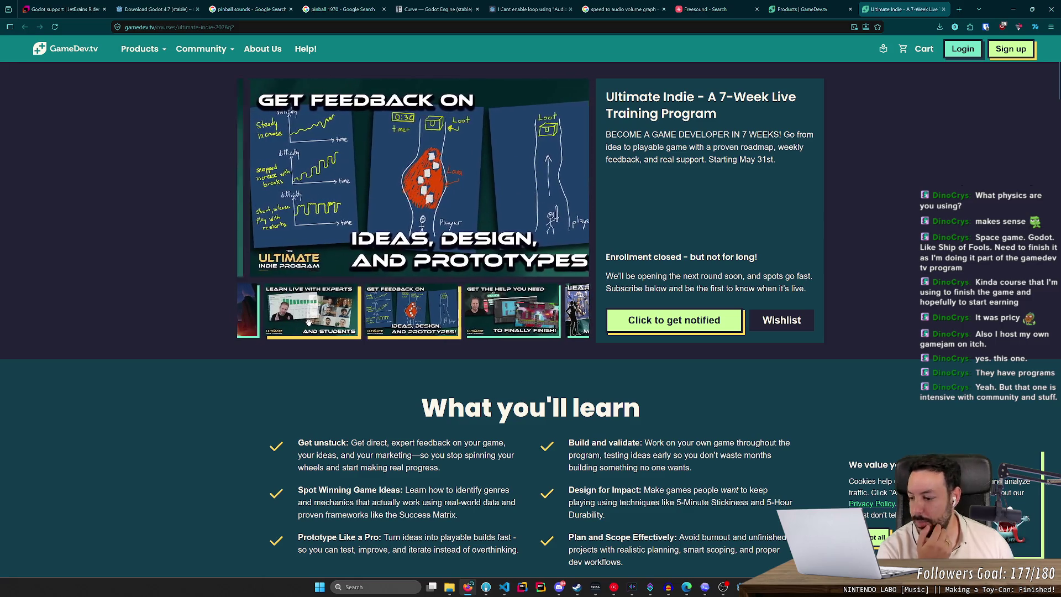
{"action": "left_click", "coordinate": [312, 320]}
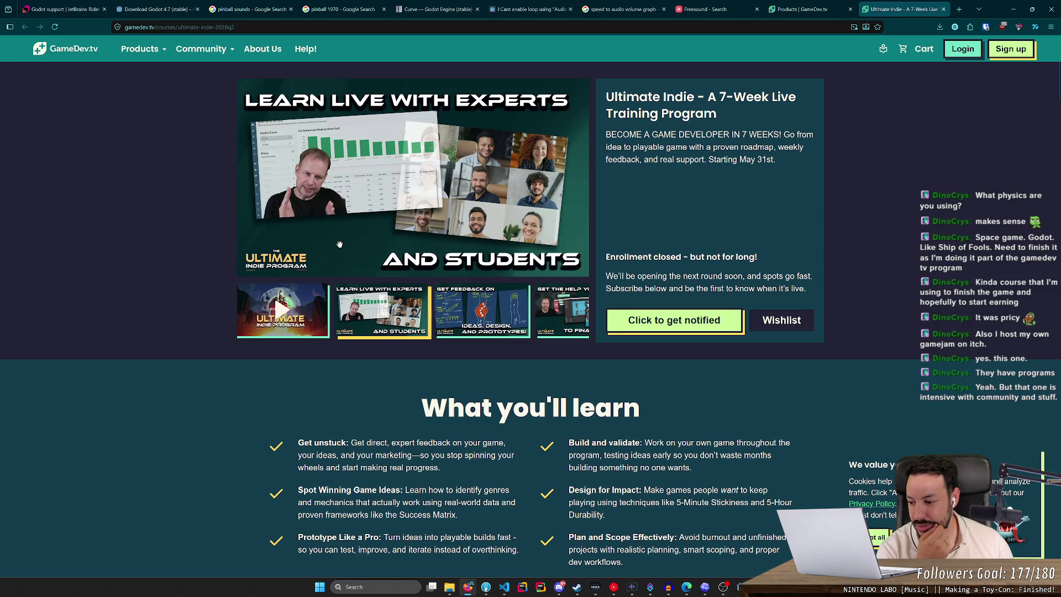
{"action": "scroll", "coordinate": [340, 254], "scroll_direction": "down", "scroll_amount": 10}
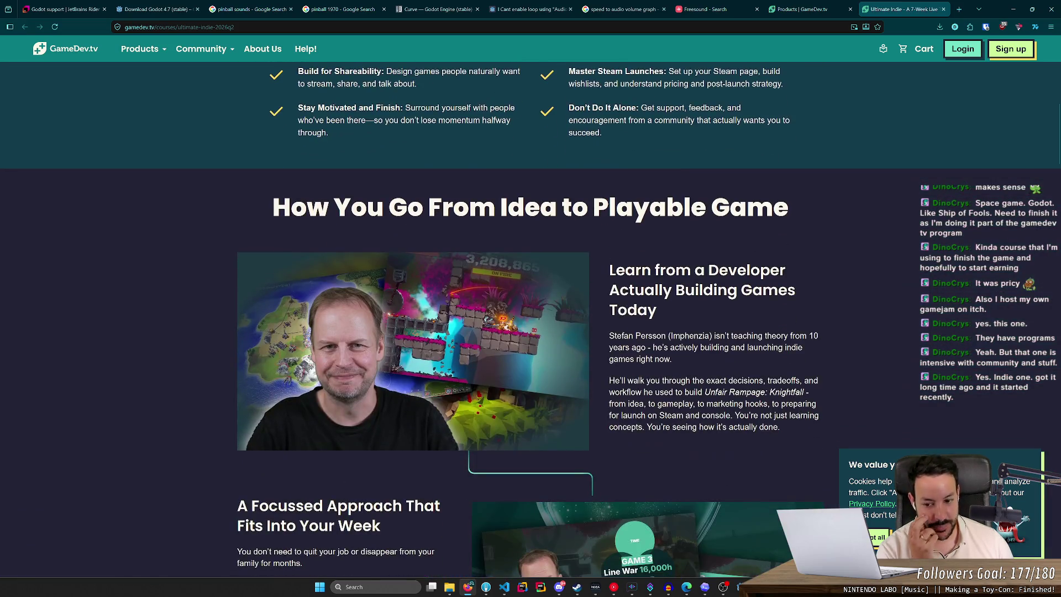
Step: Glance at the program listing, then scroll further down the Ultimate Indie page
{"action": "left_click", "coordinate": [802, 9]}
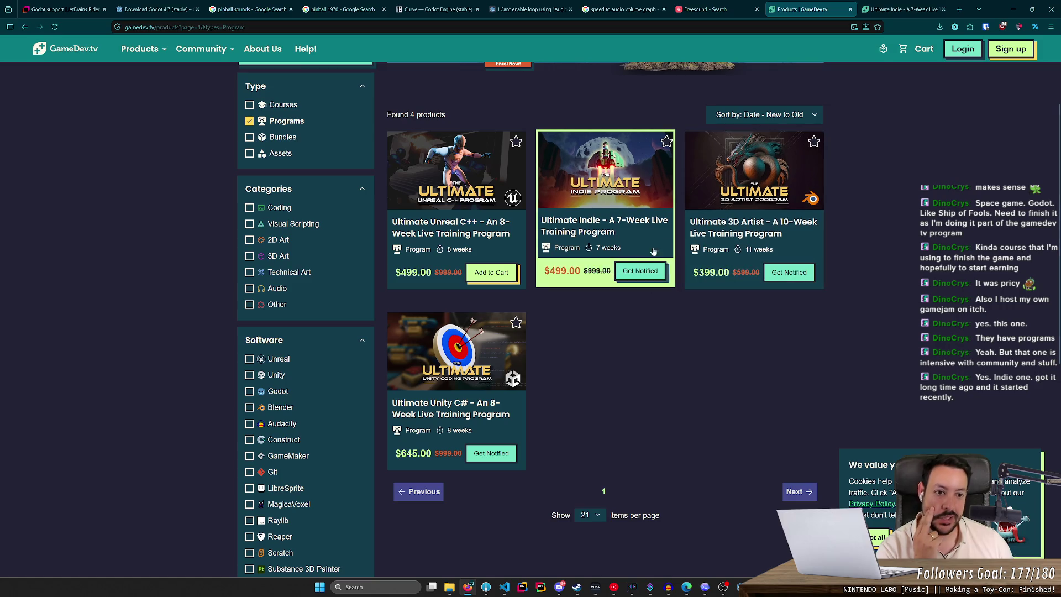
{"action": "left_click", "coordinate": [900, 9]}
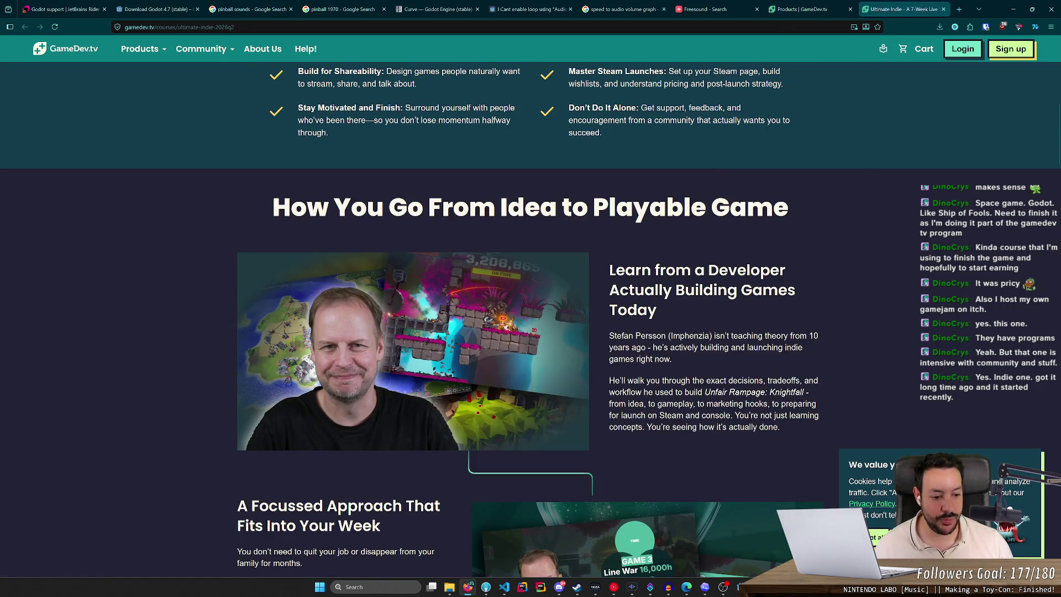
{"action": "scroll", "coordinate": [658, 316], "scroll_direction": "down", "scroll_amount": 5}
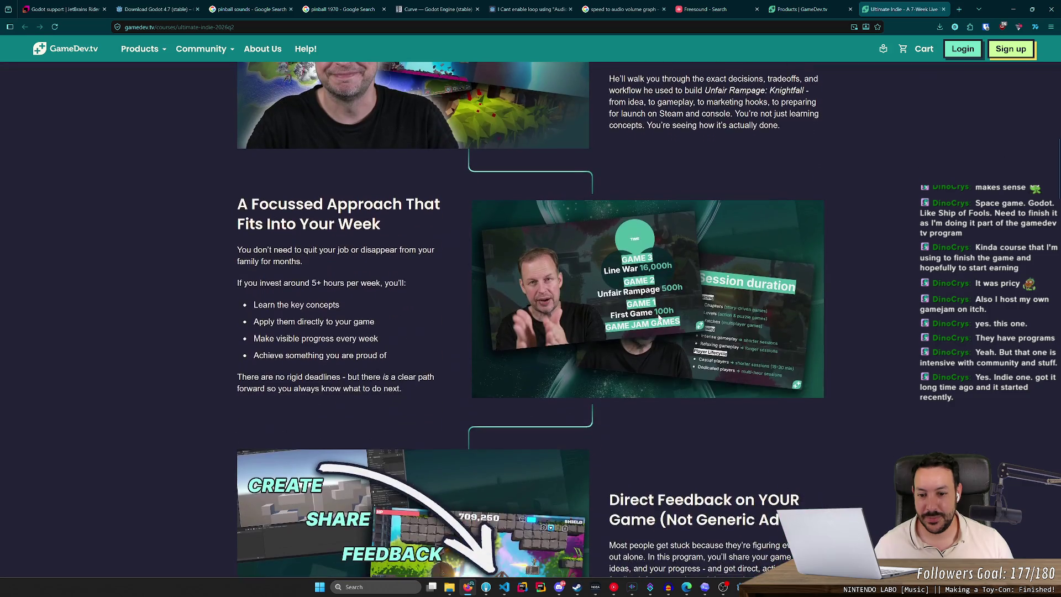
{"action": "scroll", "coordinate": [606, 260], "scroll_direction": "down", "scroll_amount": 8}
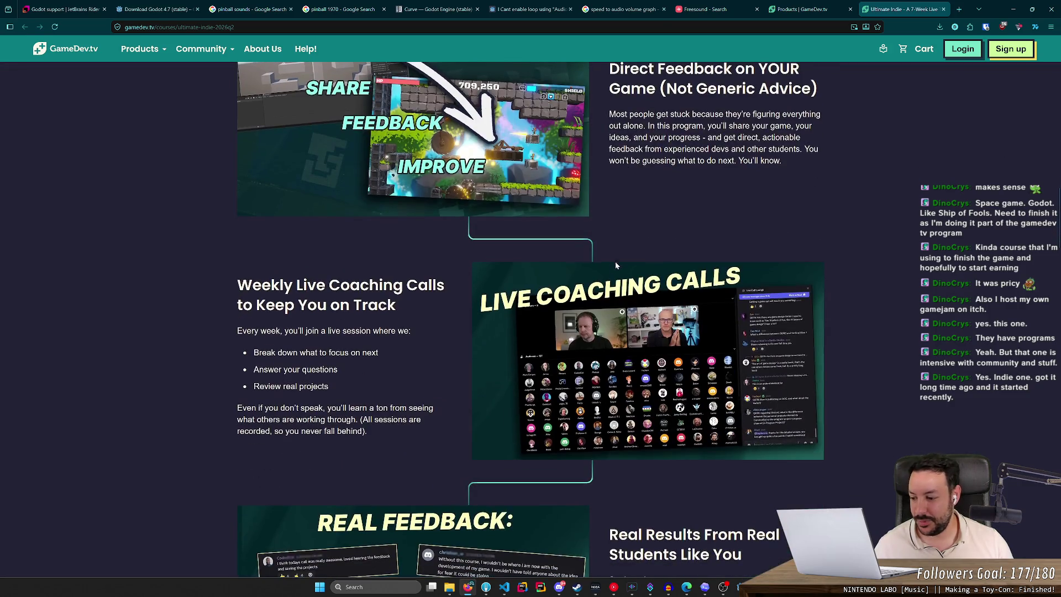
{"action": "middle_click", "coordinate": [703, 206]}
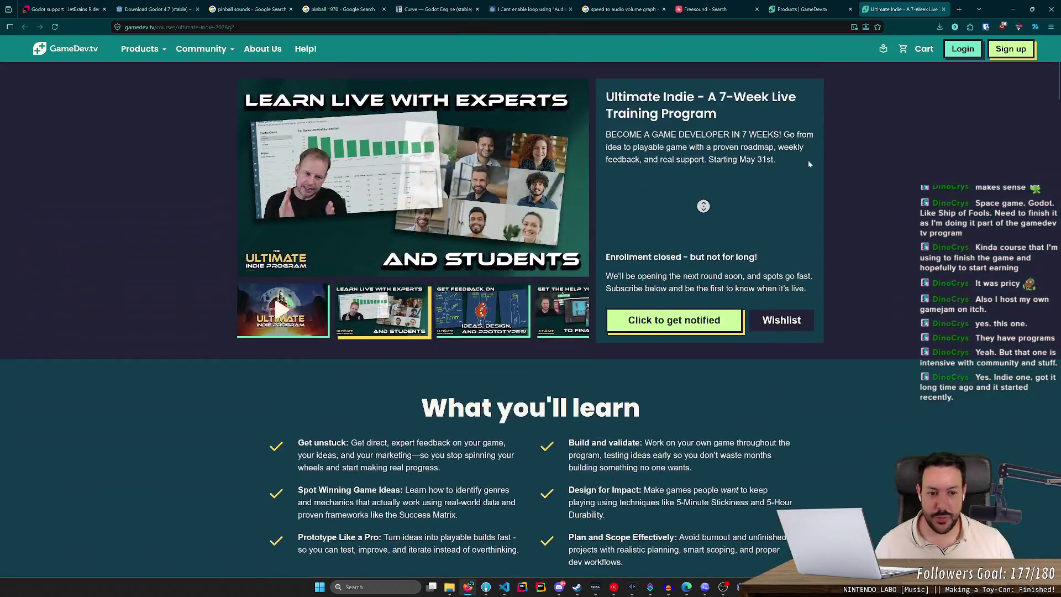
{"action": "left_click", "coordinate": [862, 124]}
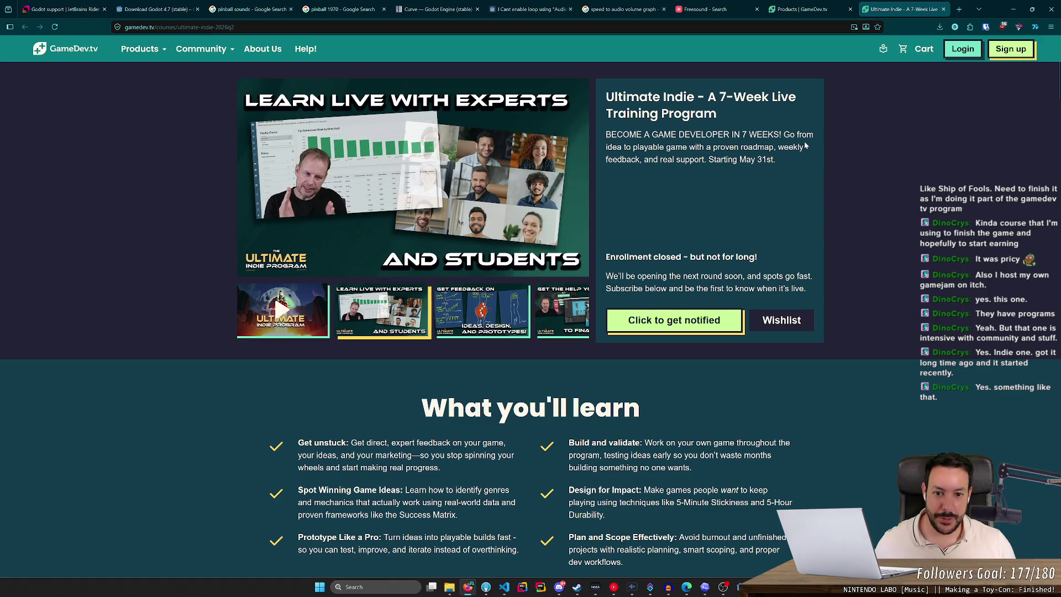
Step: Close both GameDev.tv tabs and minimize the browser to reveal the game
{"action": "key", "text": "ctrl+w"}
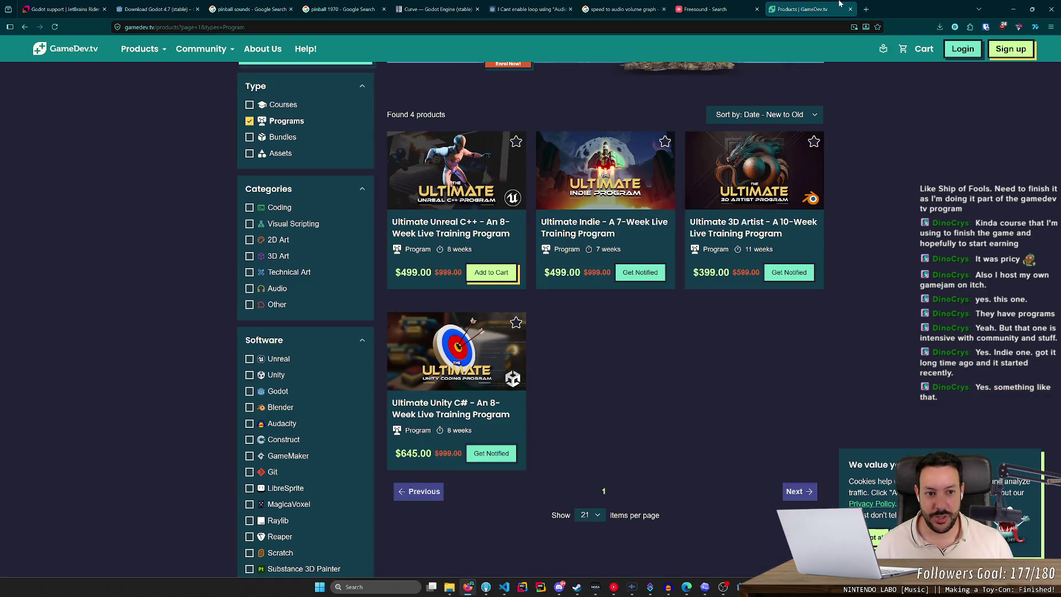
{"action": "key", "text": "ctrl+w"}
{"action": "left_click", "coordinate": [1013, 9]}
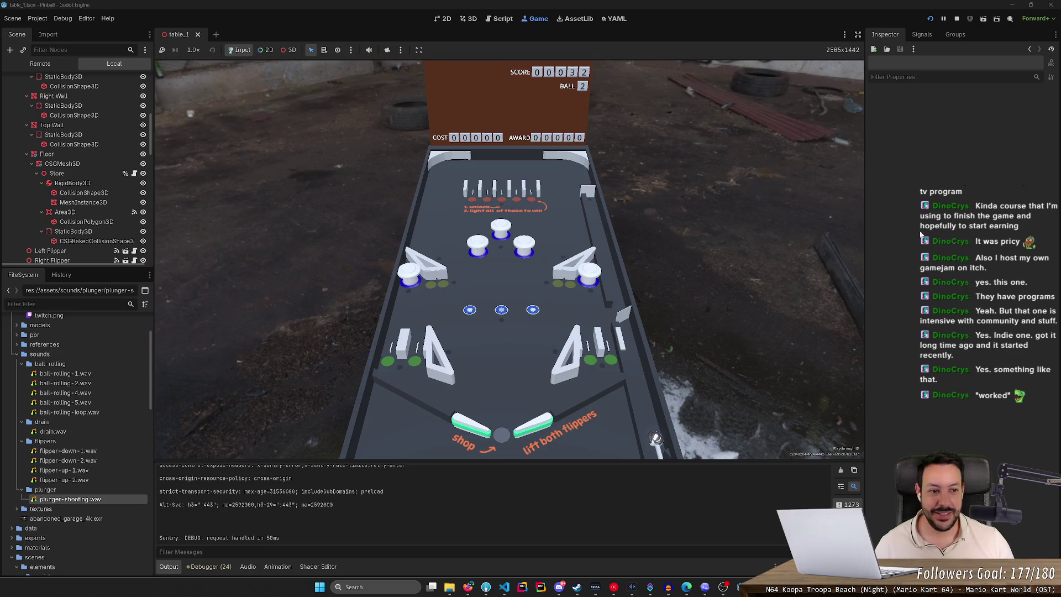
Step: Widen the game view past the Inspector and flip the ball, raising the score to 44
{"action": "left_click_drag", "start_coordinate": [864, 82], "coordinate": [942, 98]}
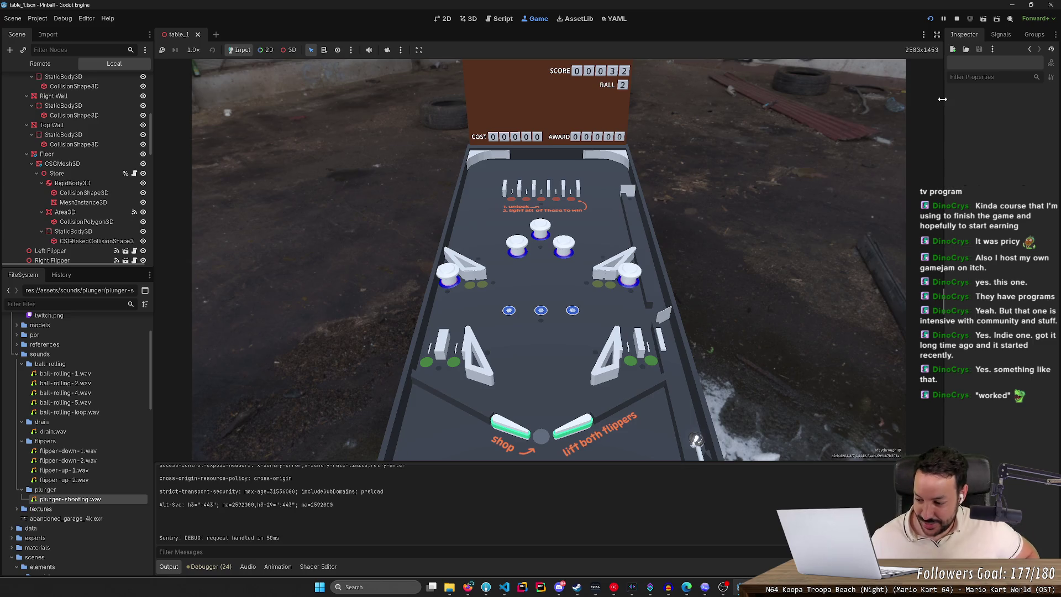
{"action": "left_click", "coordinate": [452, 117]}
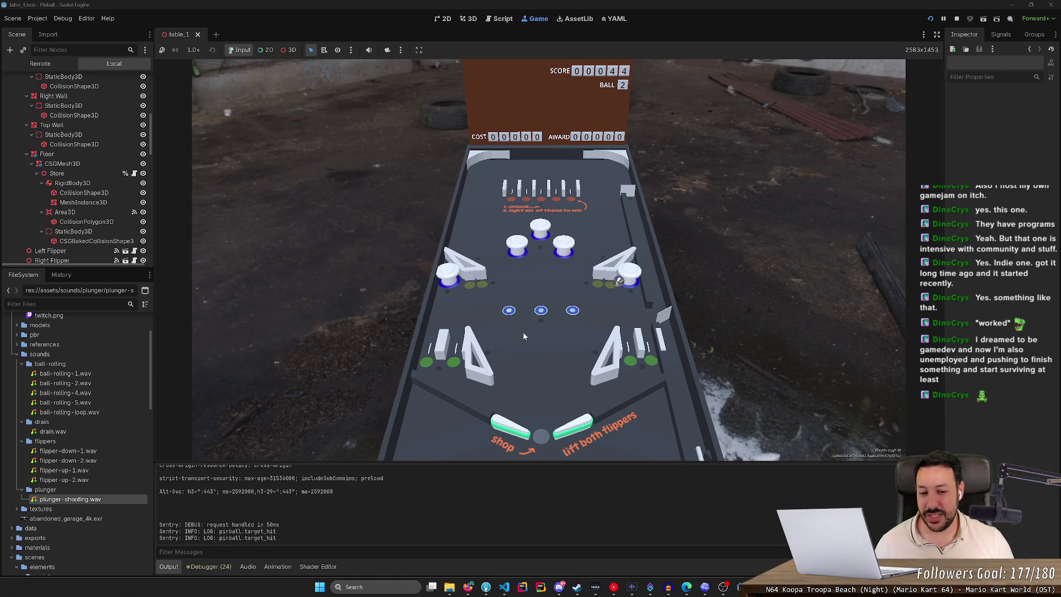
{"action": "left_click", "coordinate": [512, 367]}
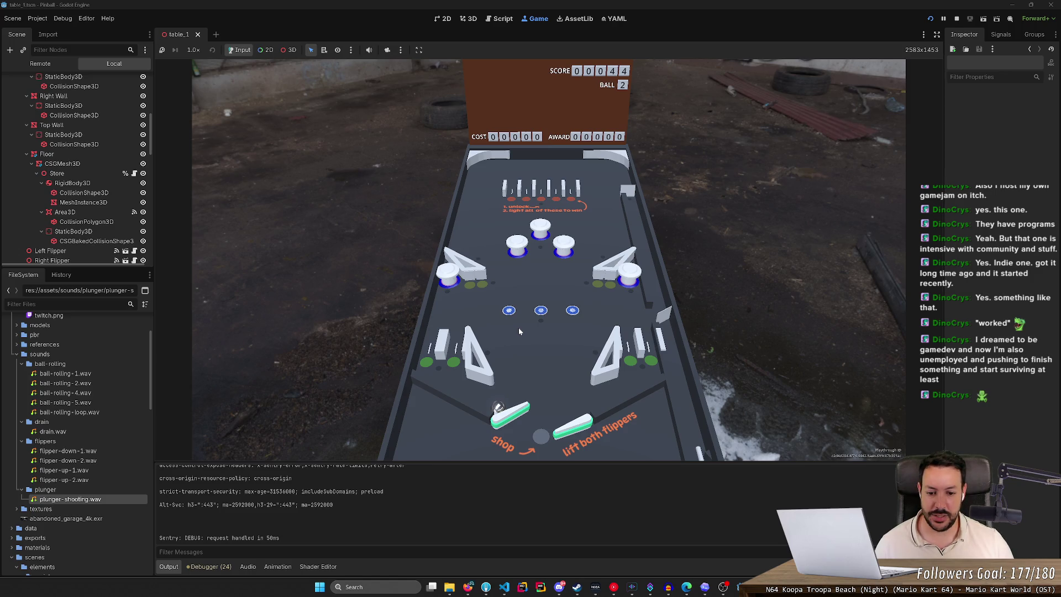
Step: Launch a new ball and keep it alive with both flippers, trapping it and shooting it into the bumpers
{"action": "key", "text": "Left"}
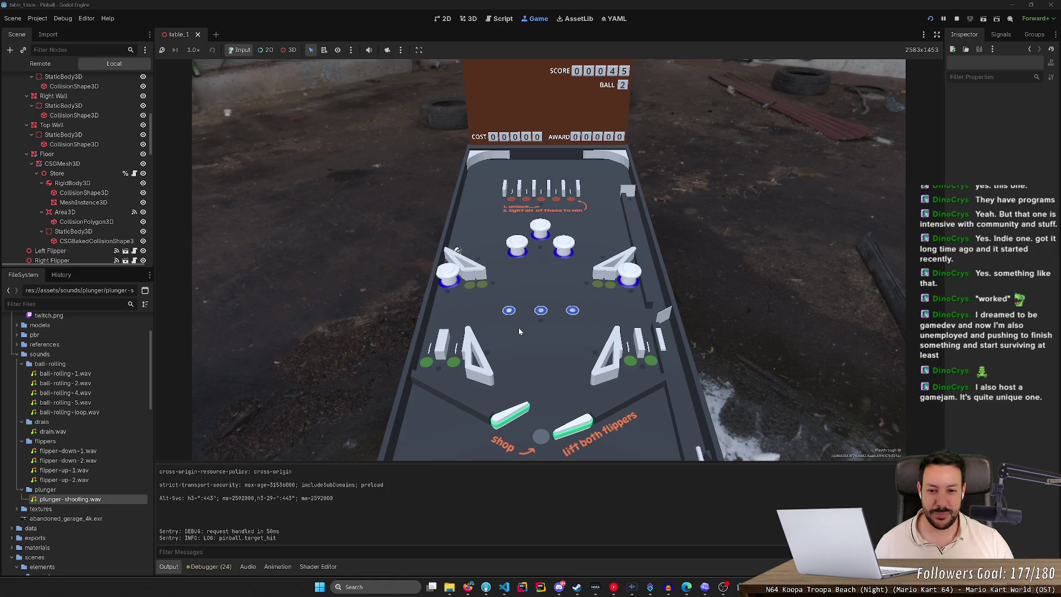
{"action": "key", "text": "Right"}
{"action": "key", "text": "space"}
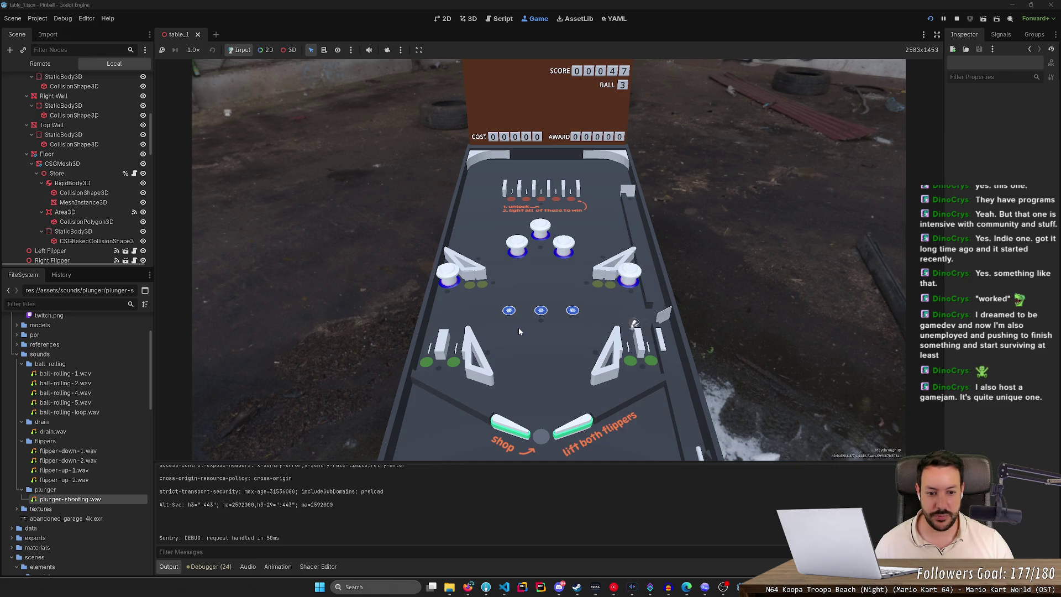
{"action": "key", "text": "Left"}
{"action": "key", "text": "Right"}
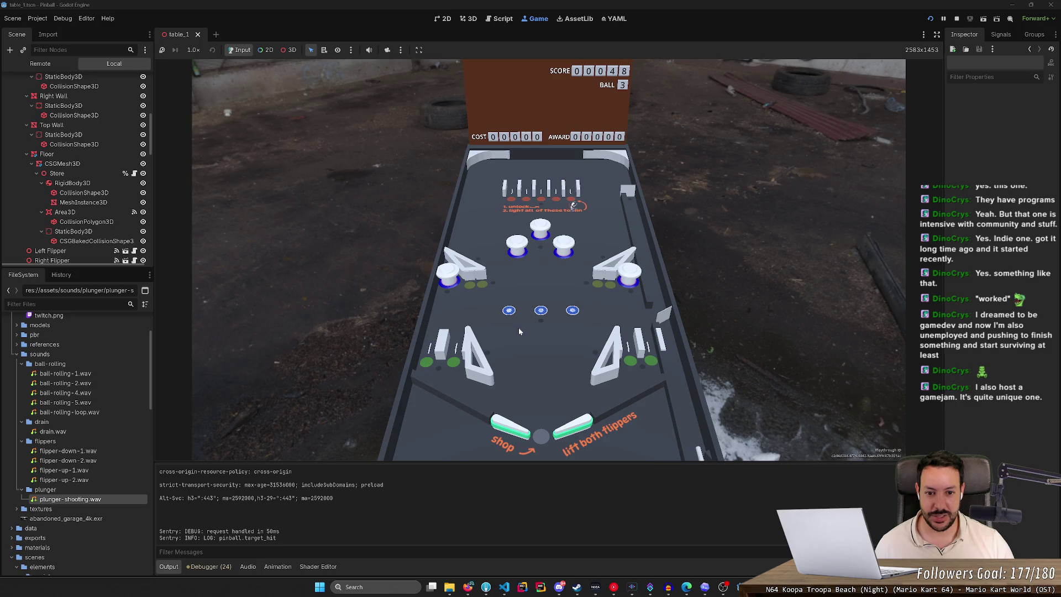
{"action": "key", "text": "Left"}
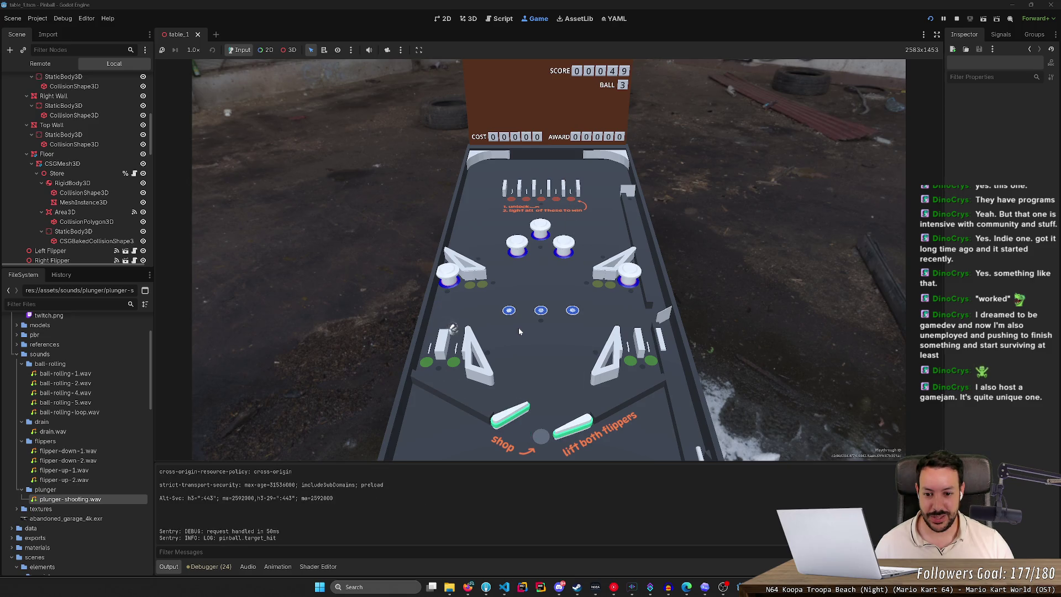
{"action": "key", "text": "Left"}
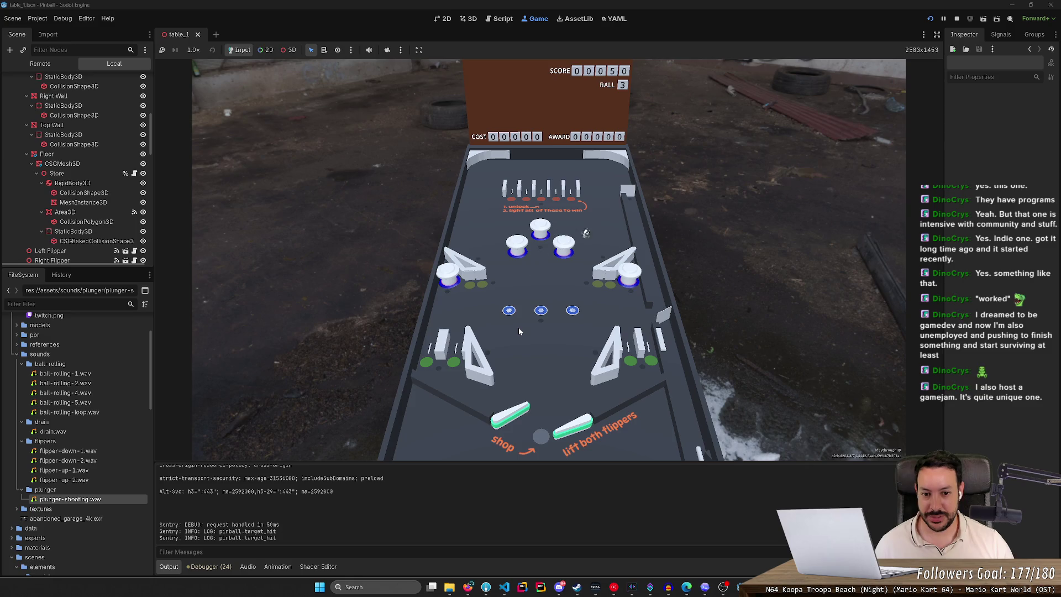
{"action": "key", "text": "Left"}
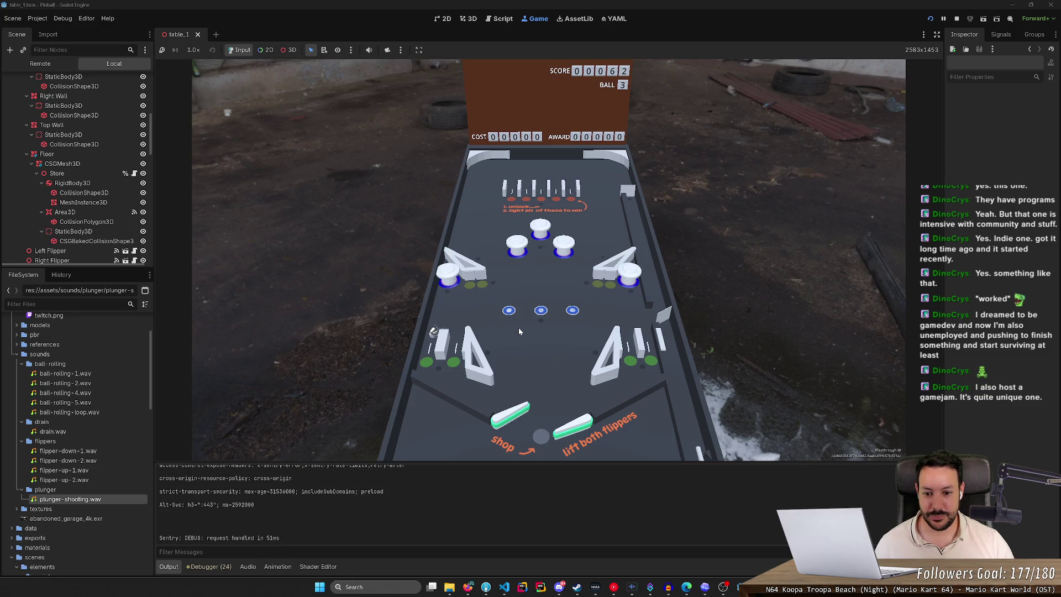
{"action": "key", "text": "Right"}
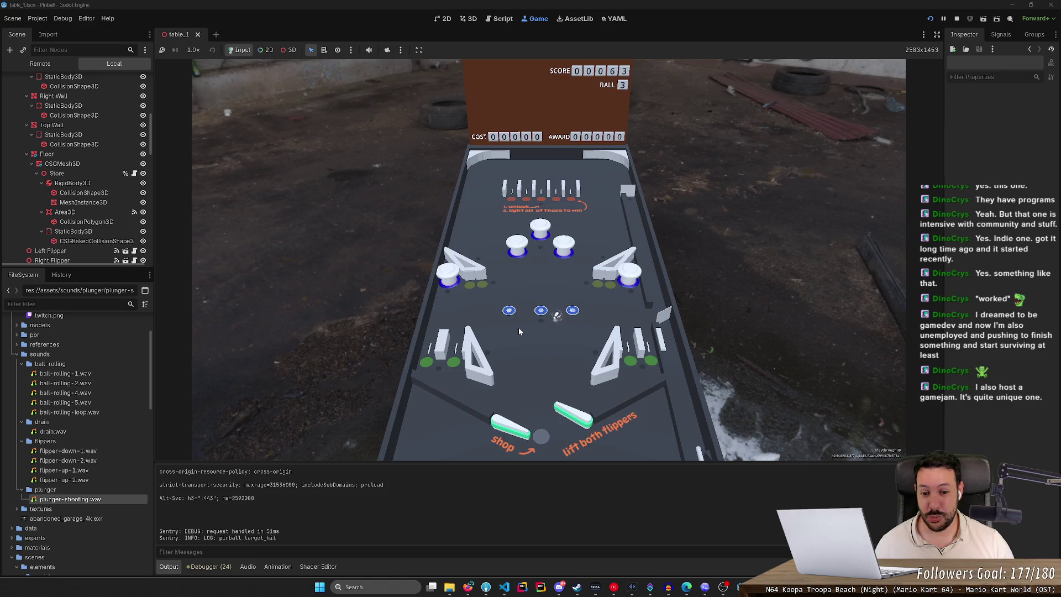
{"action": "key", "text": "Left"}
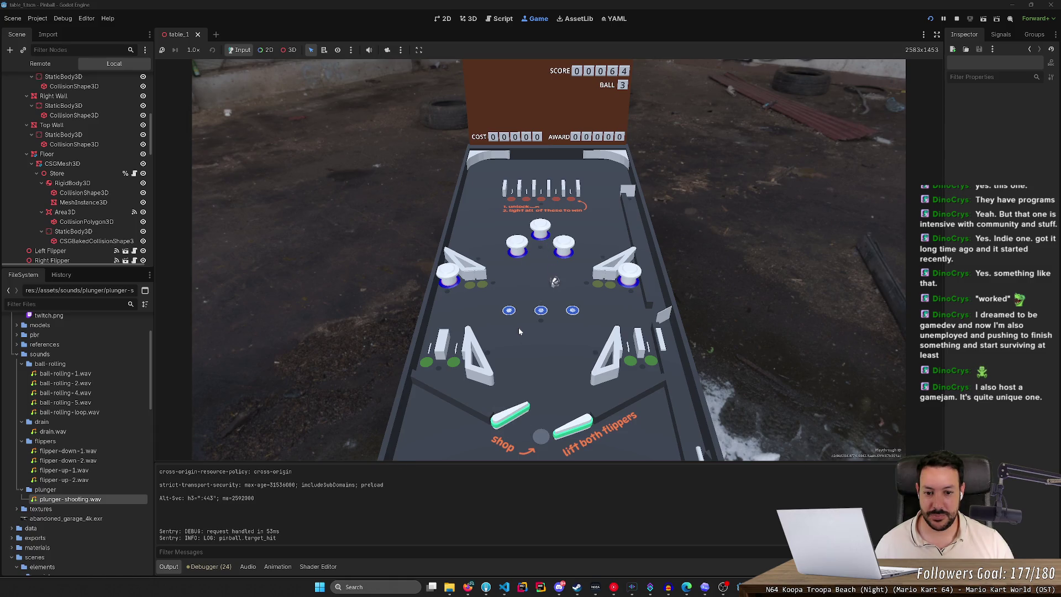
{"action": "key", "text": "Right"}
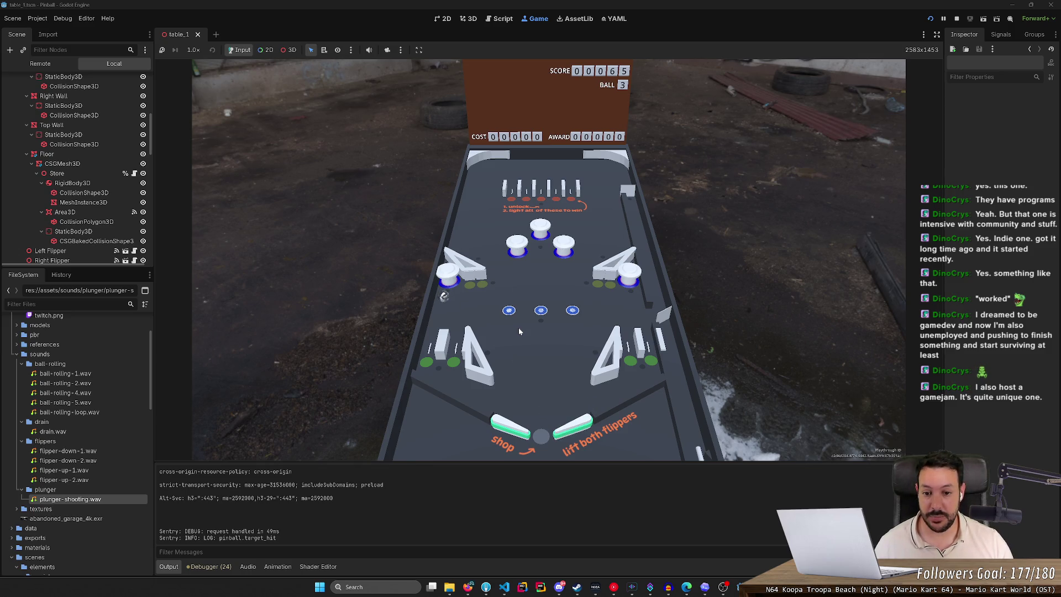
{"action": "key", "text": "Left"}
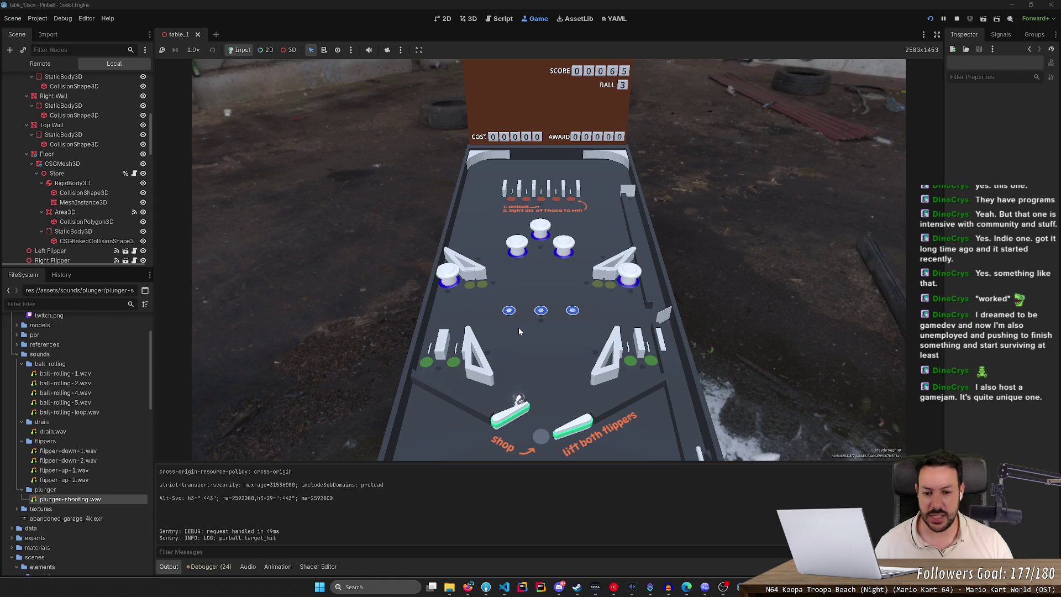
{"action": "key", "text": "Left"}
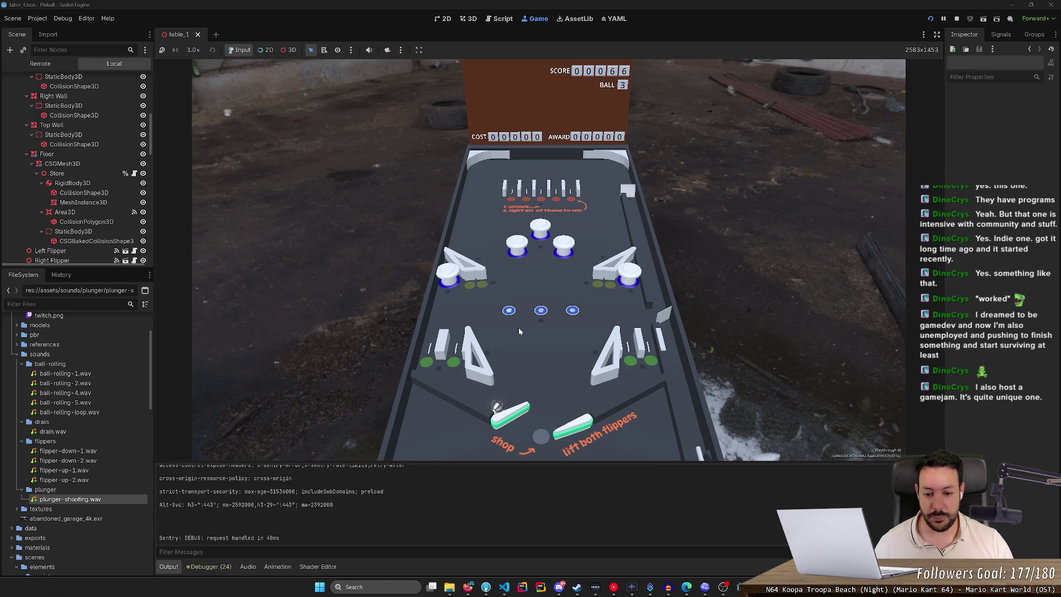
{"action": "key", "text": "Left"}
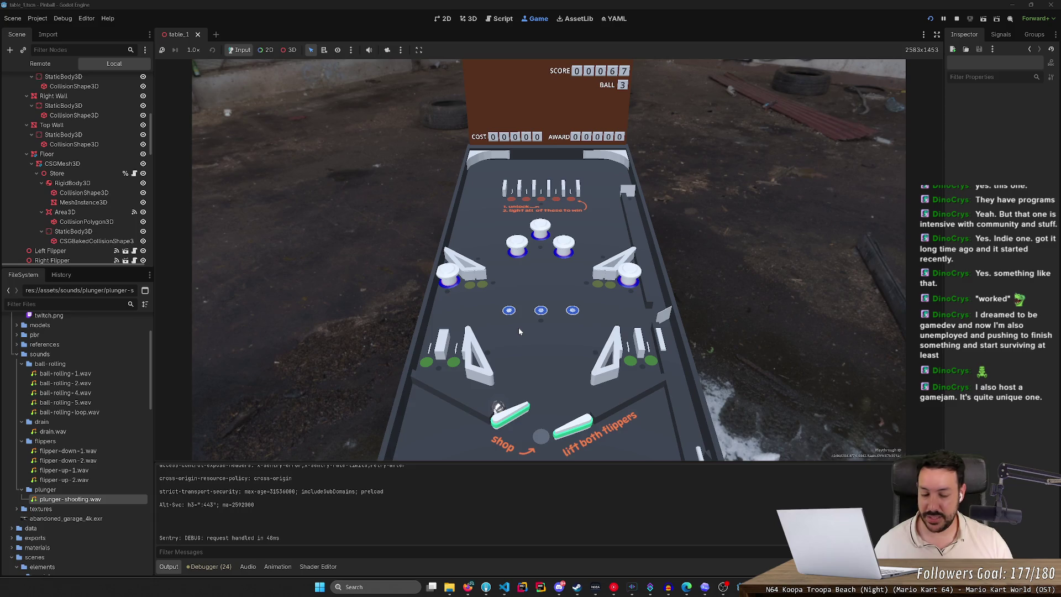
{"action": "key", "text": "Left"}
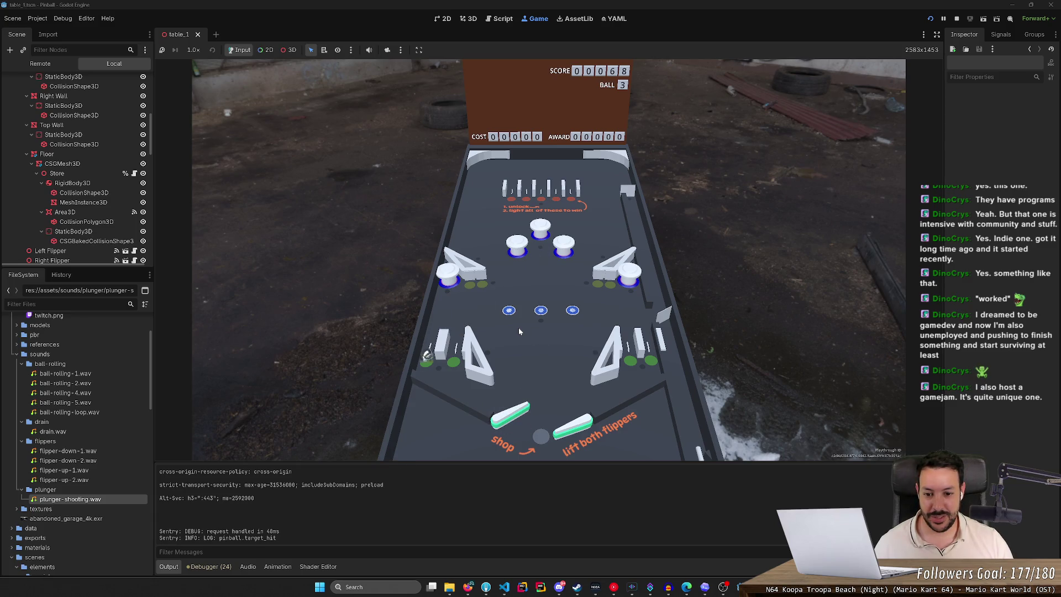
{"action": "key", "text": "Right"}
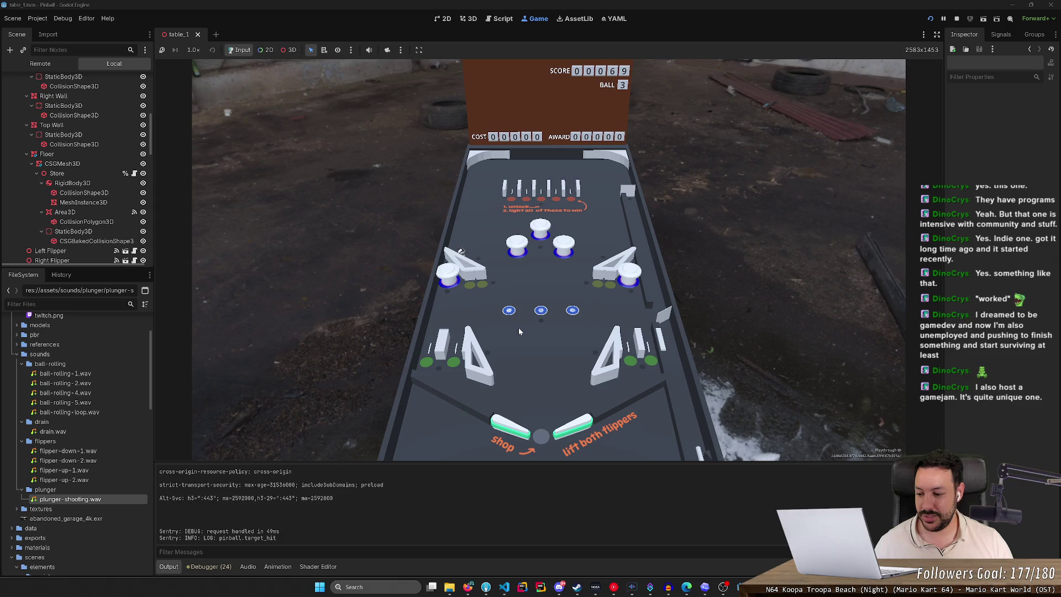
{"action": "key", "text": "Right"}
{"action": "key", "text": "Right"}
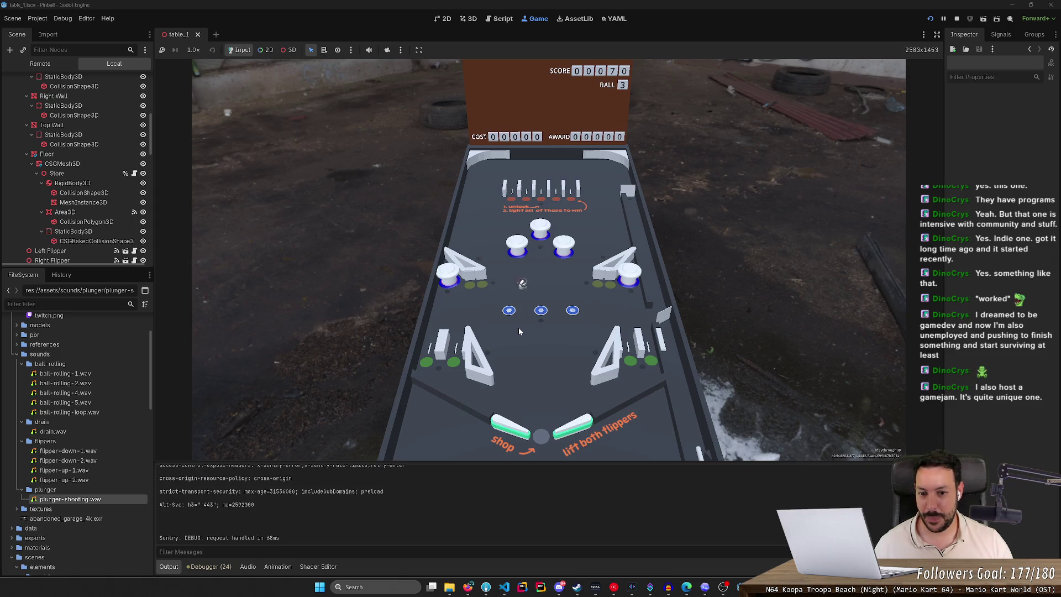
{"action": "key", "text": "Right"}
{"action": "key", "text": "Left"}
{"action": "key", "text": "Right"}
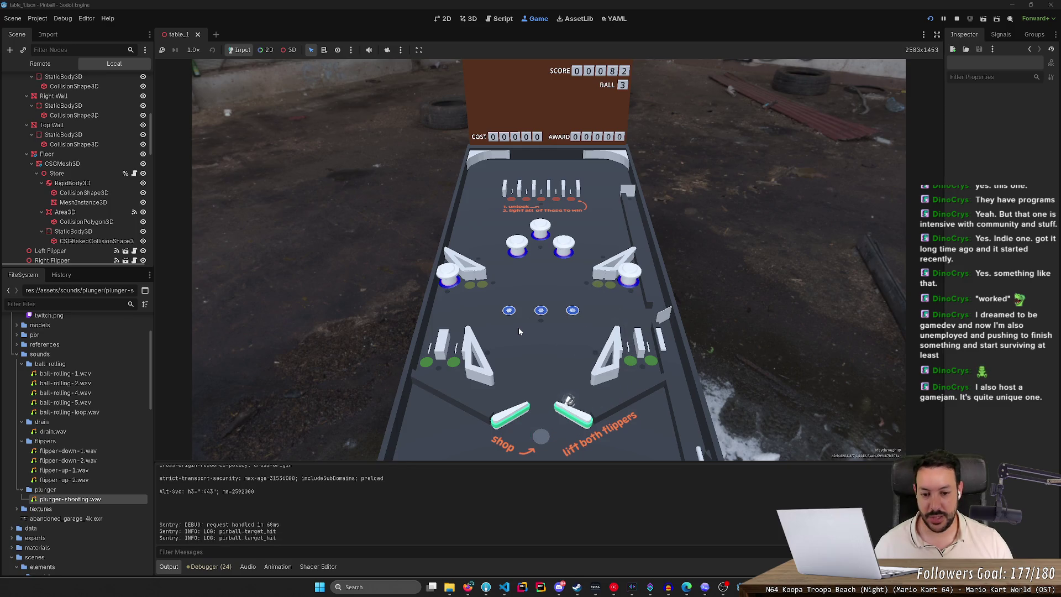
{"action": "key", "text": "Right"}
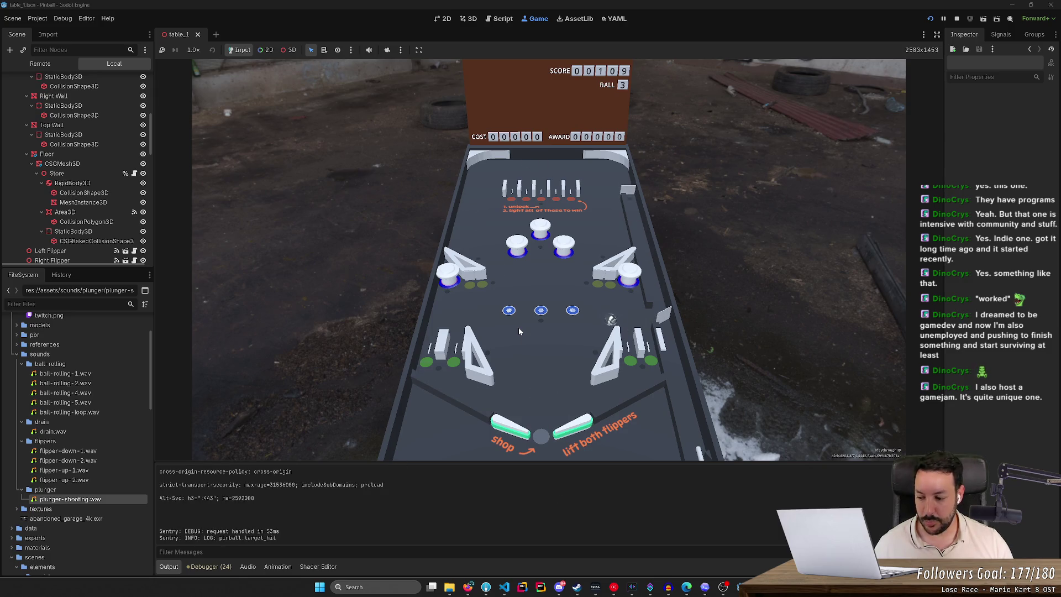
Step: Keep flicking the ball to the top lane and upper right until the score reaches 00153 on ball 3
{"action": "key", "text": "Right"}
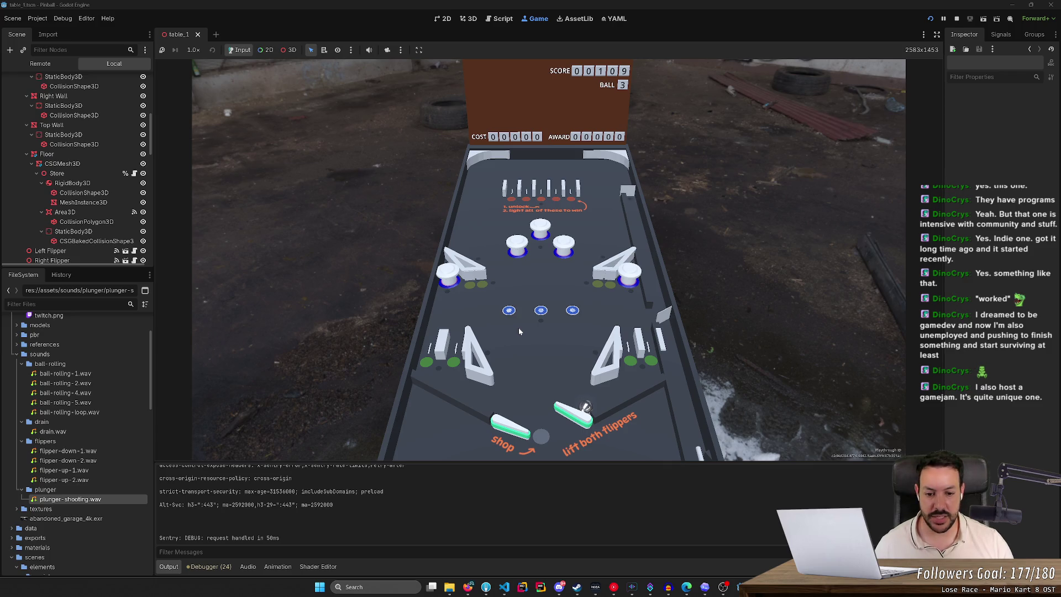
{"action": "key", "text": "Right"}
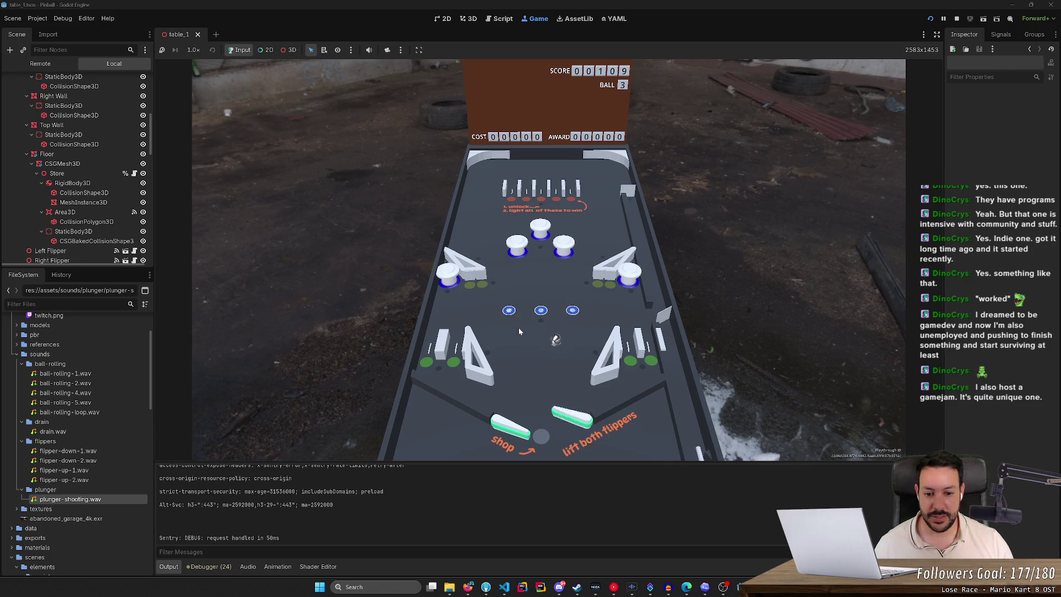
{"action": "key", "text": "Right"}
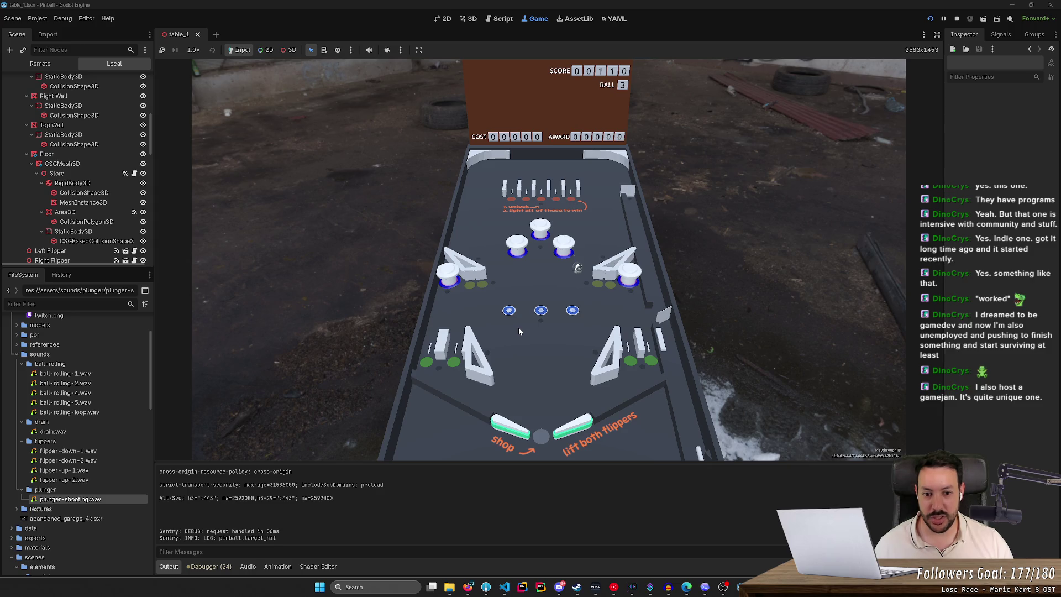
{"action": "key", "text": "Left"}
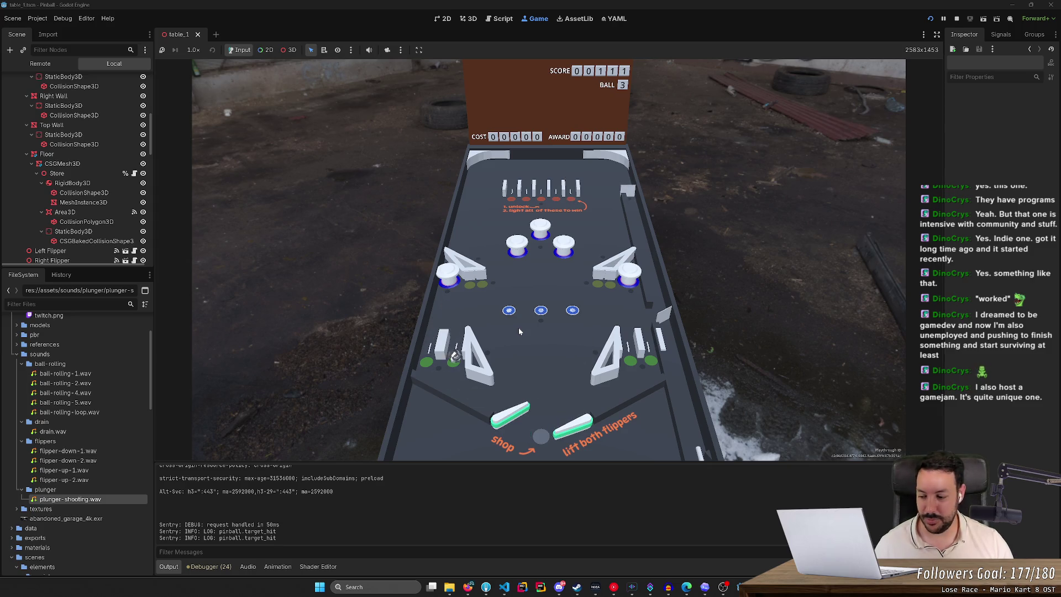
{"action": "key", "text": "Left"}
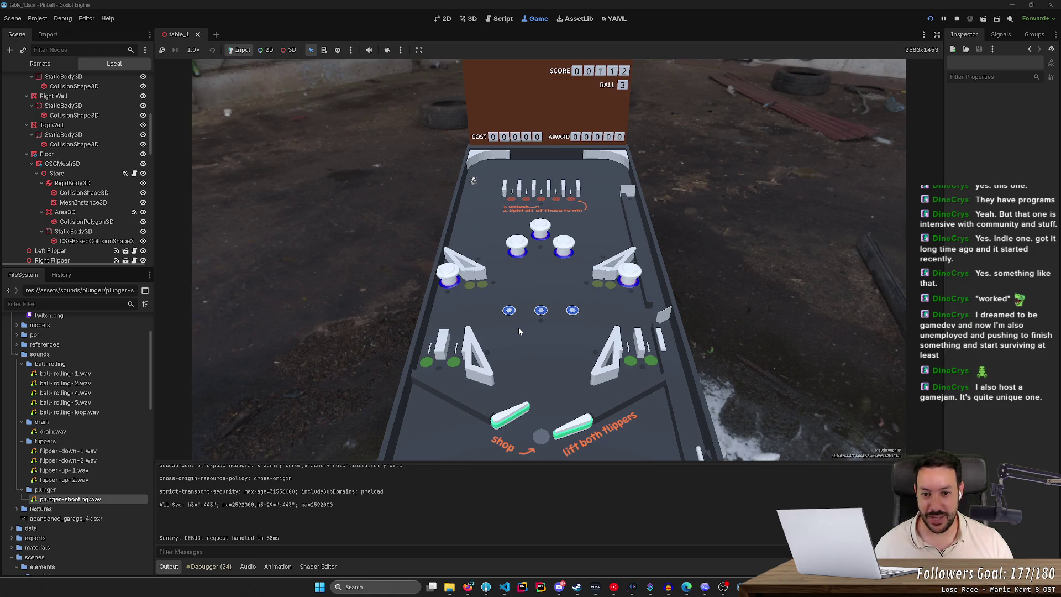
{"action": "key", "text": "Right"}
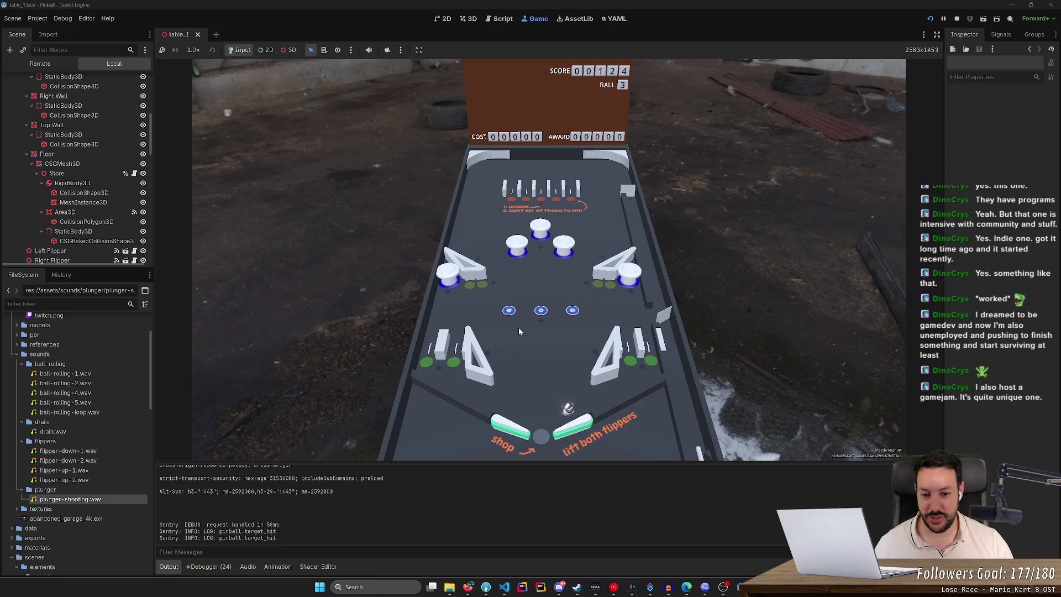
{"action": "key", "text": "Right"}
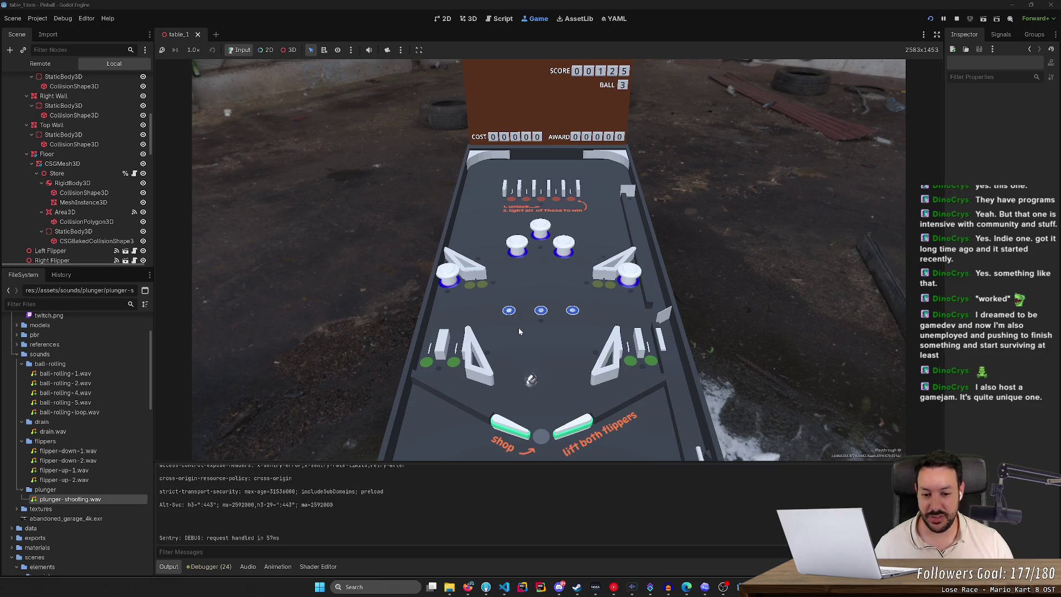
{"action": "key", "text": "Left"}
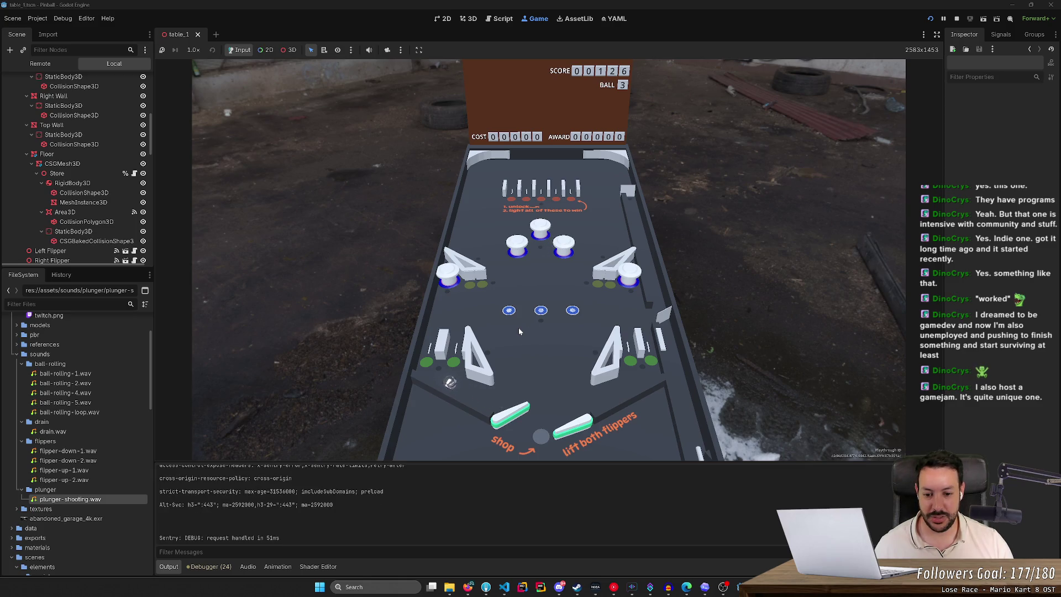
{"action": "key", "text": "Left"}
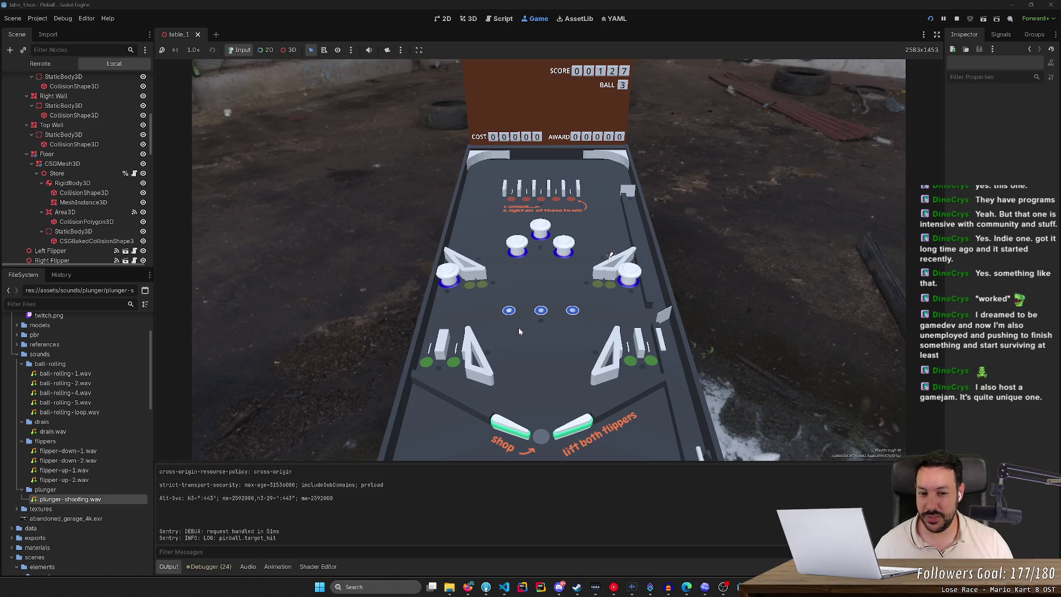
{"action": "key", "text": "Left"}
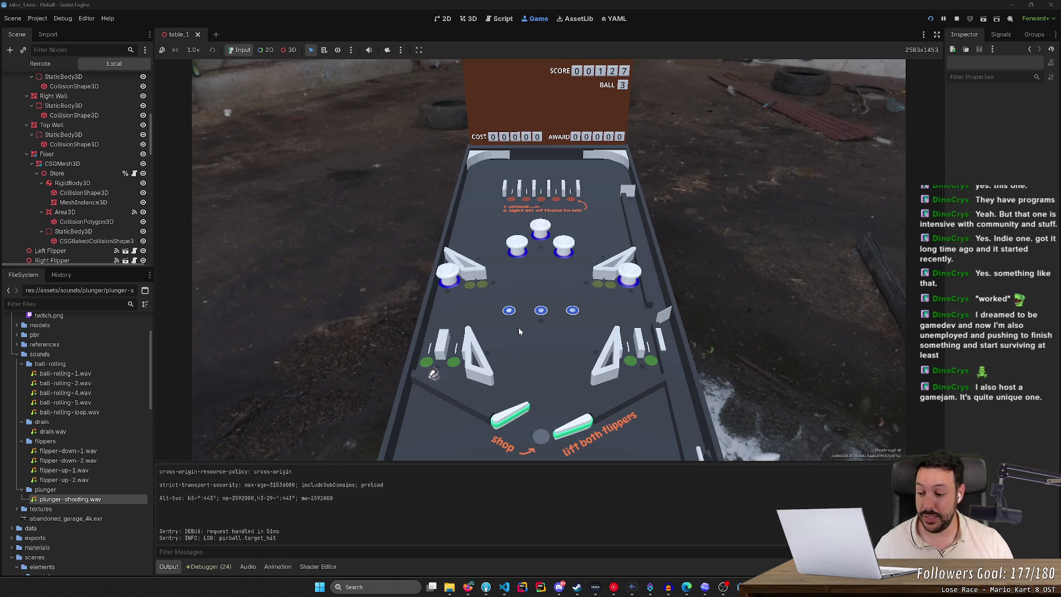
{"action": "key", "text": "Left"}
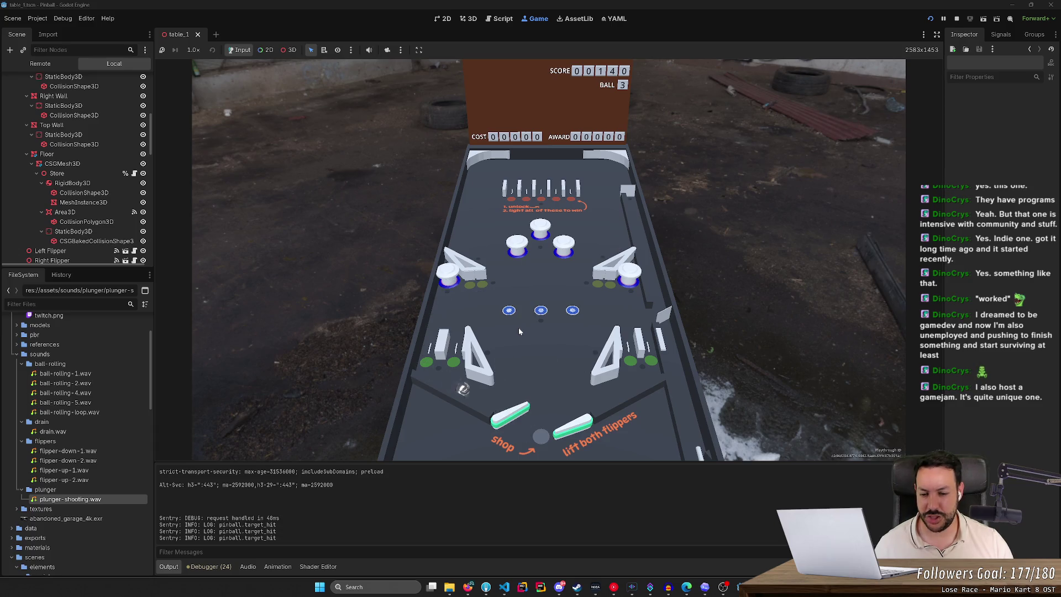
{"action": "key", "text": "Left"}
{"action": "key", "text": "Right"}
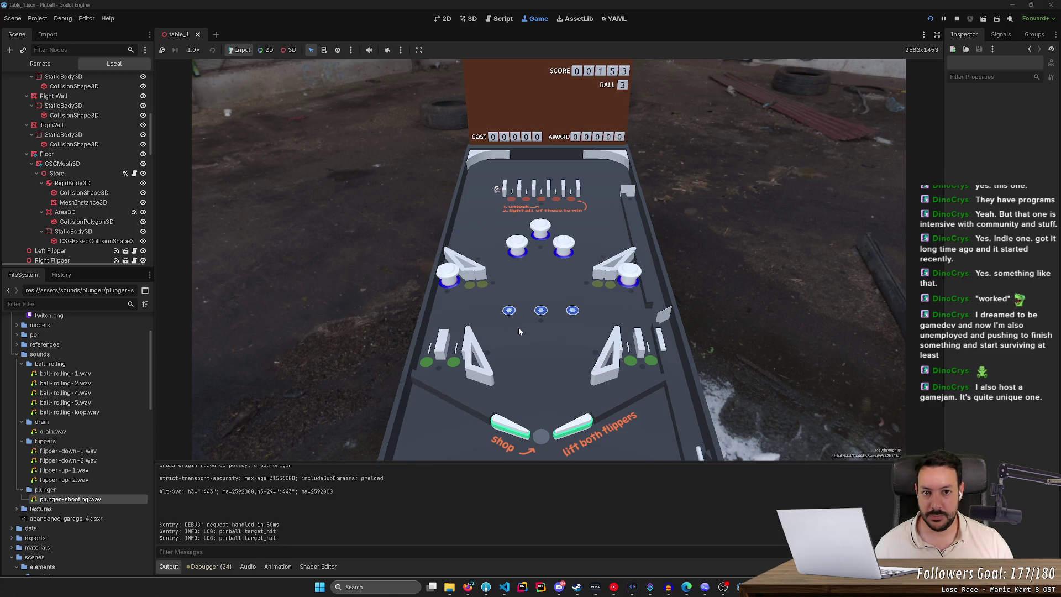
{"action": "key", "text": "Left"}
{"action": "key", "text": "Right"}
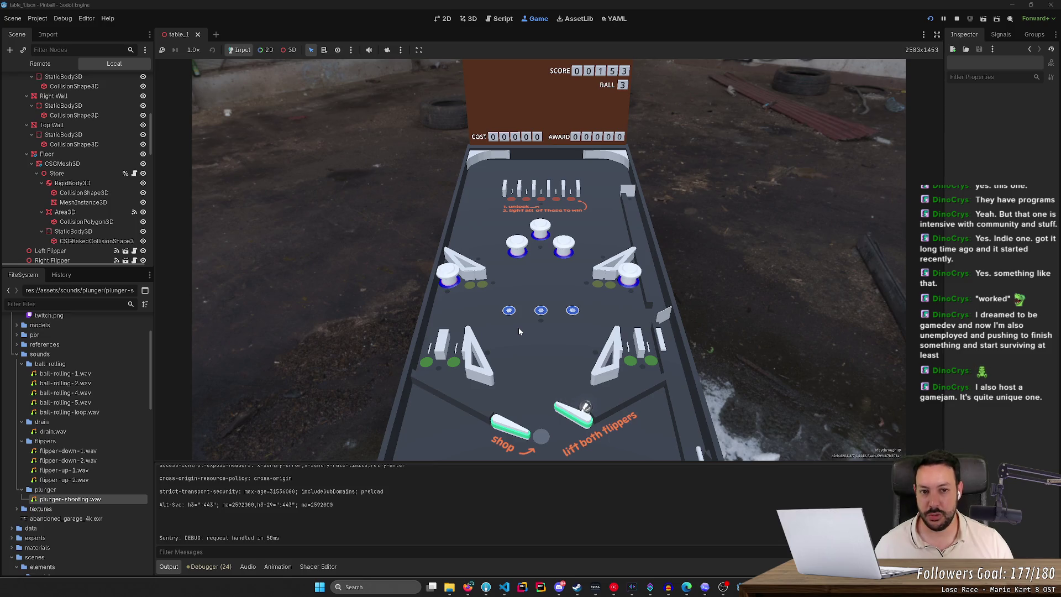
{"action": "key", "text": "Left"}
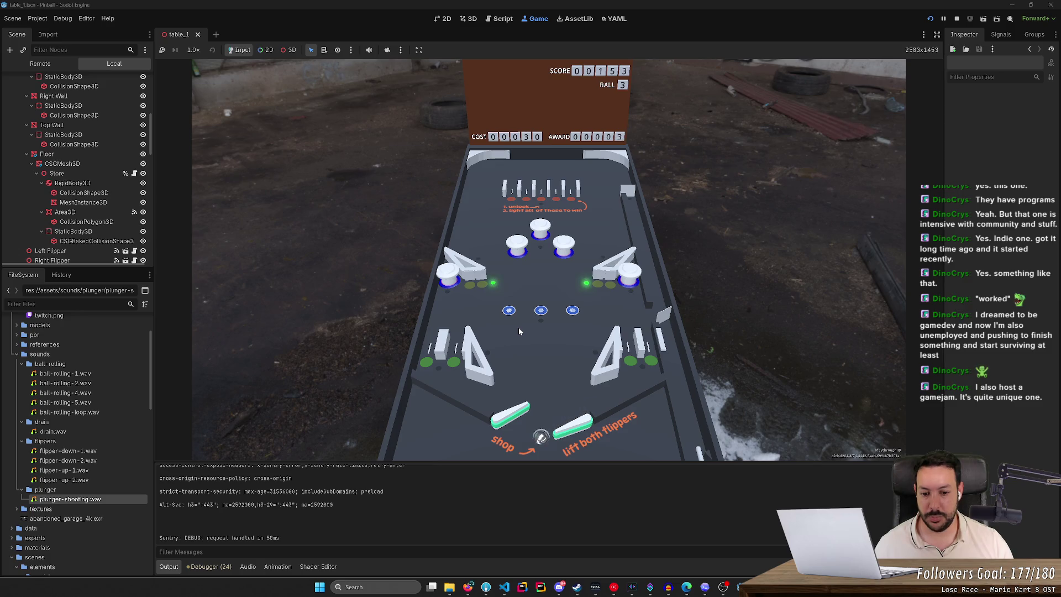
Step: Step through the shop upgrade prices and buy three upgrades with the flipper keys
{"action": "key", "text": "Right"}
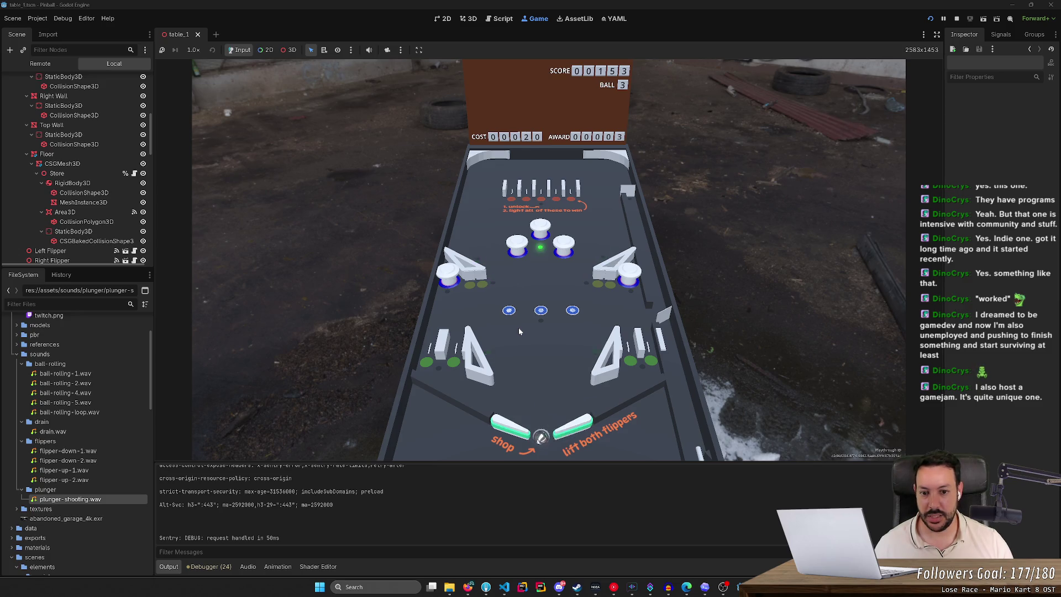
{"action": "key", "text": "Left"}
{"action": "key", "text": "Left"}
{"action": "key", "text": "Right"}
{"action": "key", "text": "Right"}
{"action": "key", "text": "Right"}
{"action": "key", "text": "Right"}
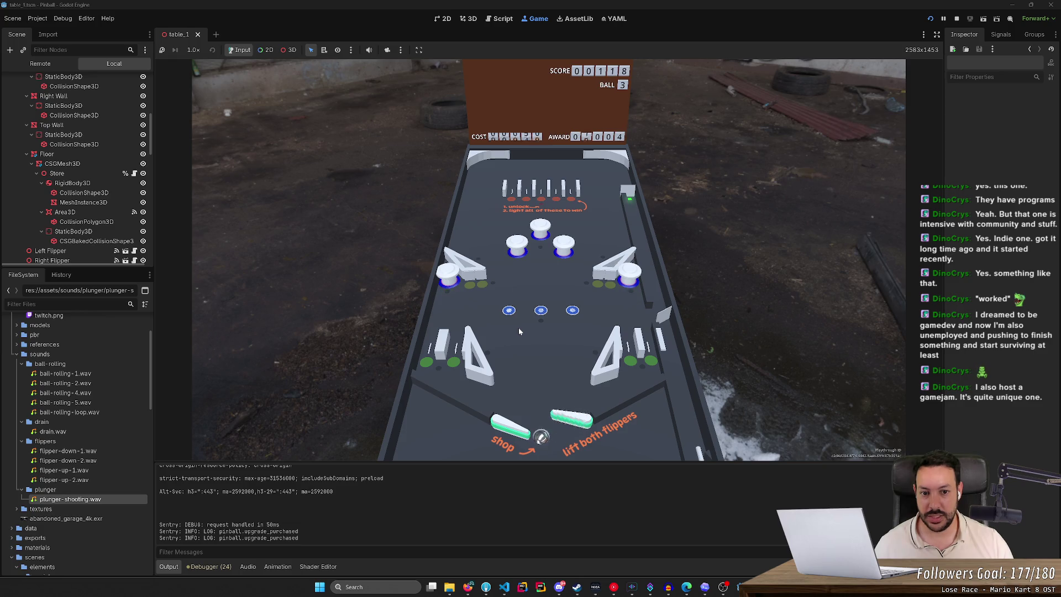
{"action": "key", "text": "Right"}
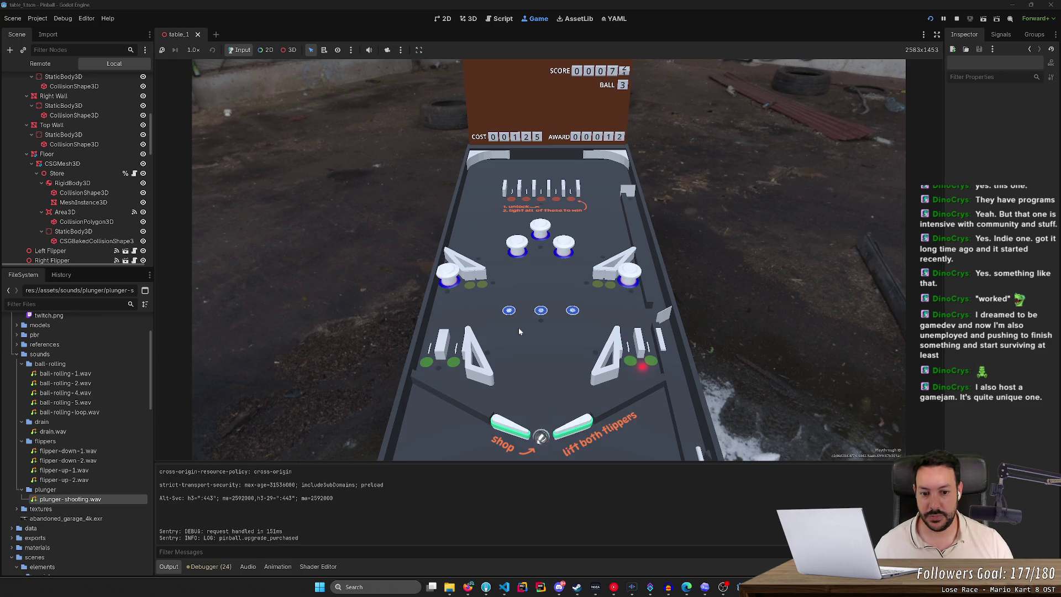
{"action": "key", "text": "Right"}
{"action": "key", "text": "Right"}
{"action": "key", "text": "Right"}
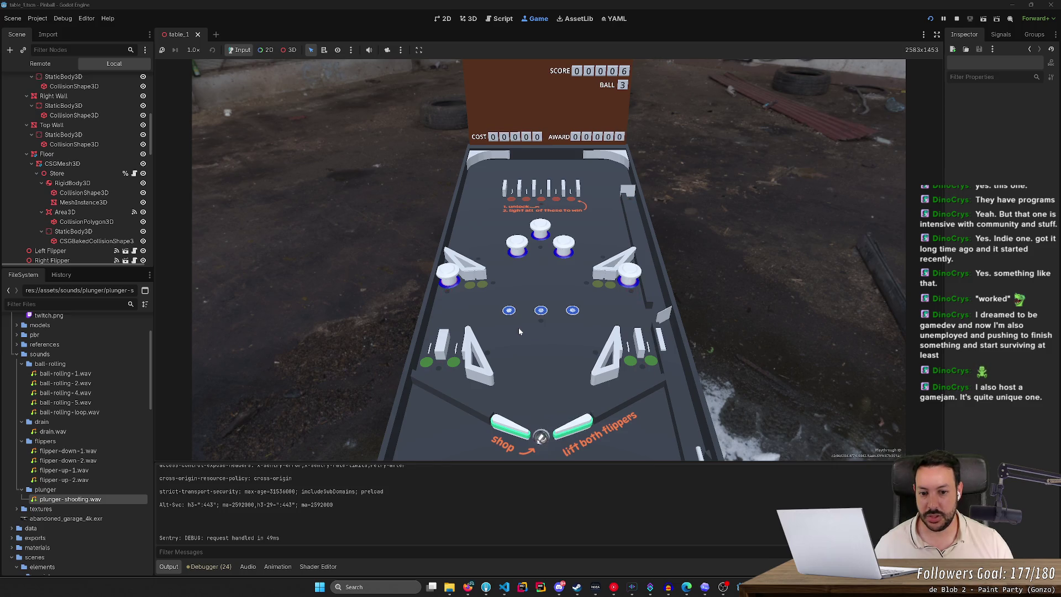
Step: Launch the ball and flip until it drains at 00288, starting a new game on ball 1
{"action": "key", "text": "space"}
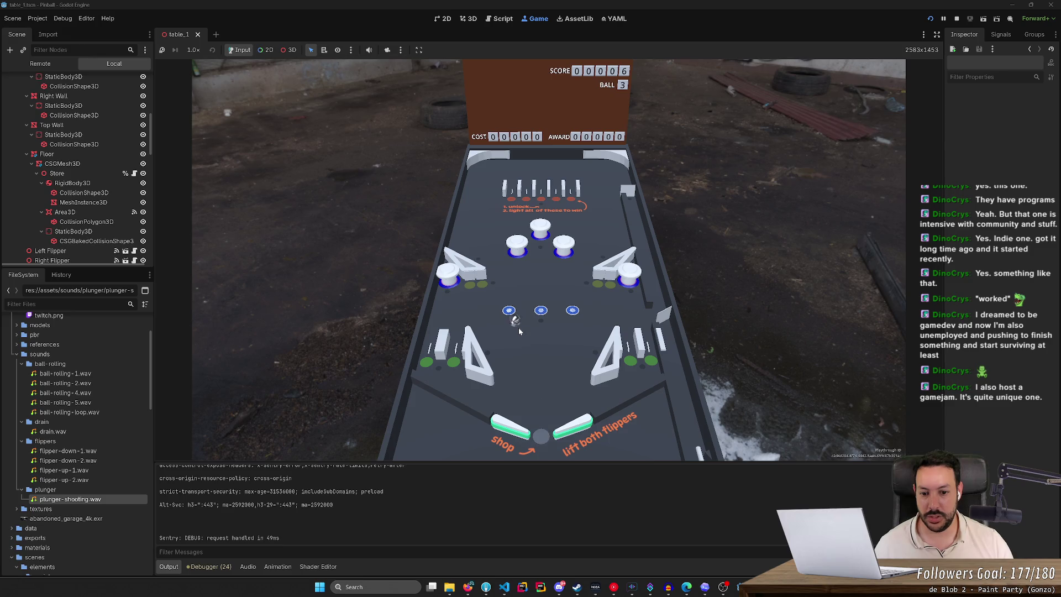
{"action": "key", "text": "Right"}
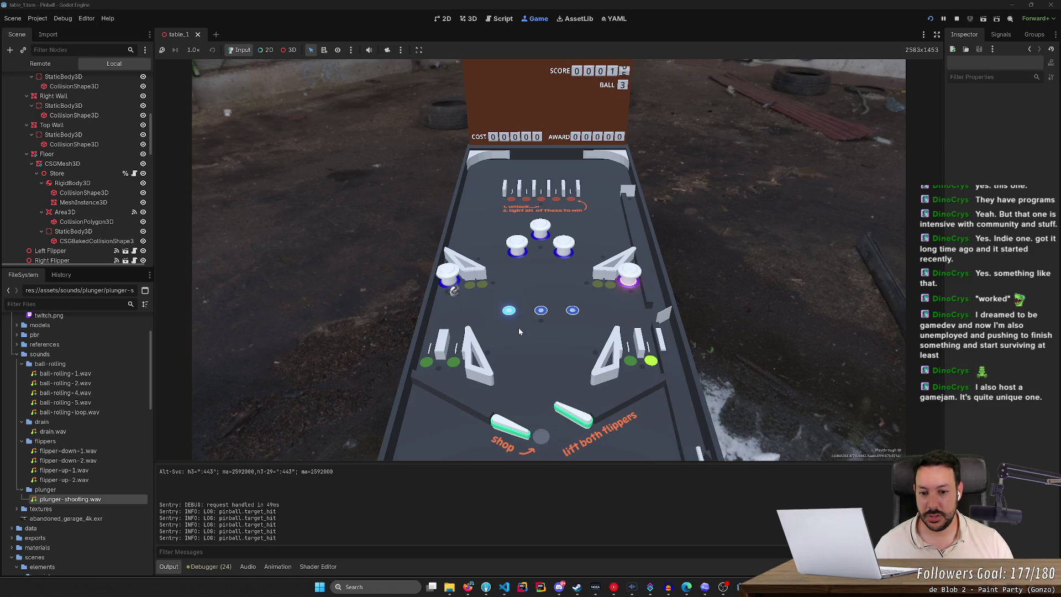
{"action": "key", "text": "Left"}
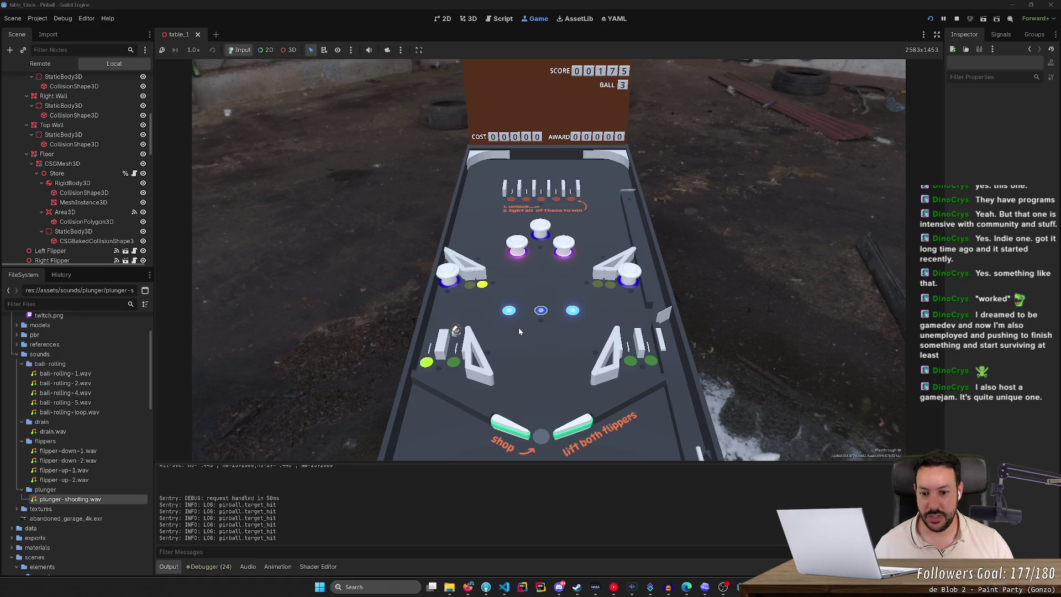
{"action": "key", "text": "Left"}
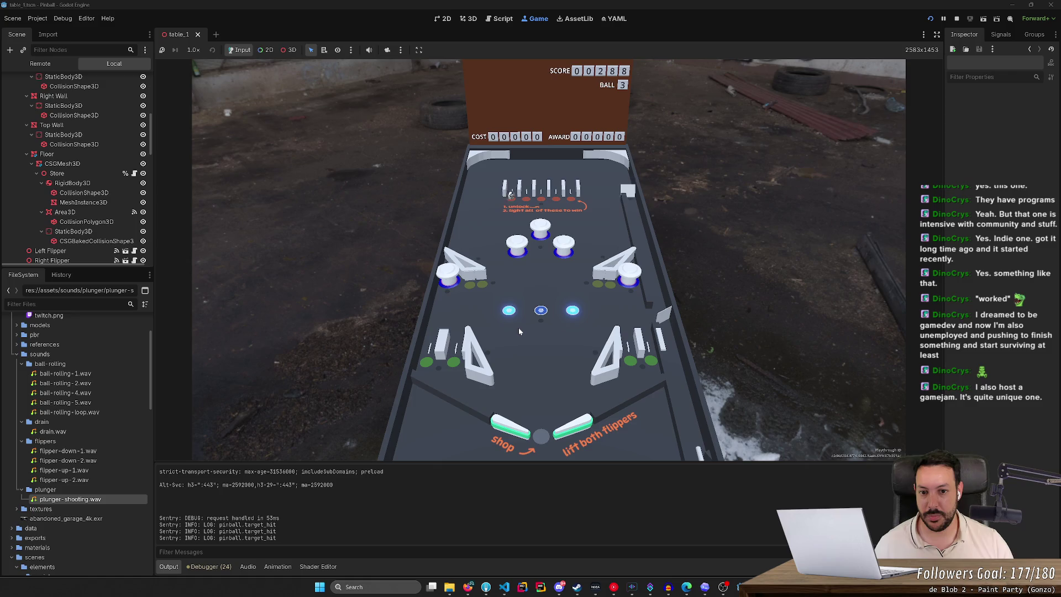
{"action": "key", "text": "Left"}
{"action": "key", "text": "Right"}
{"action": "key", "text": "Down"}
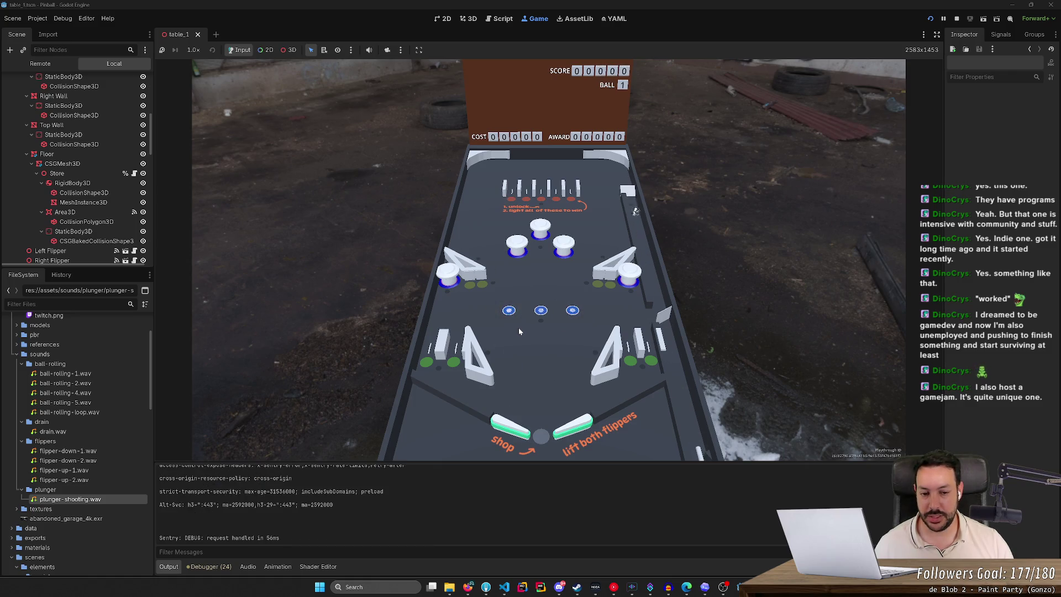
Step: Flip the ball toward the top targets, then launch two more balls up the right lane
{"action": "key", "text": "Left"}
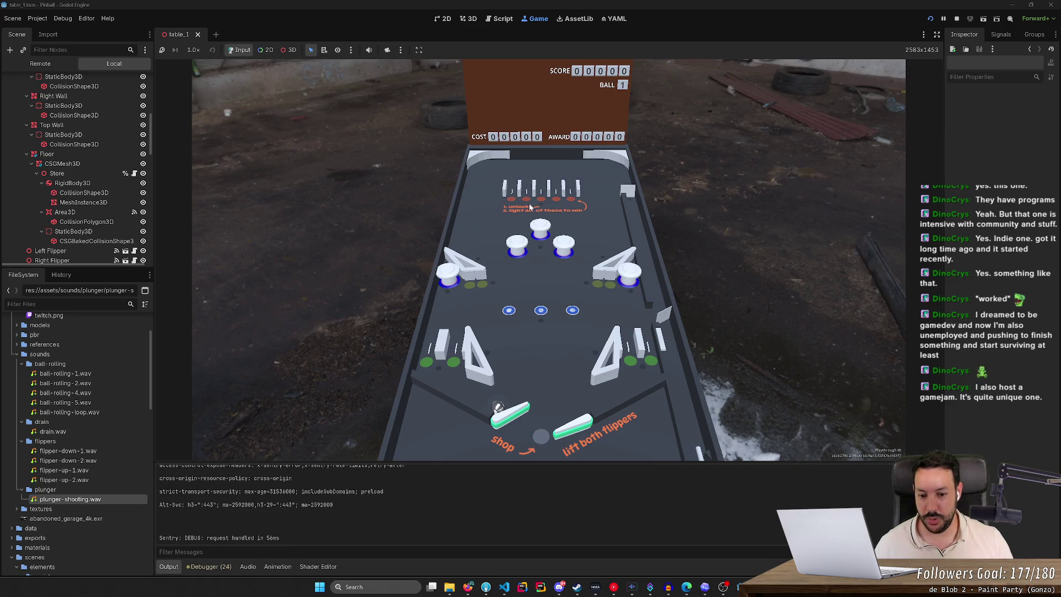
{"action": "key", "text": "Right"}
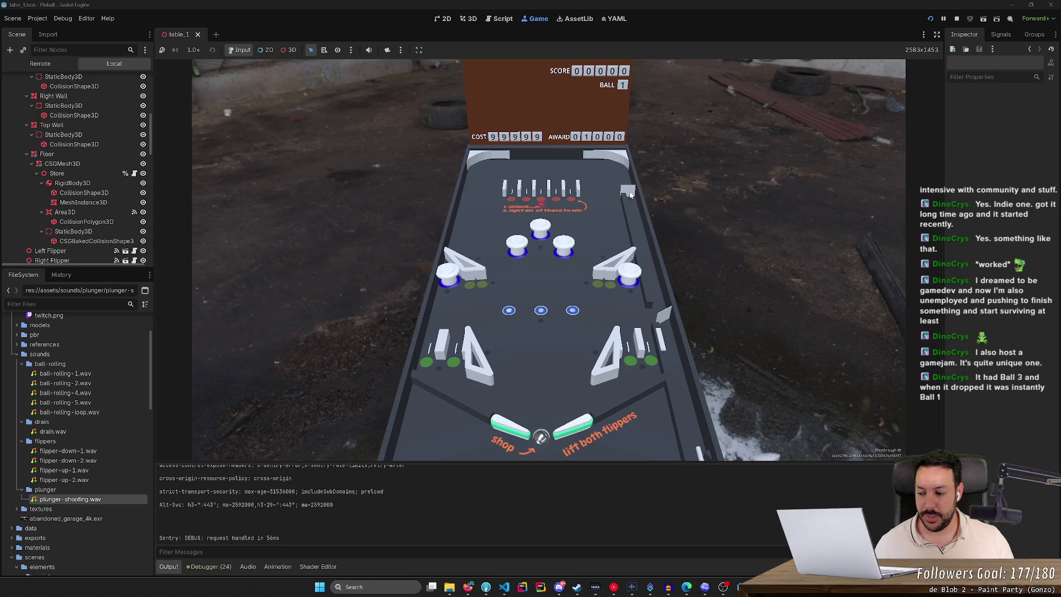
{"action": "key", "text": "Left"}
{"action": "key", "text": "Left"}
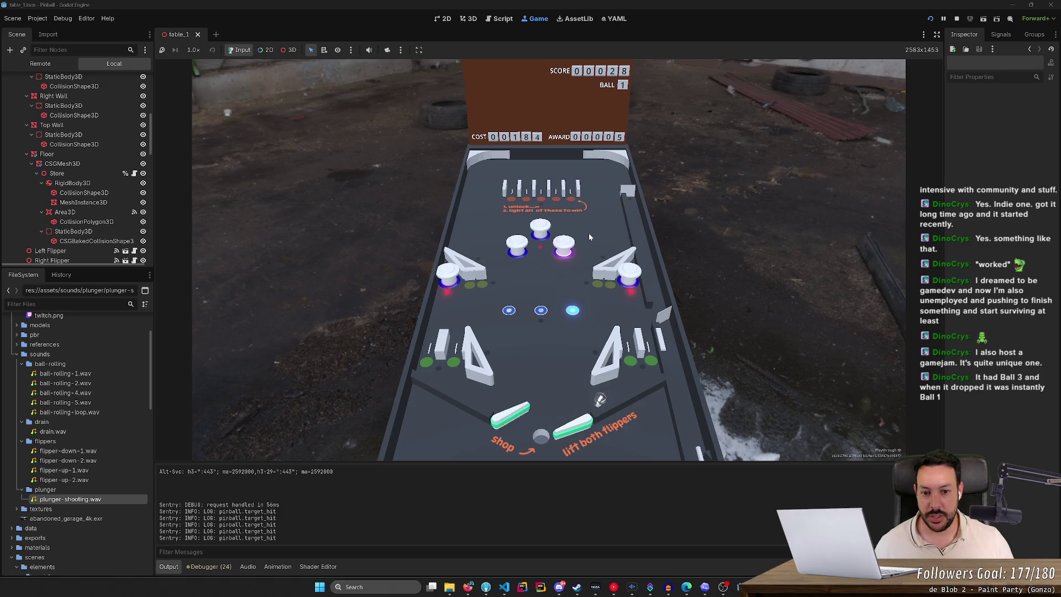
{"action": "key", "text": "Right"}
{"action": "key", "text": "Left"}
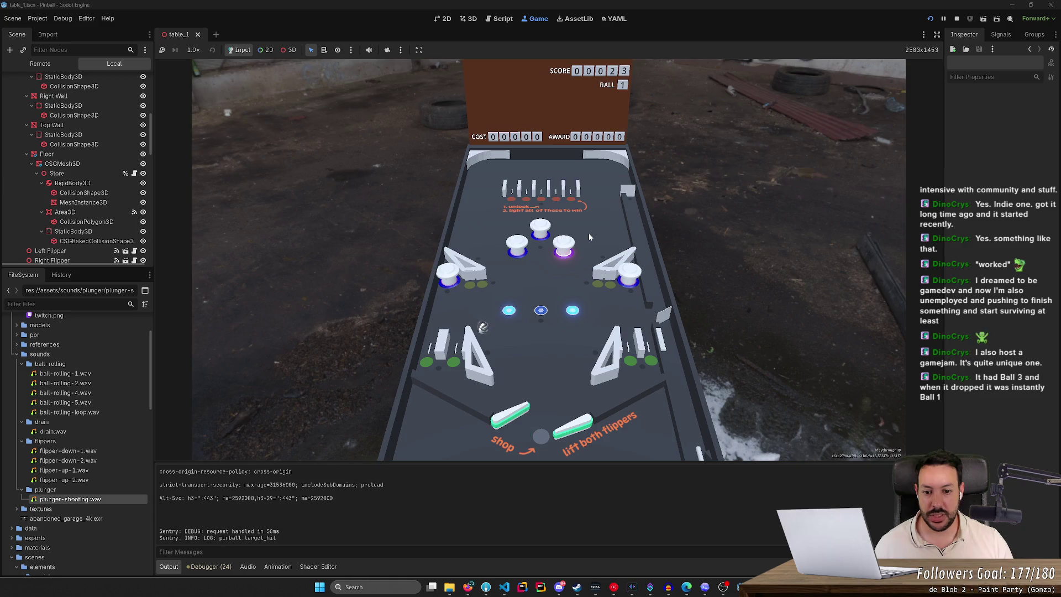
{"action": "key", "text": "Right"}
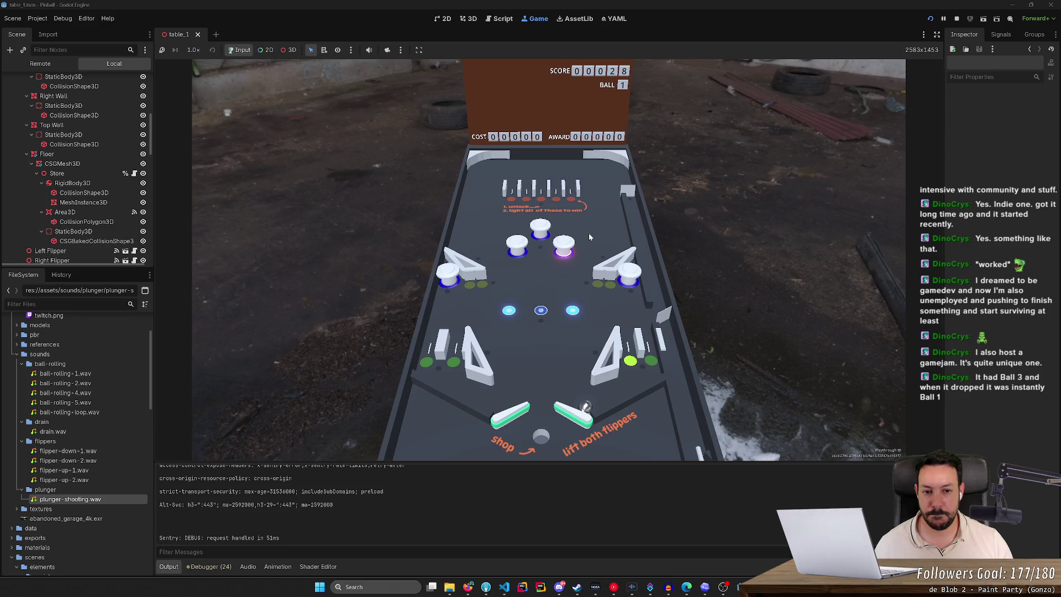
{"action": "key", "text": "Right"}
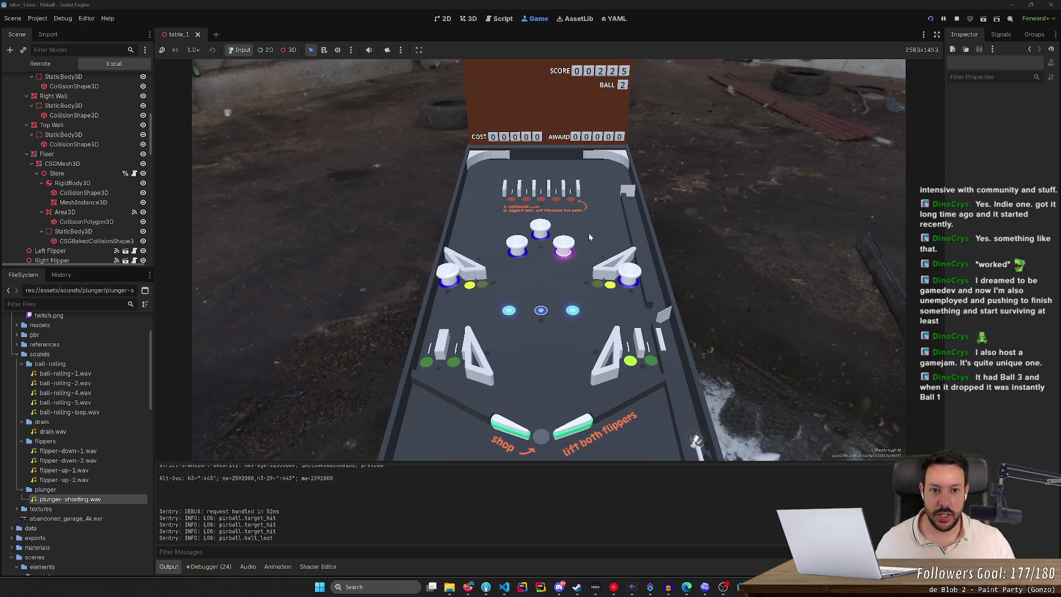
{"action": "key", "text": "space"}
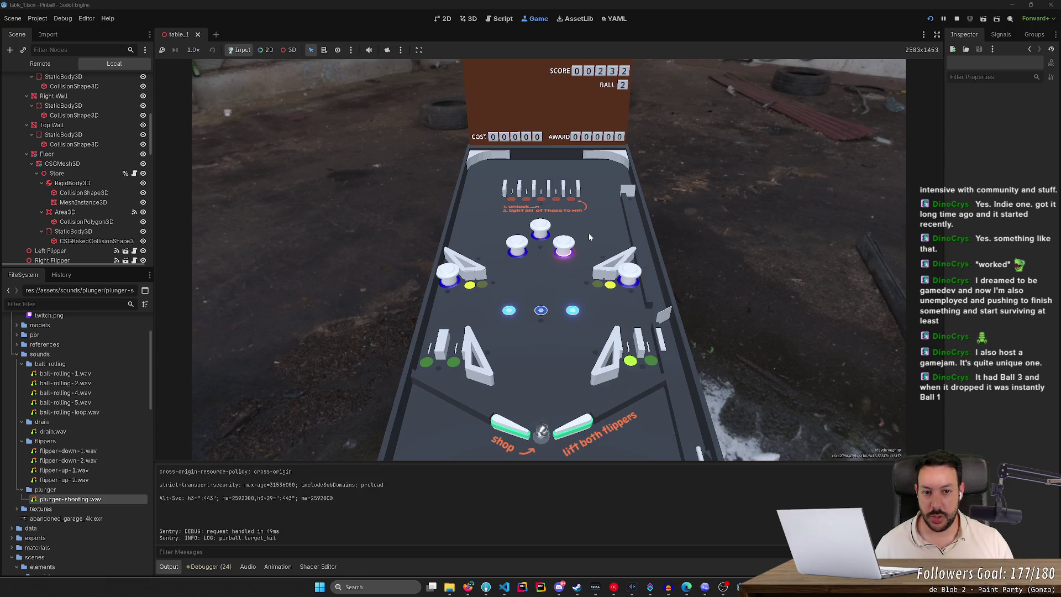
{"action": "key", "text": "space"}
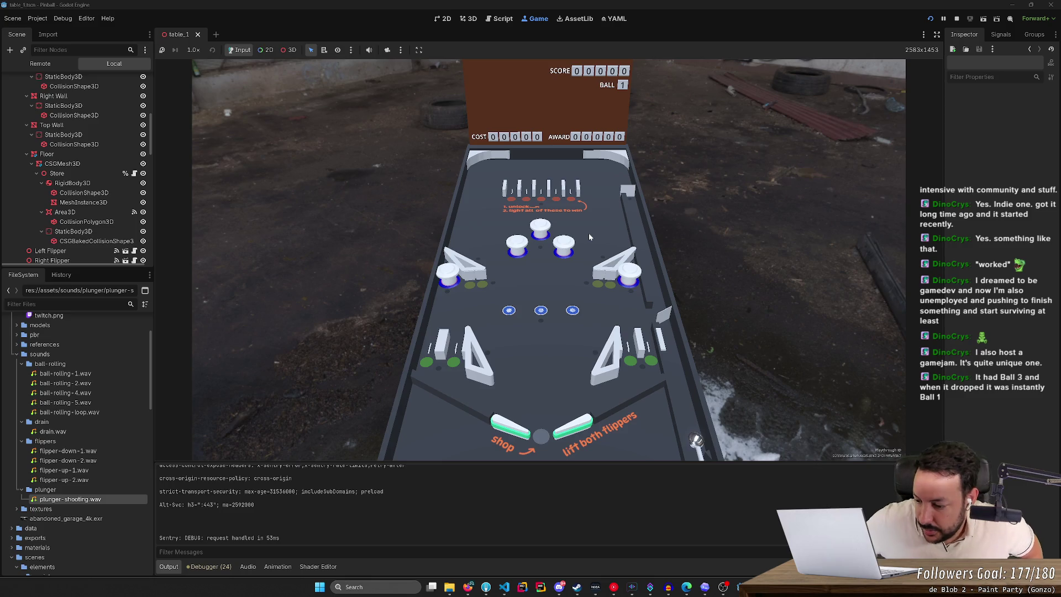
Step: Fire three more balls from the plunger lane, then bring up the 'pinball 1970' image search
{"action": "key", "text": "space"}
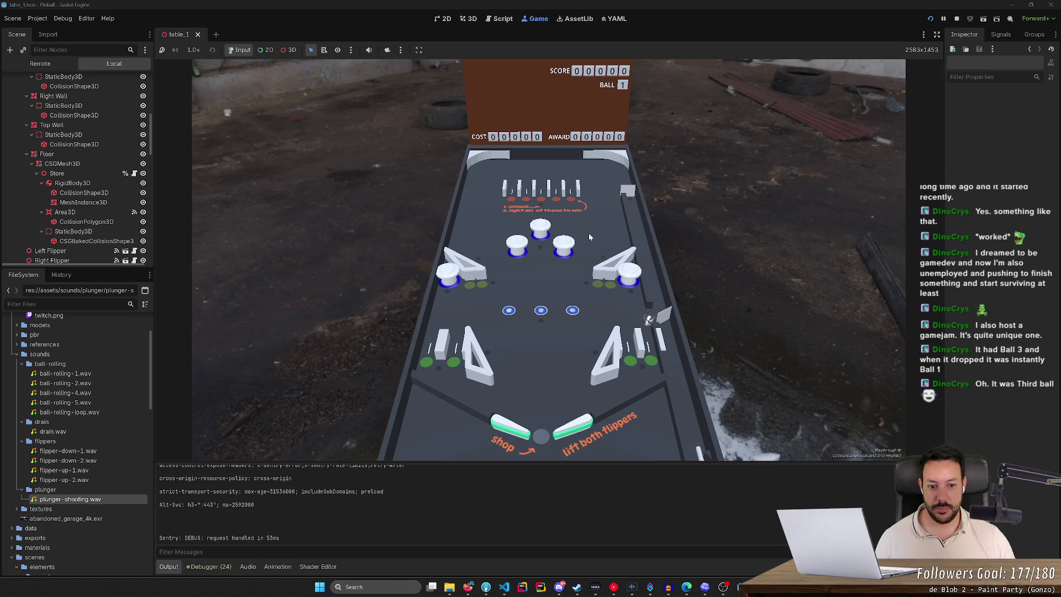
{"action": "key", "text": "space"}
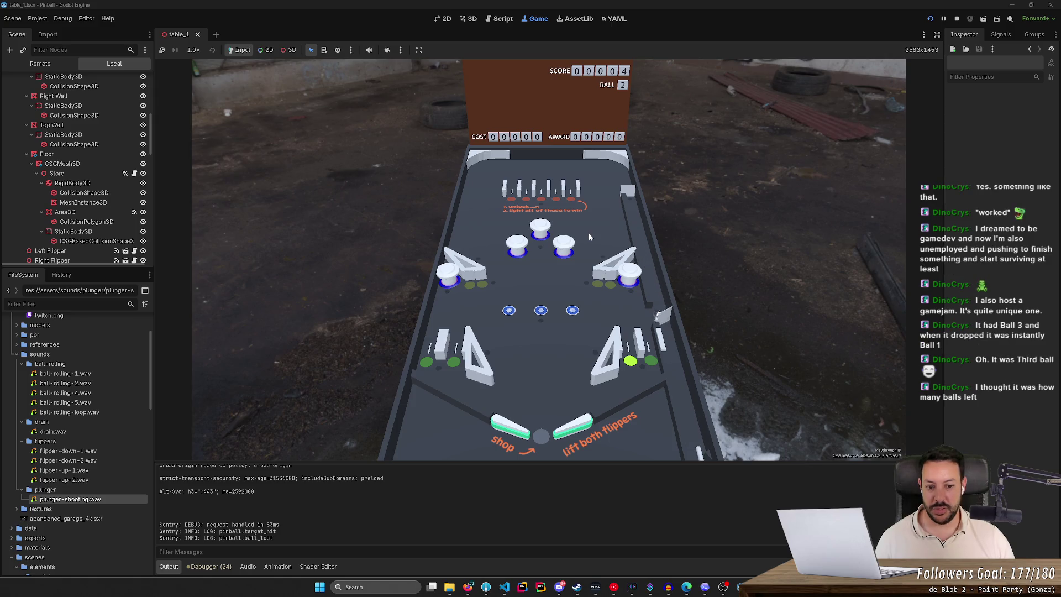
{"action": "key", "text": "space"}
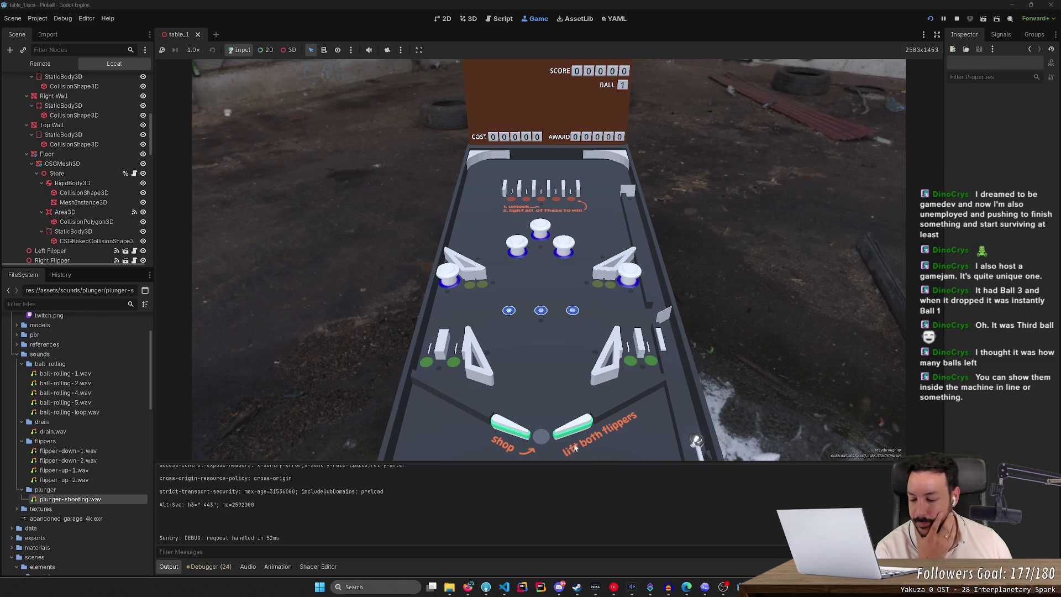
{"action": "left_click", "coordinate": [468, 587]}
Step: Scroll the 'pinball 1970' image results and preview the vintage pinball machine photos
{"action": "left_click", "coordinate": [526, 519]}
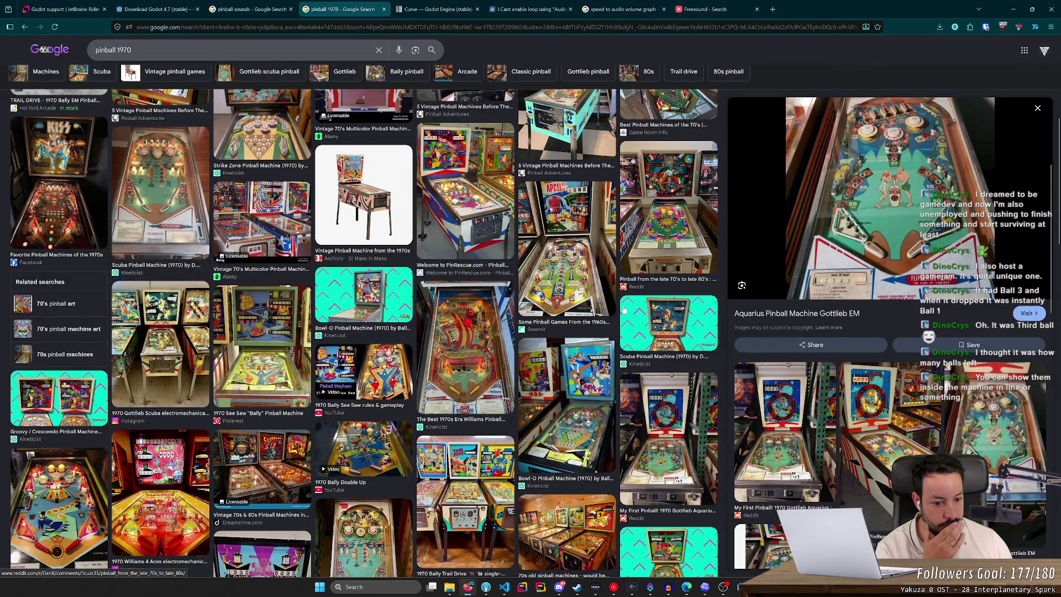
{"action": "scroll", "coordinate": [407, 214], "scroll_direction": "up", "scroll_amount": 5}
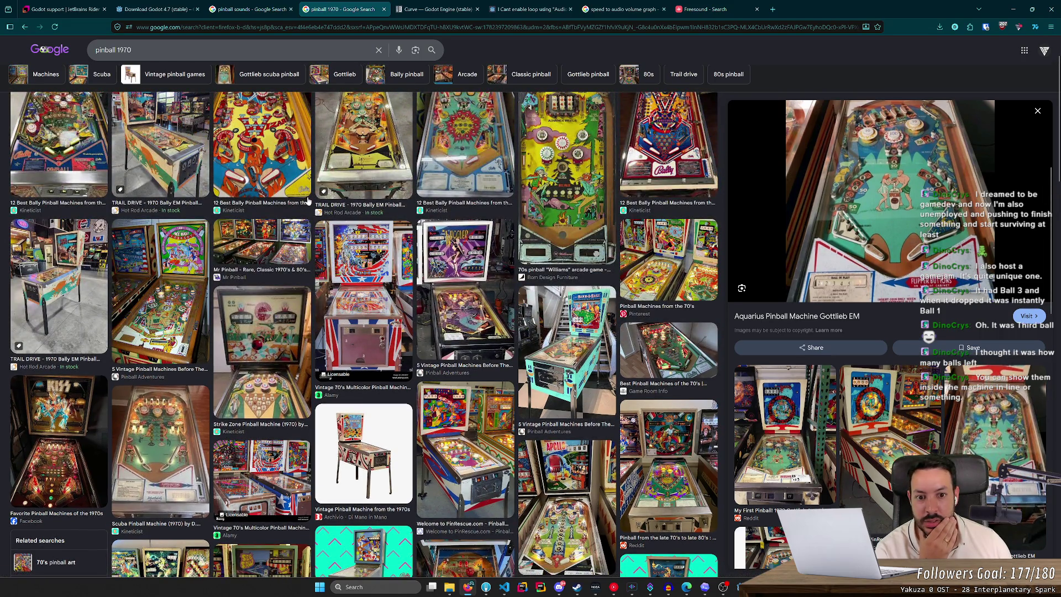
{"action": "scroll", "coordinate": [309, 199], "scroll_direction": "up", "scroll_amount": 1}
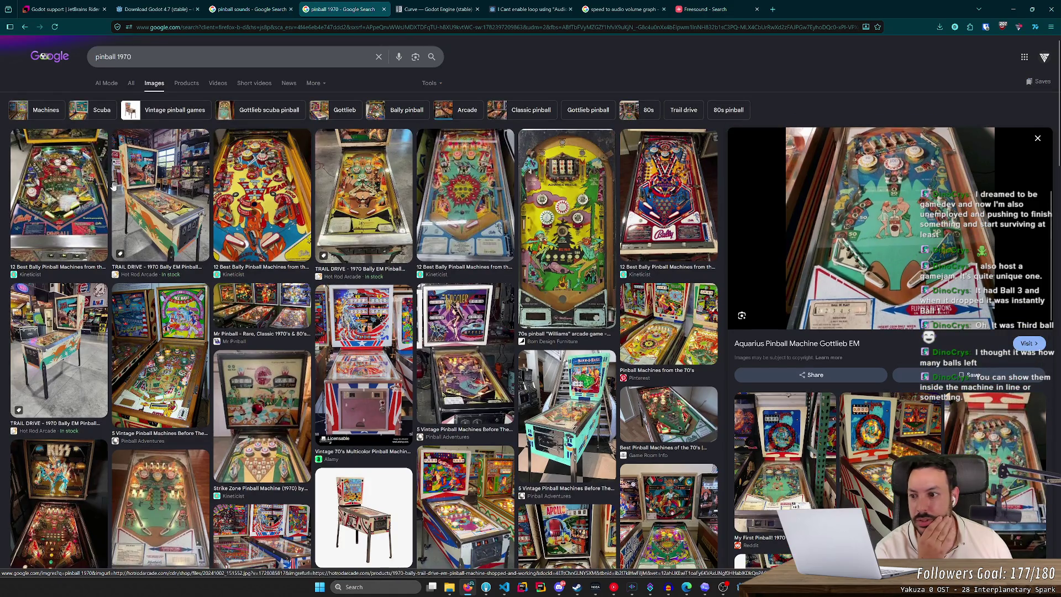
{"action": "left_click", "coordinate": [161, 221]}
{"action": "left_click", "coordinate": [163, 318]}
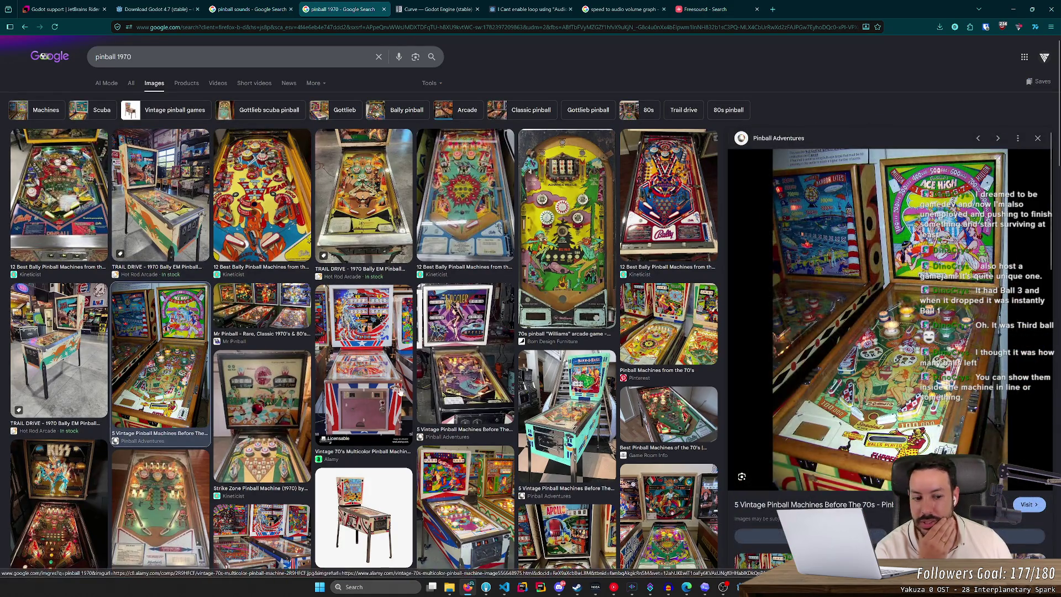
Step: View the Gottlieb Ace High photo full-size in a new tab, fit it with Ctrl+0, then minimize the browser
{"action": "right_click", "coordinate": [873, 283]}
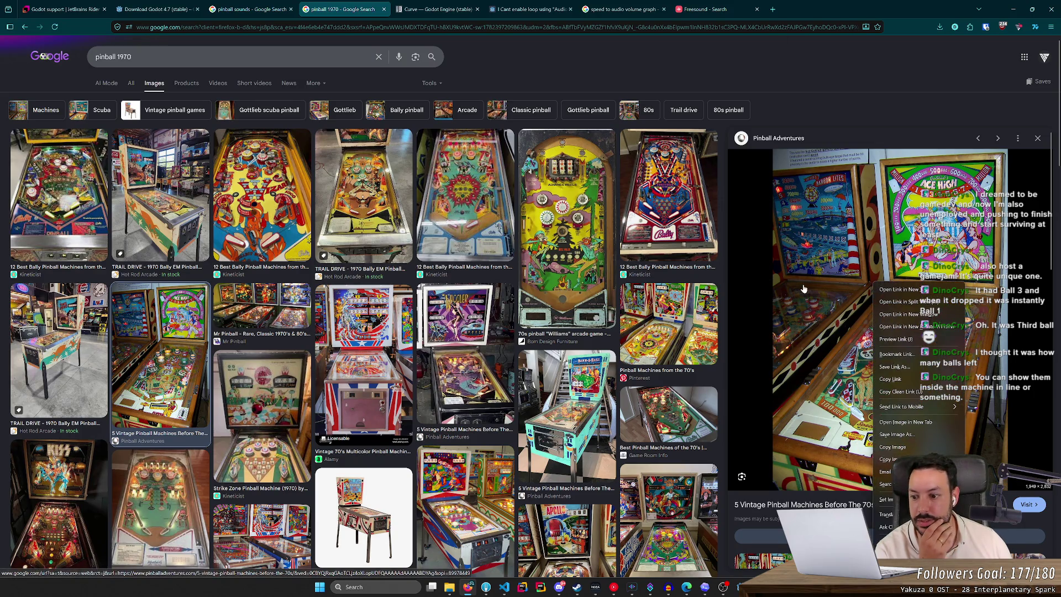
{"action": "left_click", "coordinate": [907, 421]}
{"action": "left_click", "coordinate": [436, 9]}
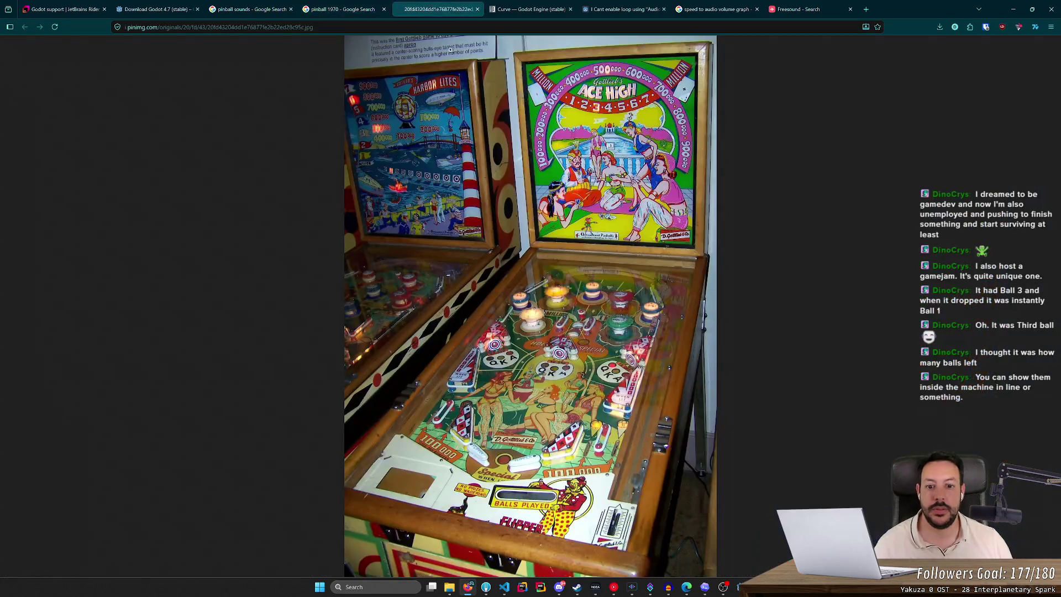
{"action": "left_click", "coordinate": [521, 451]}
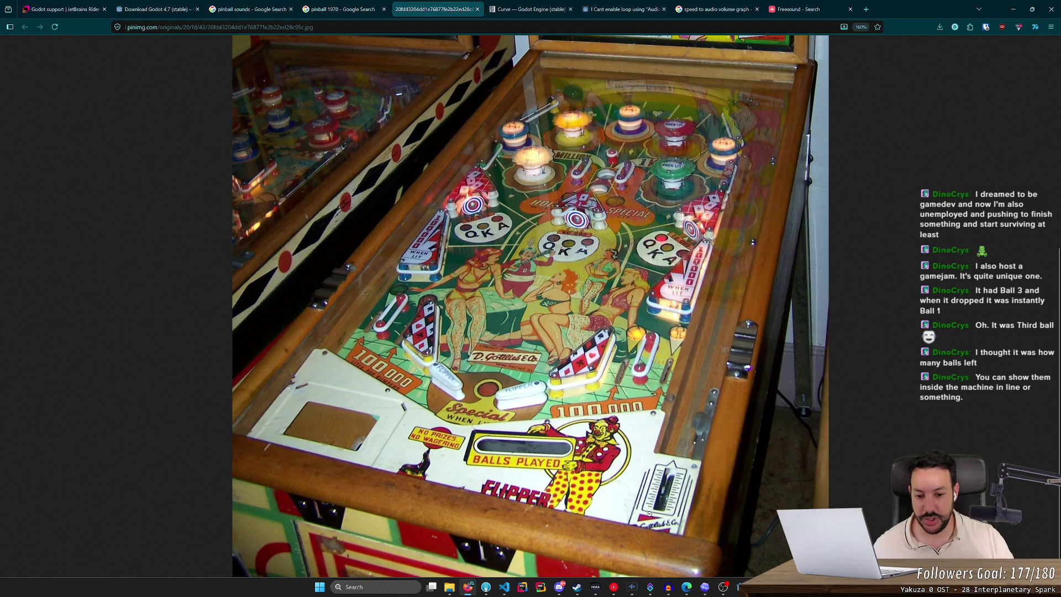
{"action": "mouse_move", "coordinate": [686, 587]}
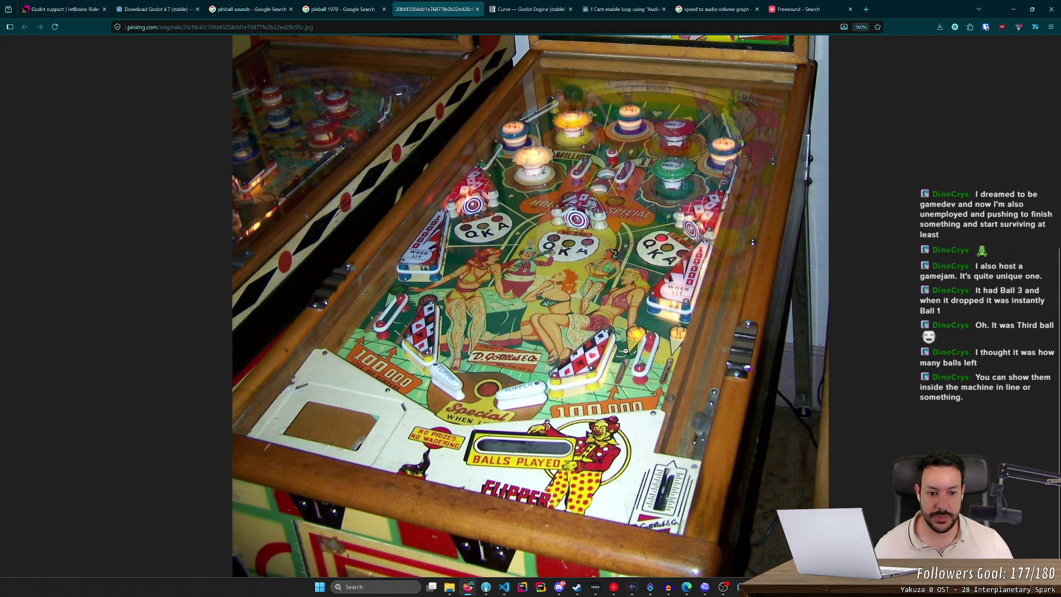
{"action": "key", "text": "ctrl+0"}
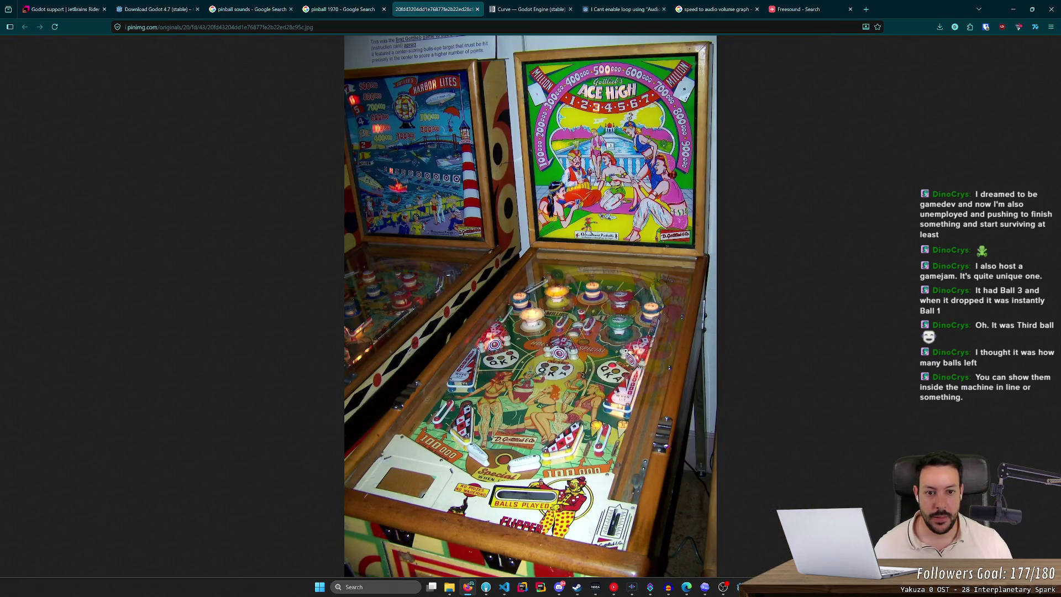
{"action": "left_click", "coordinate": [1013, 9]}
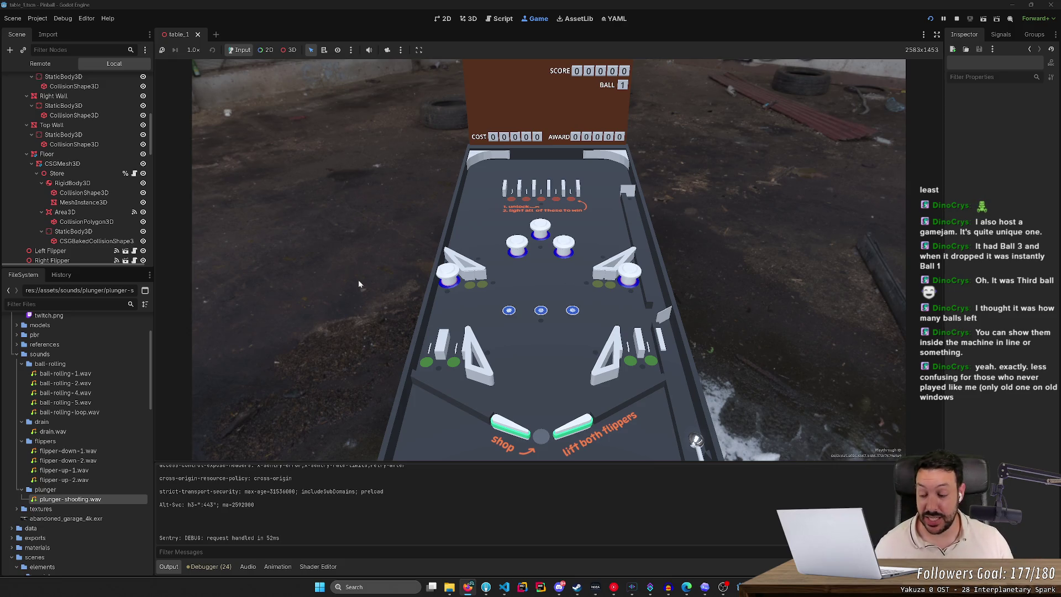
Step: Restart the game from its title menu with a fresh score and launch the ball
{"action": "key", "text": "space"}
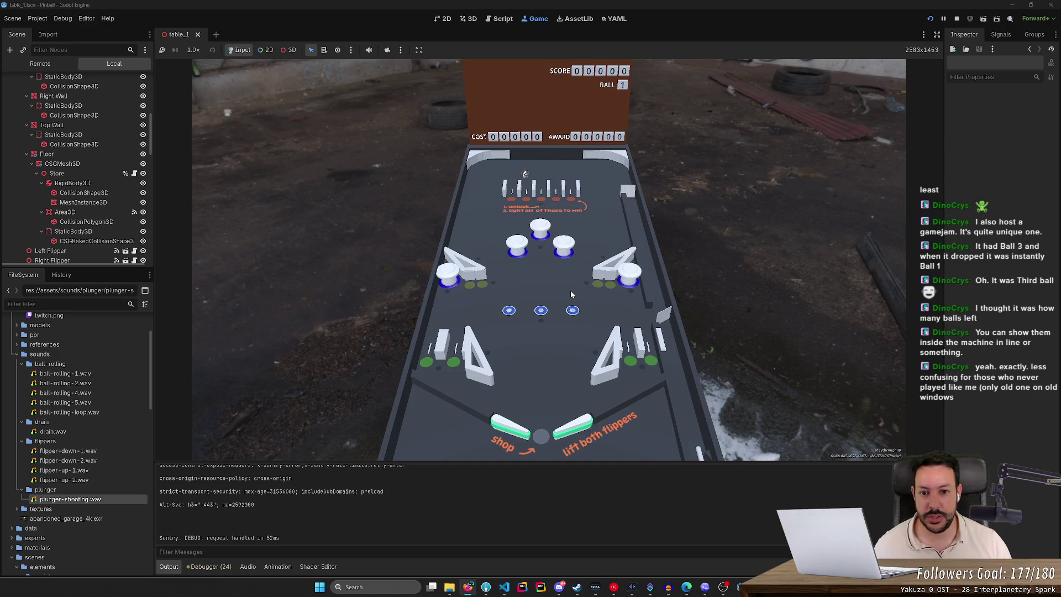
{"action": "left_click", "coordinate": [929, 21]}
{"action": "left_click", "coordinate": [547, 260]}
{"action": "key", "text": "space"}
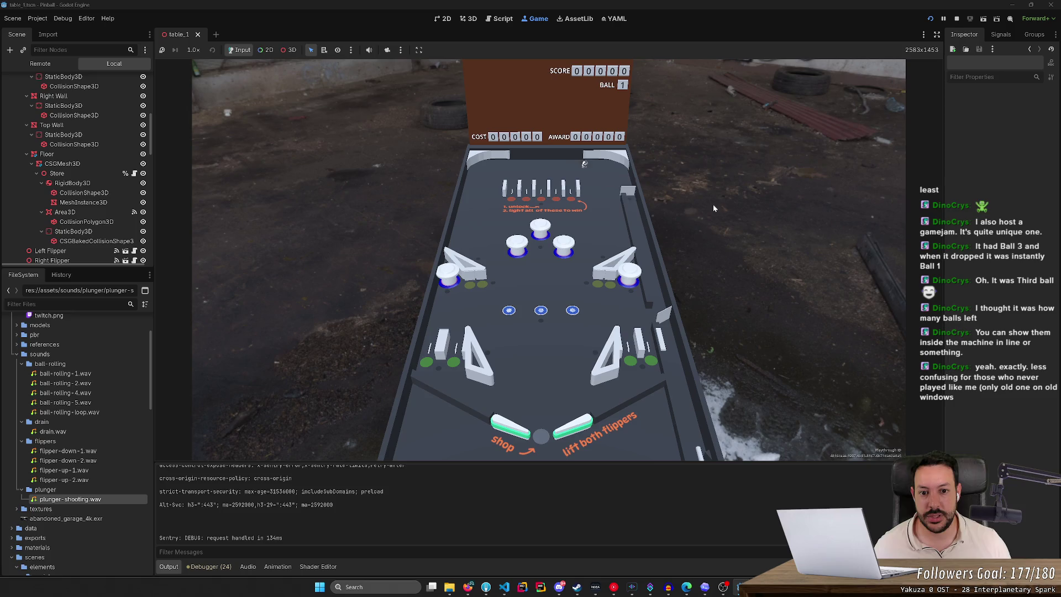
Step: Work both flippers to knock the ball up toward the top targets and upper right
{"action": "key", "text": "Right"}
{"action": "key", "text": "Left"}
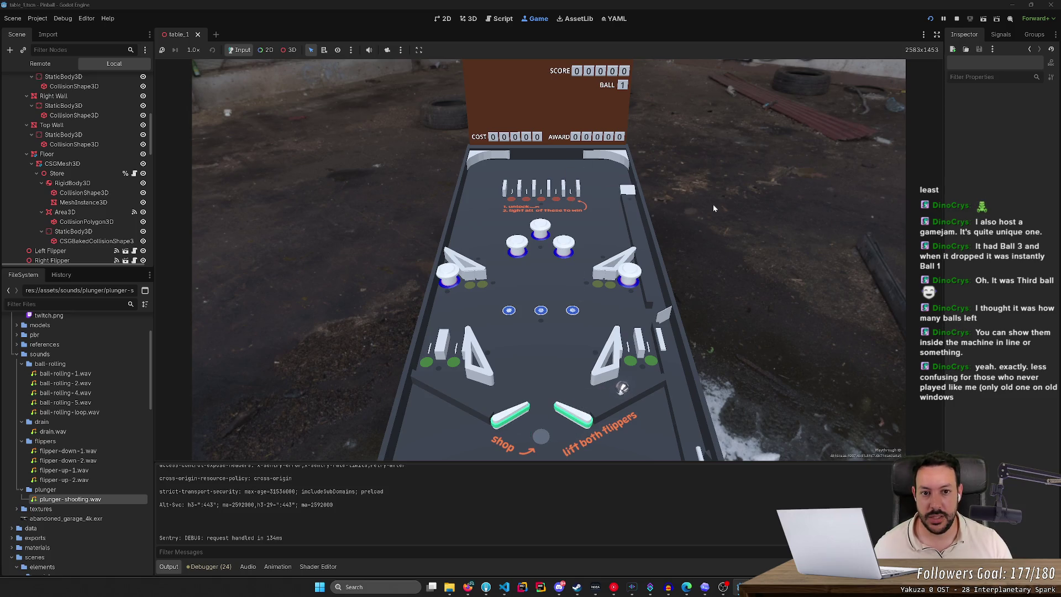
{"action": "key", "text": "Left"}
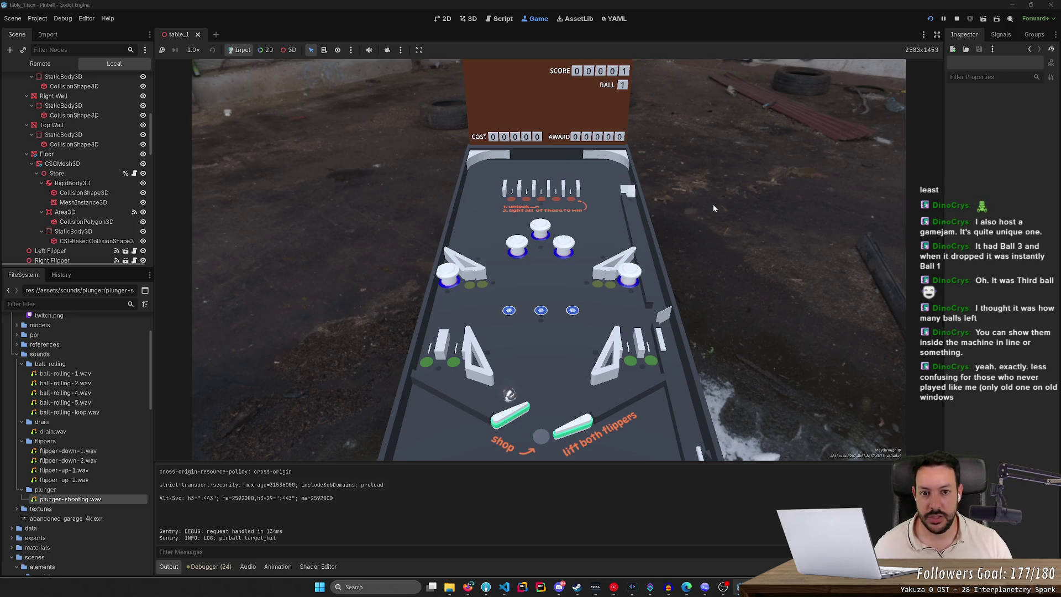
{"action": "key", "text": "Left"}
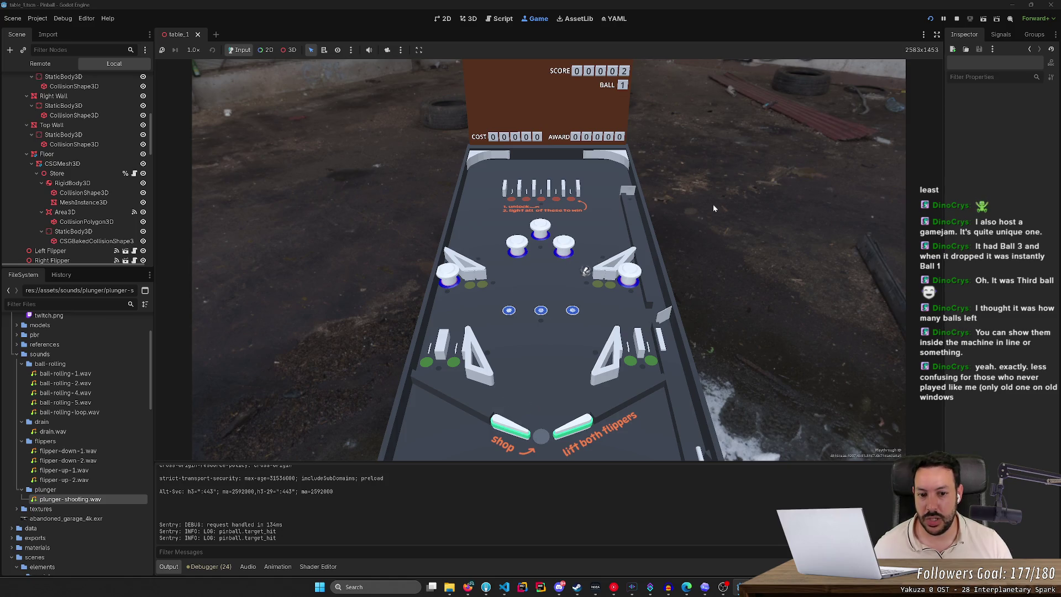
{"action": "key", "text": "Right"}
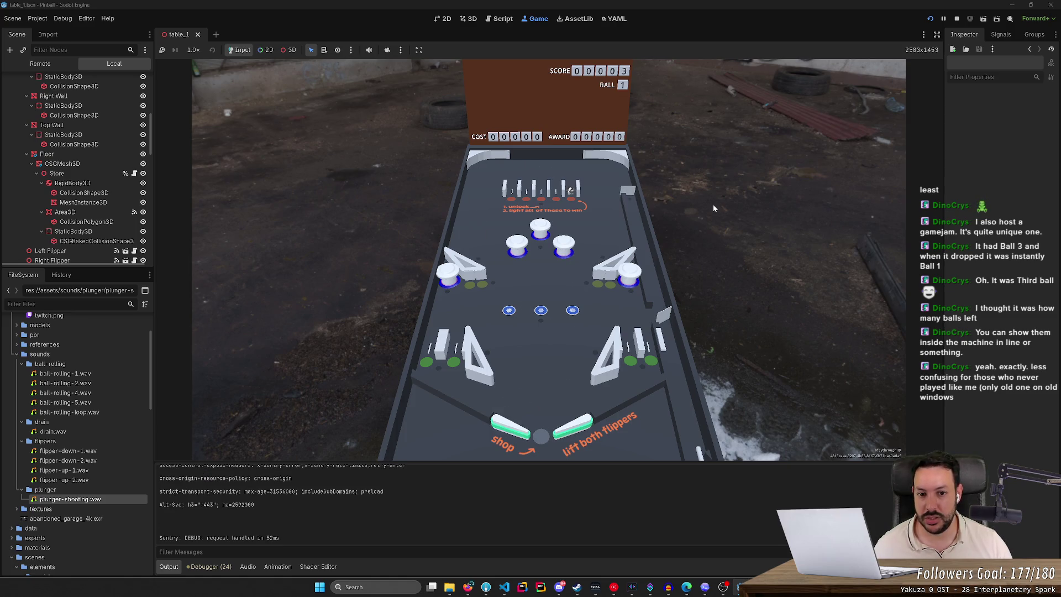
{"action": "key", "text": "Left"}
{"action": "key", "text": "Right"}
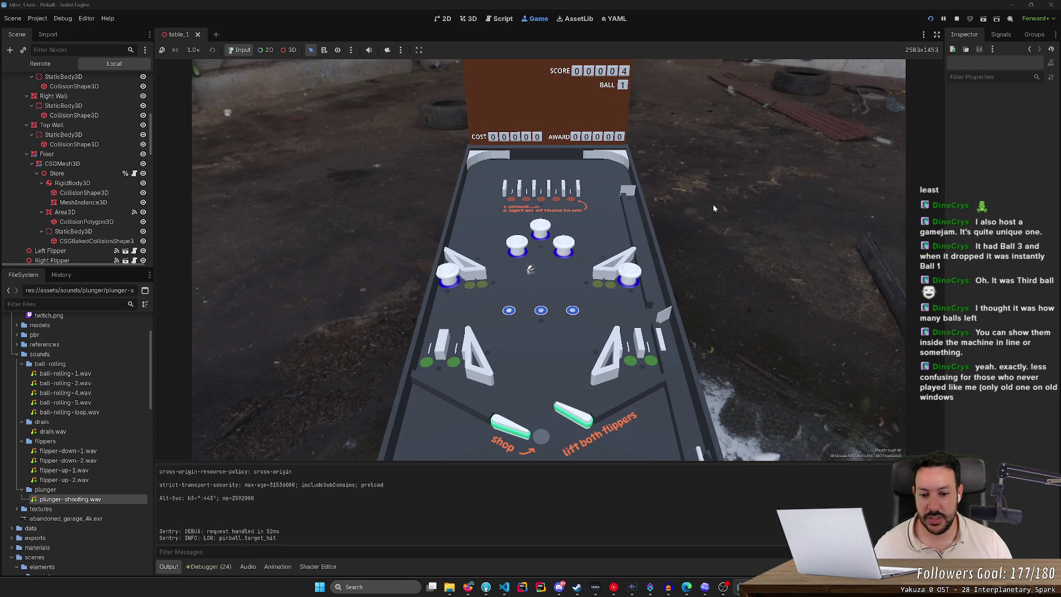
{"action": "key", "text": "Left"}
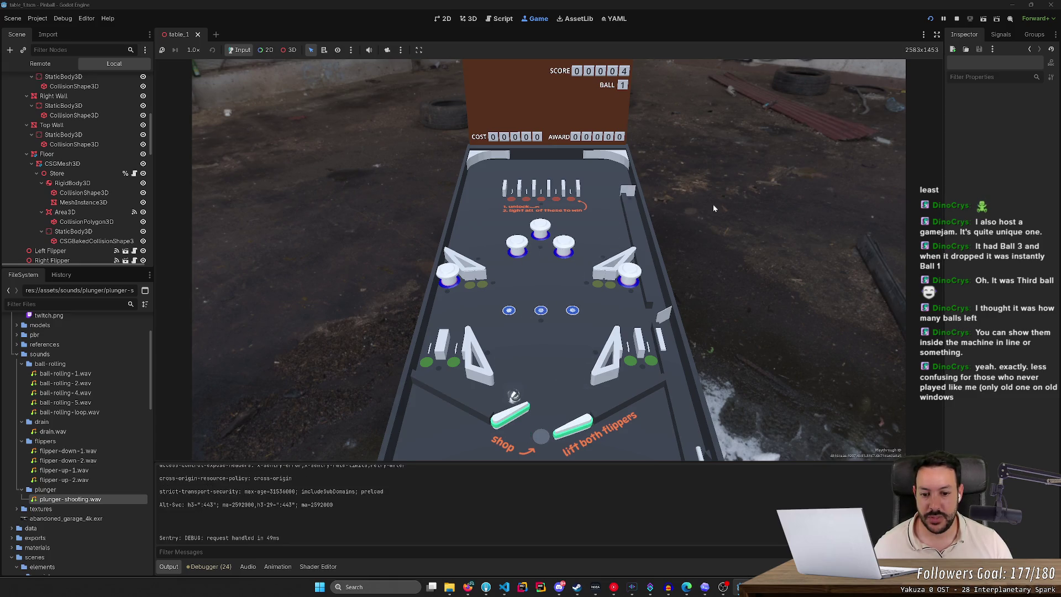
{"action": "key", "text": "Left"}
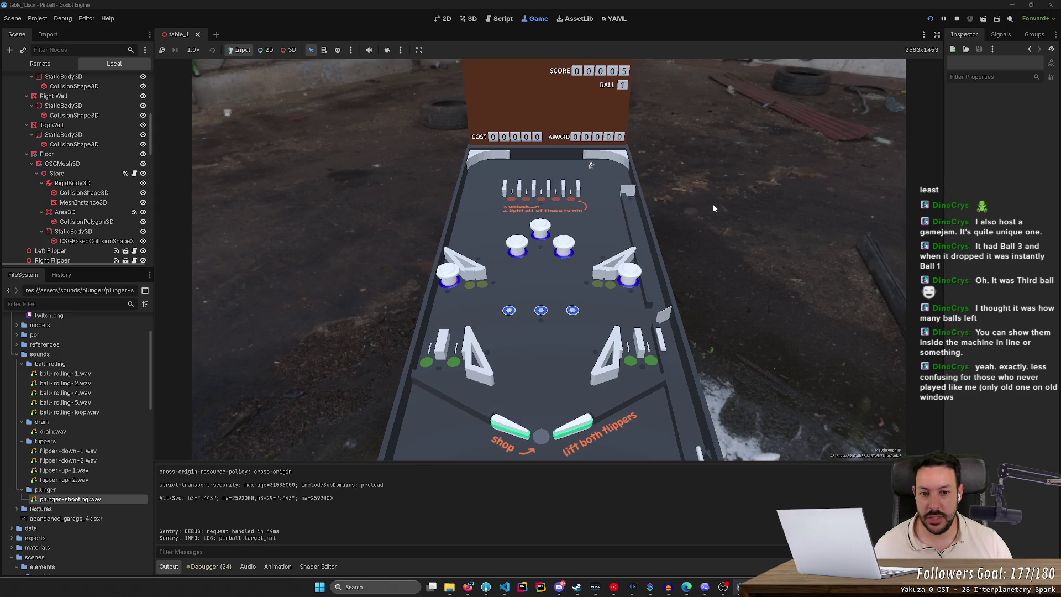
Step: Keep flipping the ball back up mid-table until the score reads 00013 and ball 2 begins
{"action": "key", "text": "Right"}
{"action": "key", "text": "Left"}
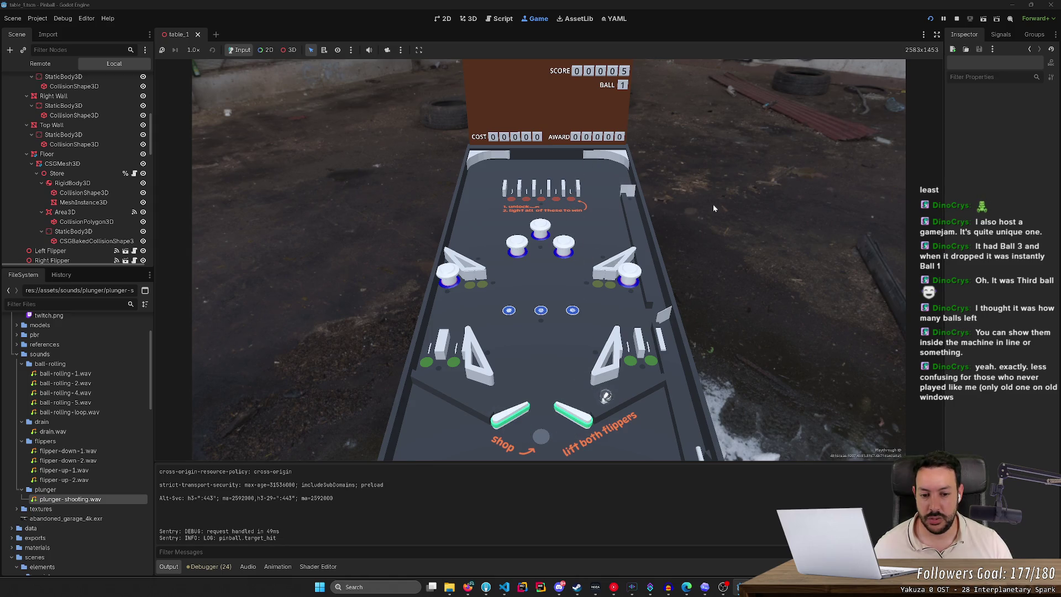
{"action": "key", "text": "Right"}
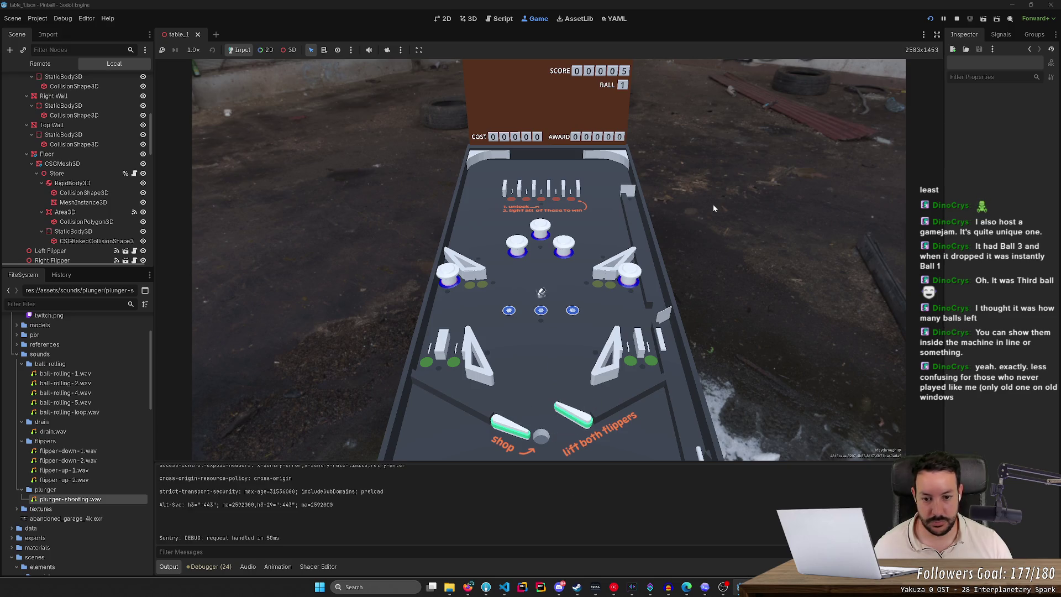
{"action": "key", "text": "Left"}
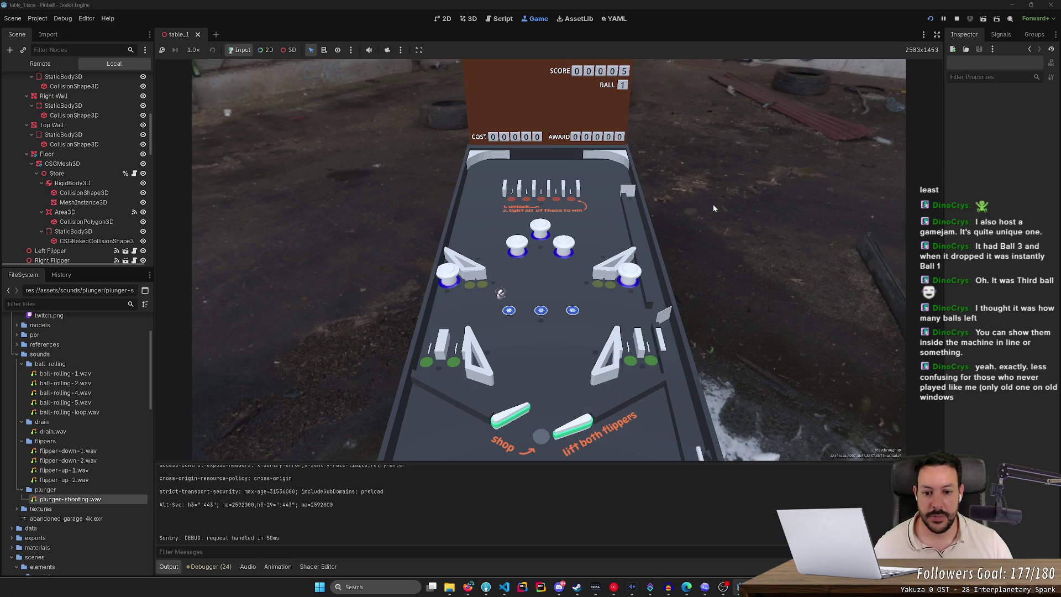
{"action": "key", "text": "Left"}
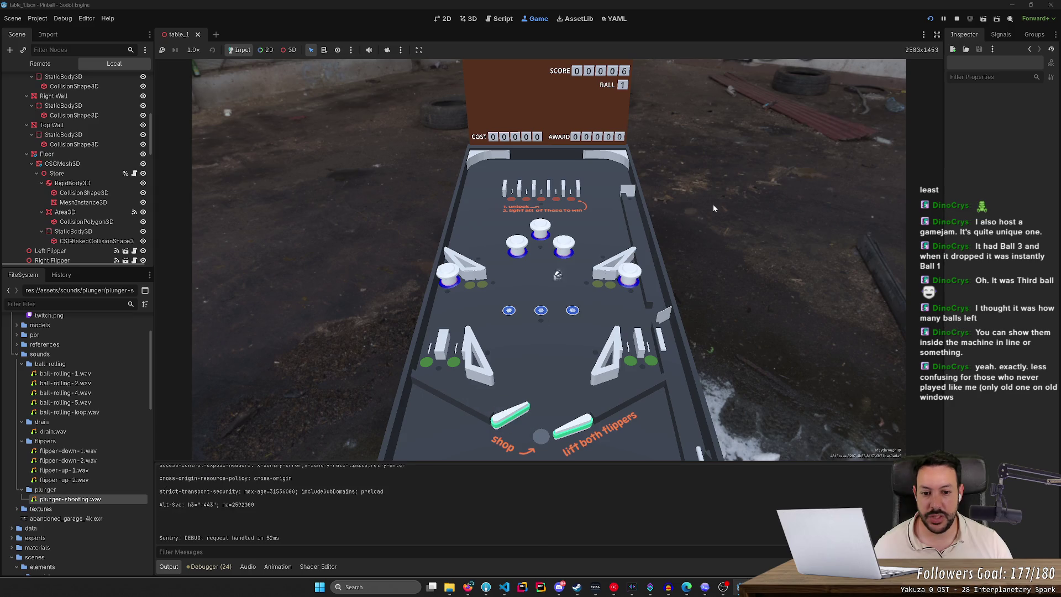
{"action": "key", "text": "Right"}
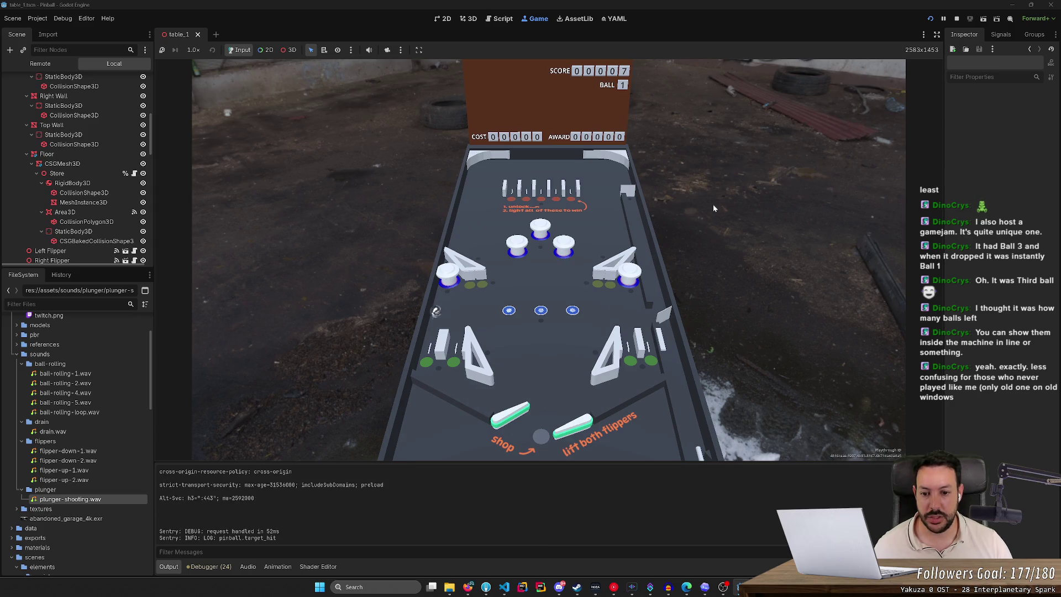
{"action": "key", "text": "Left"}
{"action": "key", "text": "Right"}
{"action": "key", "text": "Right"}
{"action": "key", "text": "Left"}
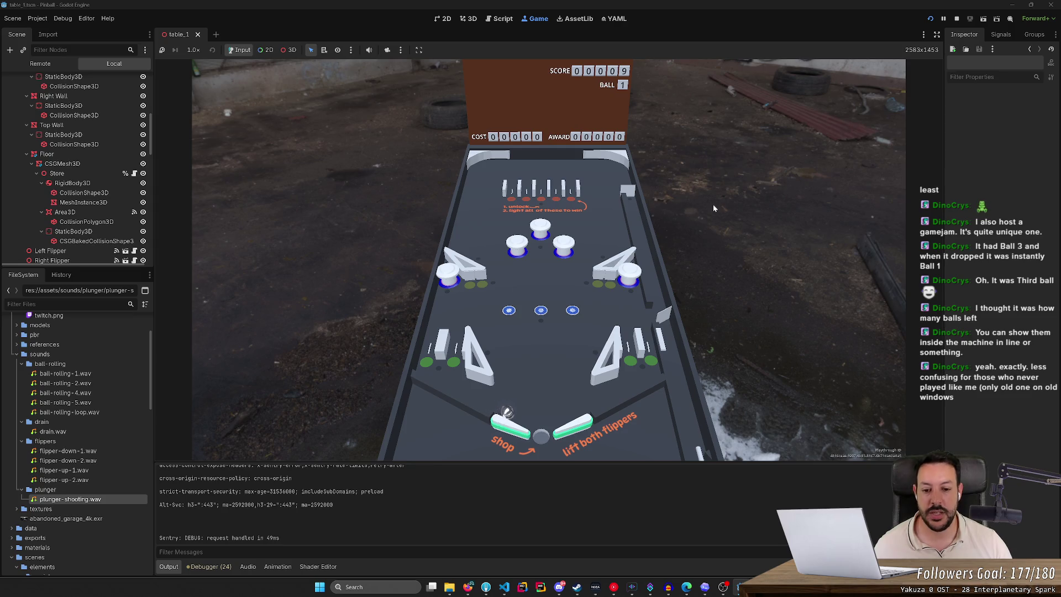
{"action": "key", "text": "Left"}
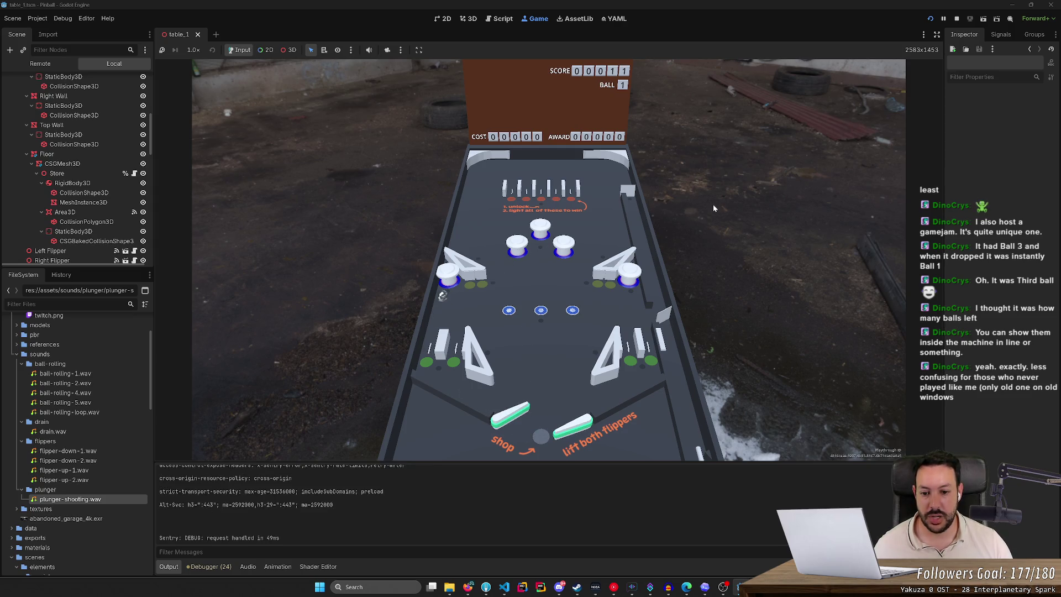
{"action": "key", "text": "Left"}
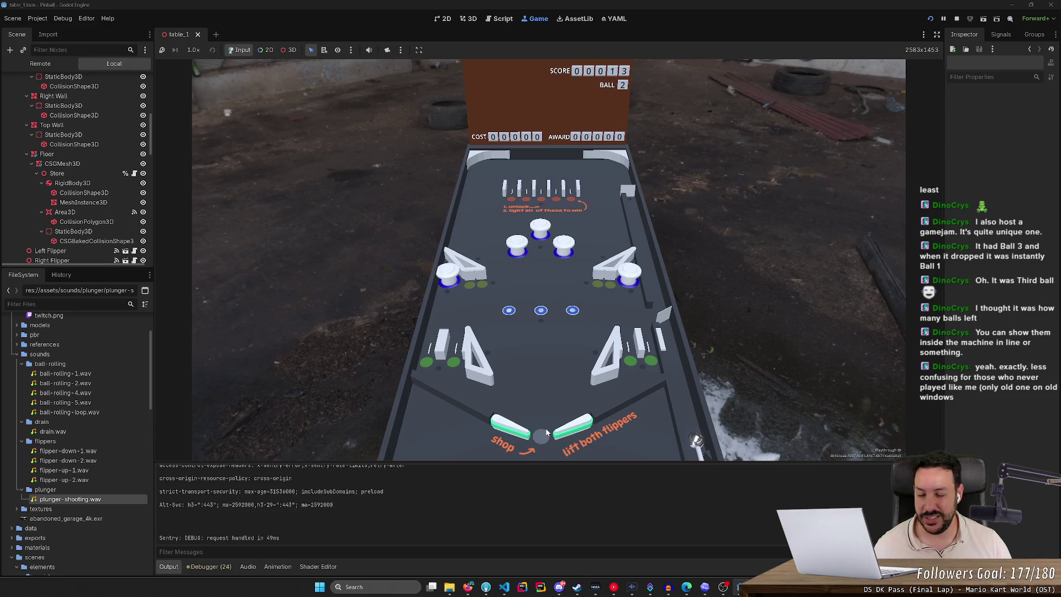
Step: Plunge ball 2 and flick it up the table with both flippers, lifting the score to 00018
{"action": "key", "text": "space"}
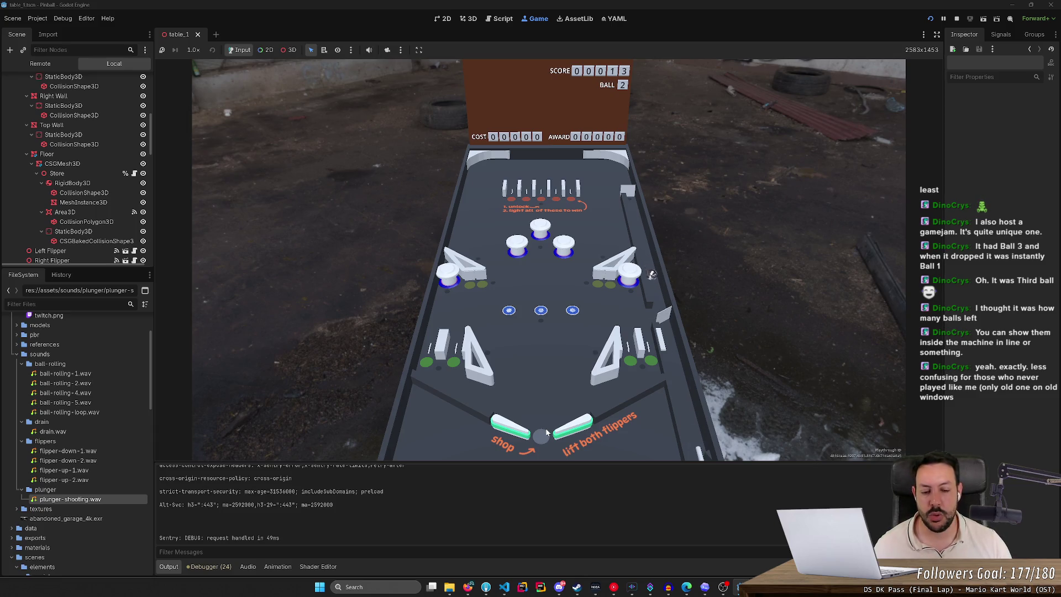
{"action": "key", "text": "Left"}
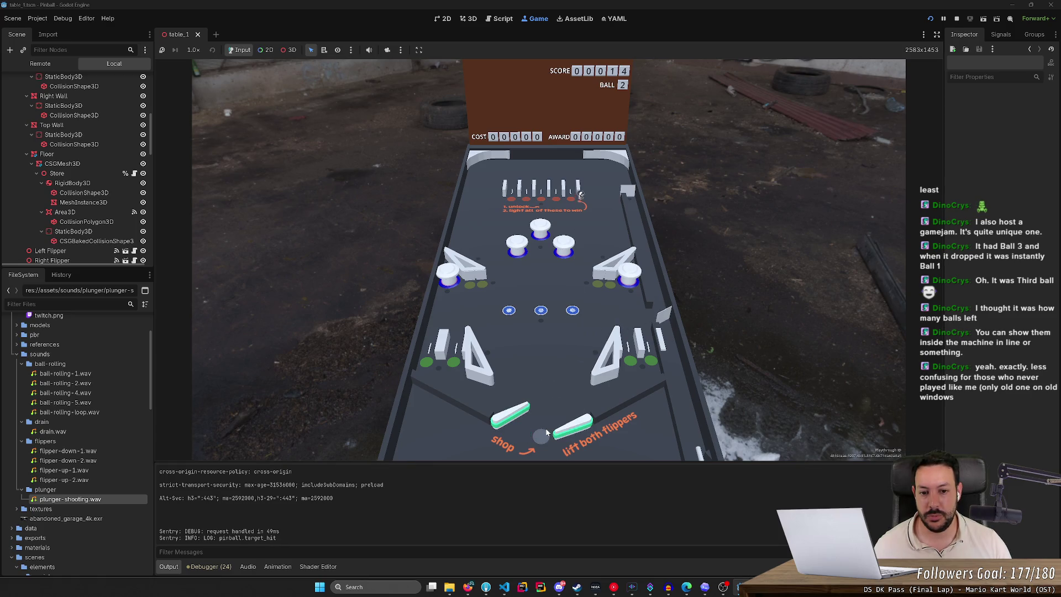
{"action": "key", "text": "Left"}
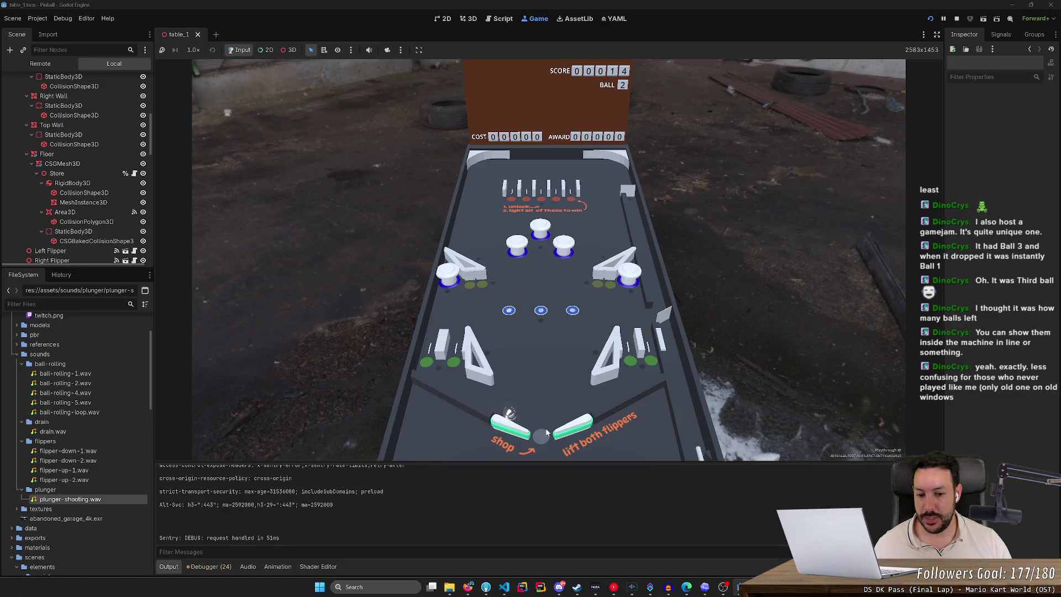
{"action": "key", "text": "Right"}
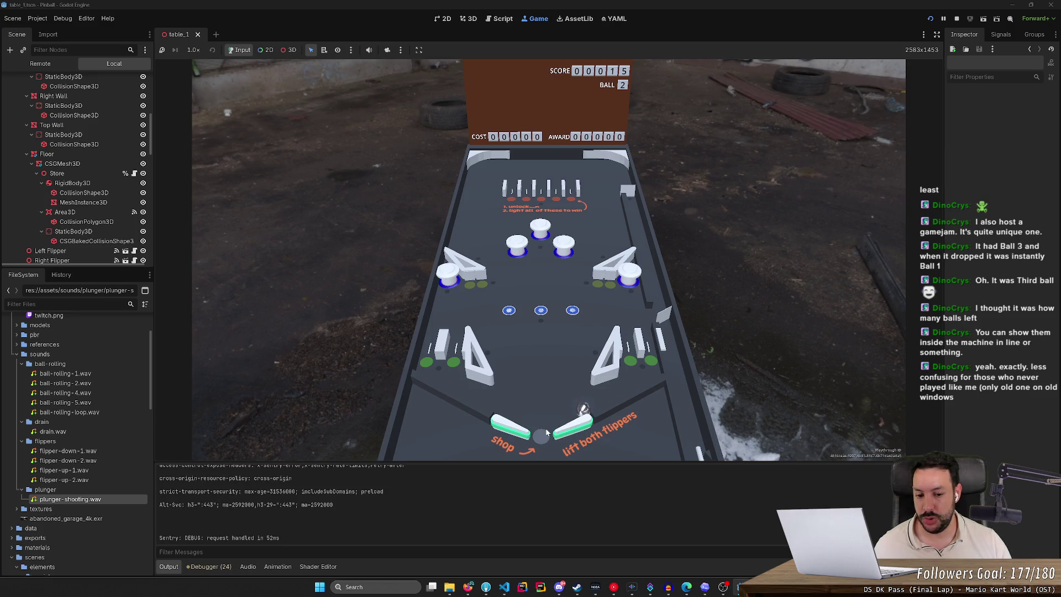
{"action": "key", "text": "Right"}
{"action": "key", "text": "Left"}
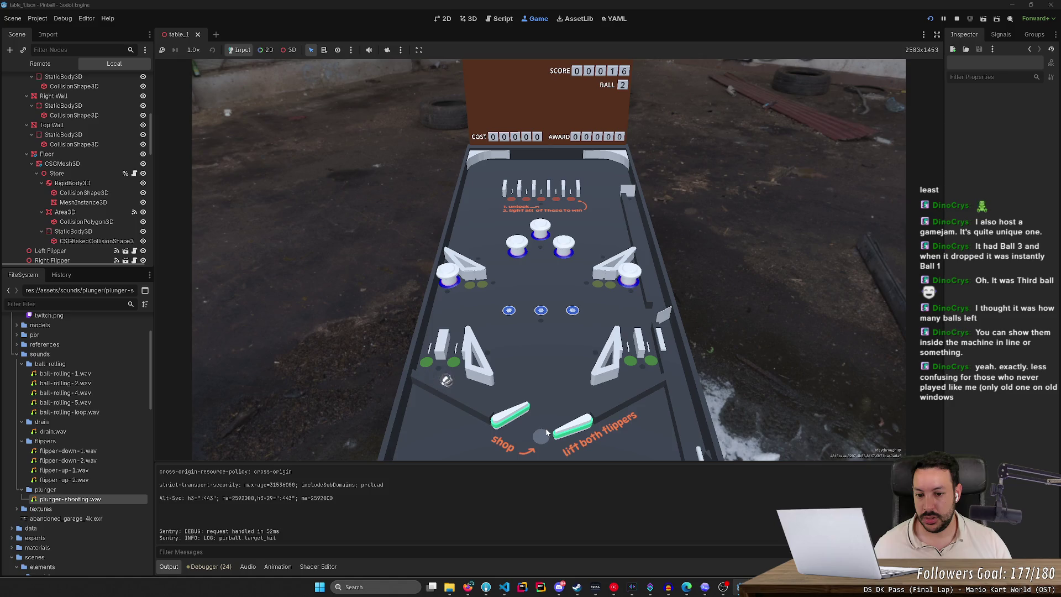
{"action": "key", "text": "Left"}
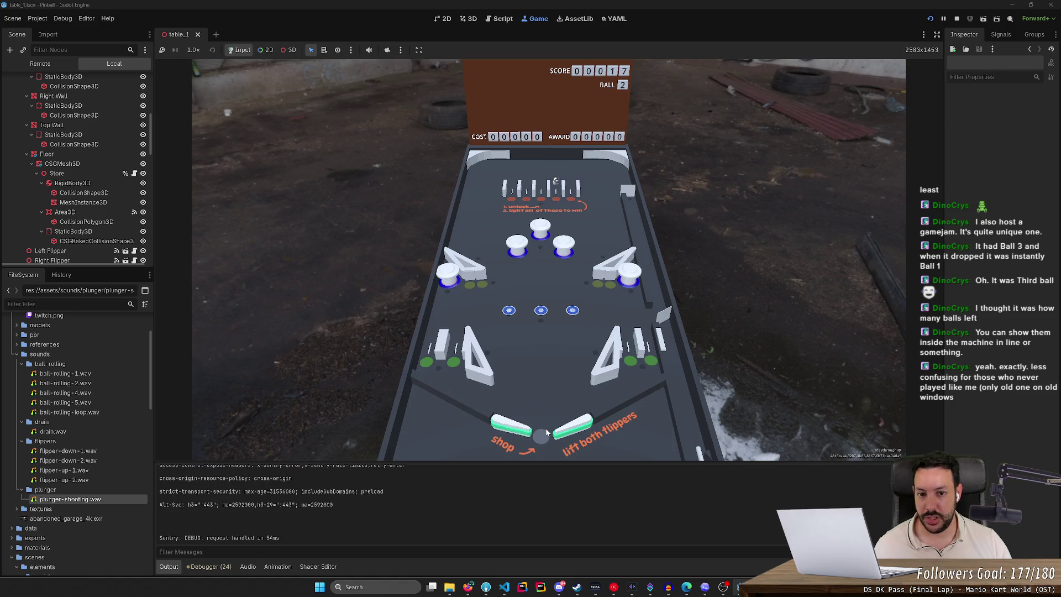
{"action": "key", "text": "Left"}
{"action": "key", "text": "Left"}
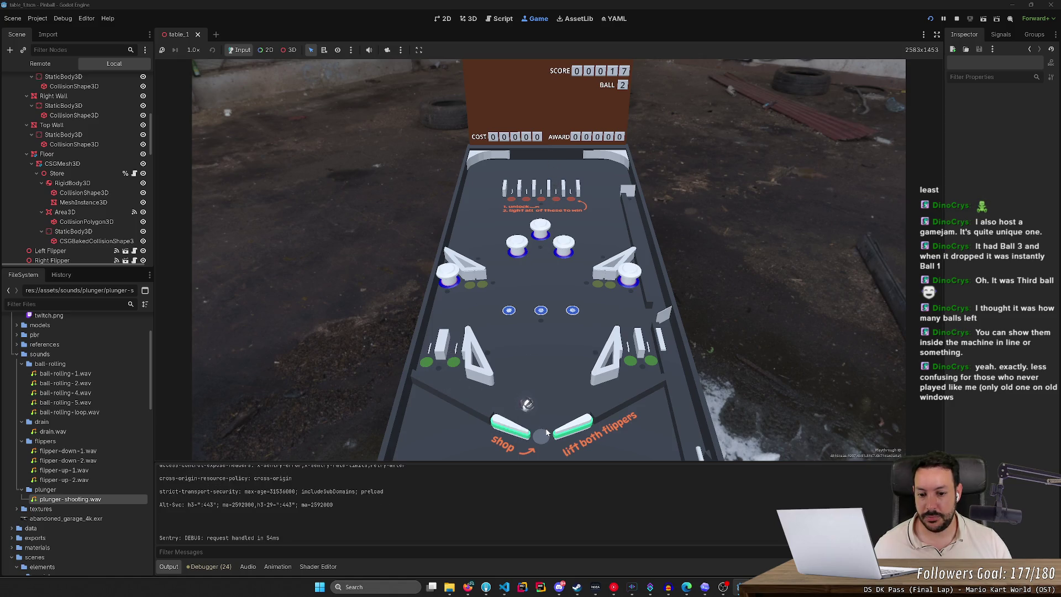
{"action": "key", "text": "Left"}
{"action": "key", "text": "Right"}
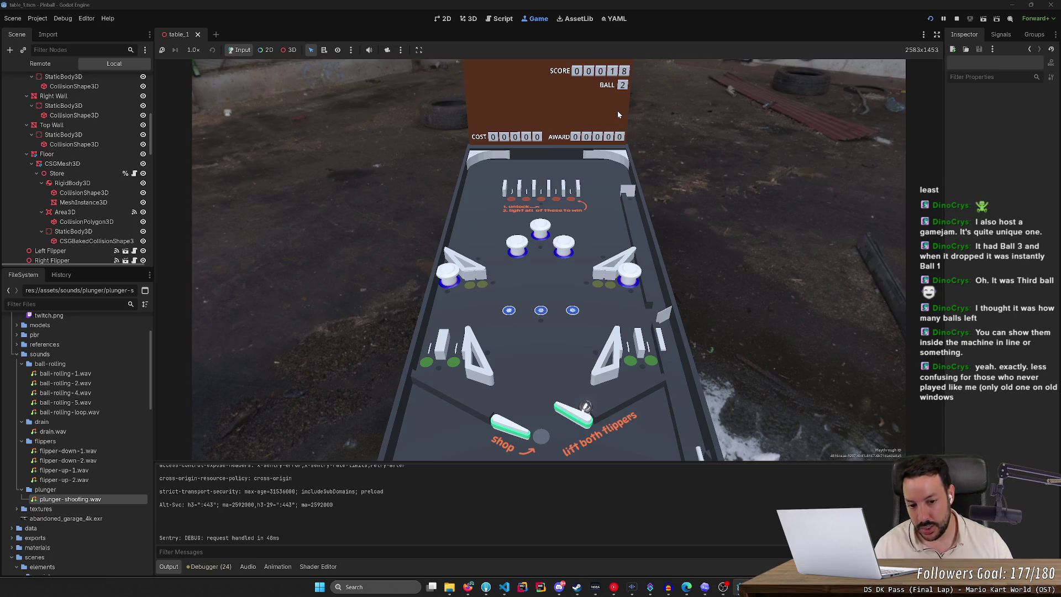
Step: Turn on the free camera override, orbit it toward the table, then bring up the Ace High photo
{"action": "left_click", "coordinate": [387, 50]}
{"action": "left_click", "coordinate": [288, 50]}
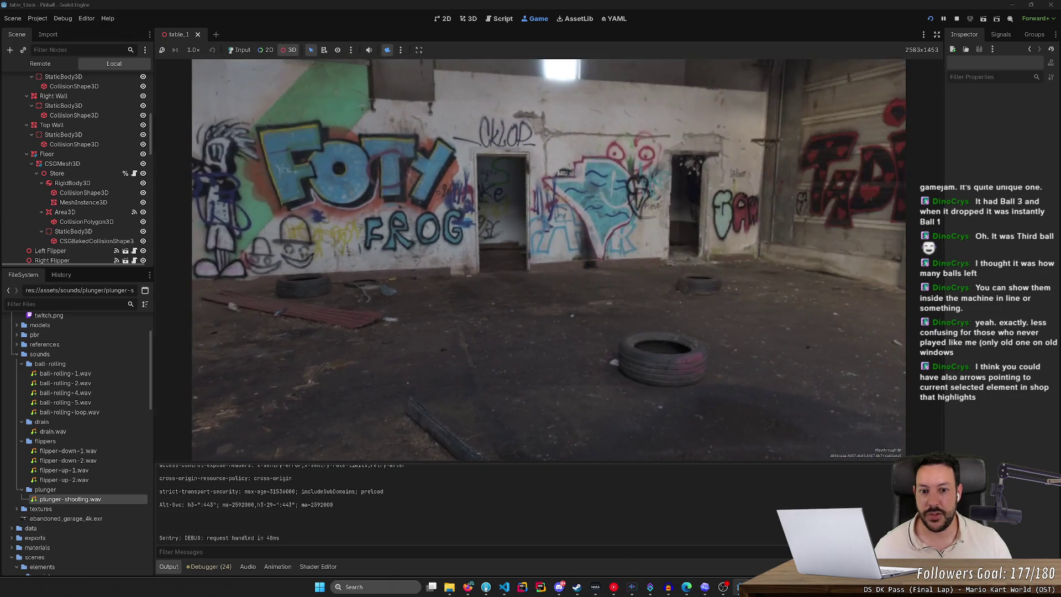
{"action": "mouse_move", "coordinate": [353, 144]}
{"action": "left_mouse_down"}
{"action": "mouse_move", "coordinate": [446, 115]}
{"action": "mouse_move", "coordinate": [456, 364]}
{"action": "mouse_move", "coordinate": [557, 294]}
{"action": "left_mouse_up"}
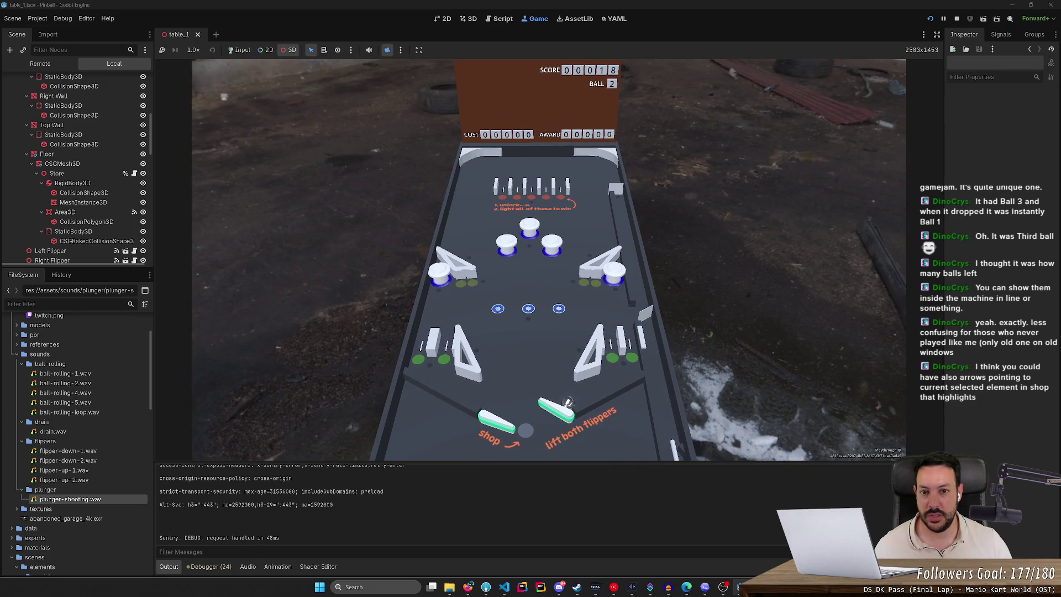
{"action": "left_click", "coordinate": [467, 587]}
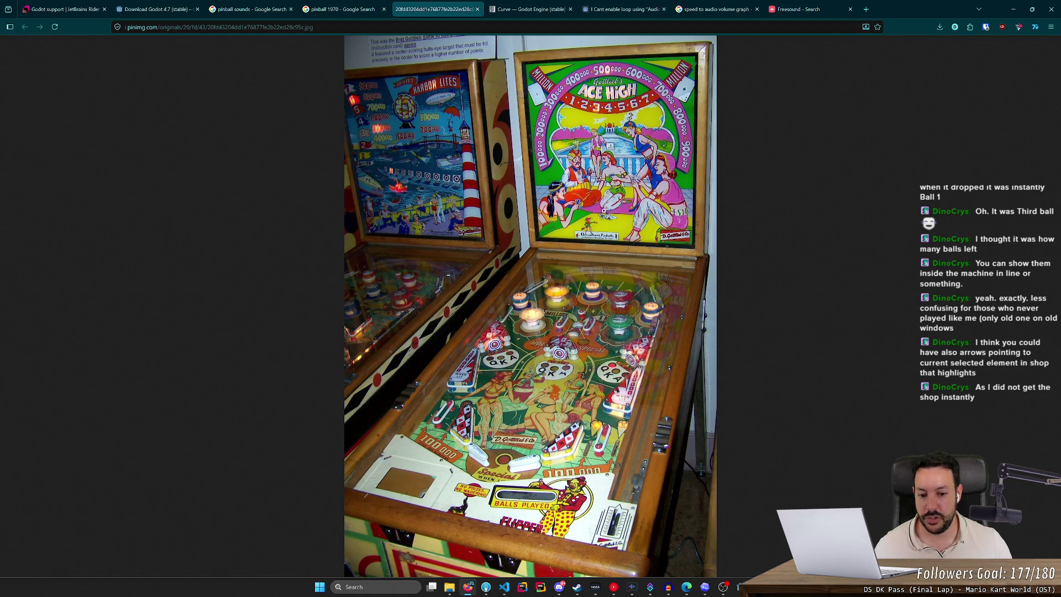
Step: Minimize the browser showing the Ace High photo to reveal the game at 00018
{"action": "left_click", "coordinate": [1013, 9]}
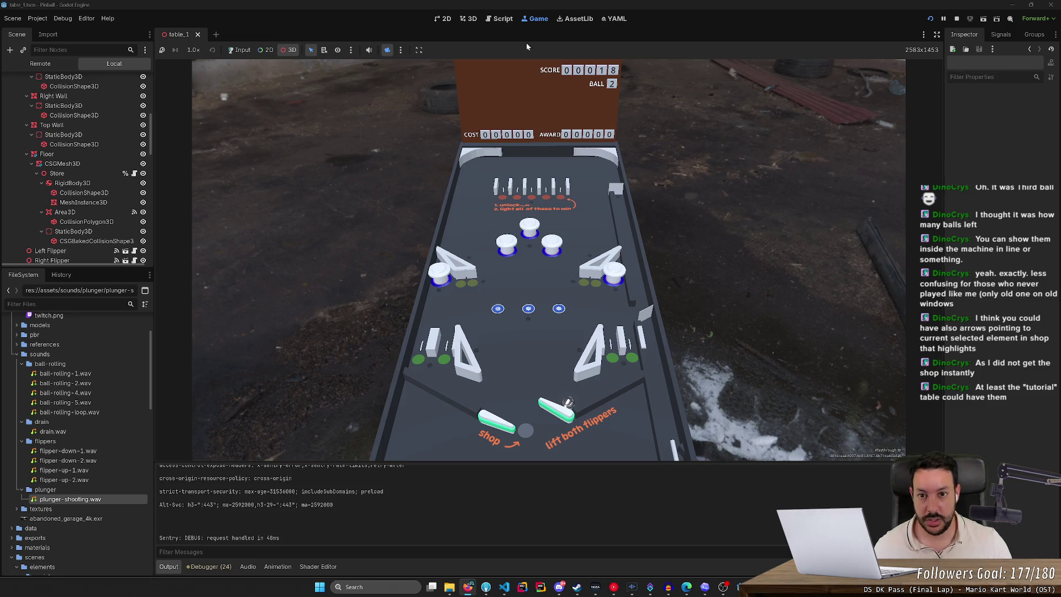
Step: Switch back to the game's own camera and launch ball 3 as ball 2 drains
{"action": "left_click", "coordinate": [387, 51]}
{"action": "key", "text": "Left"}
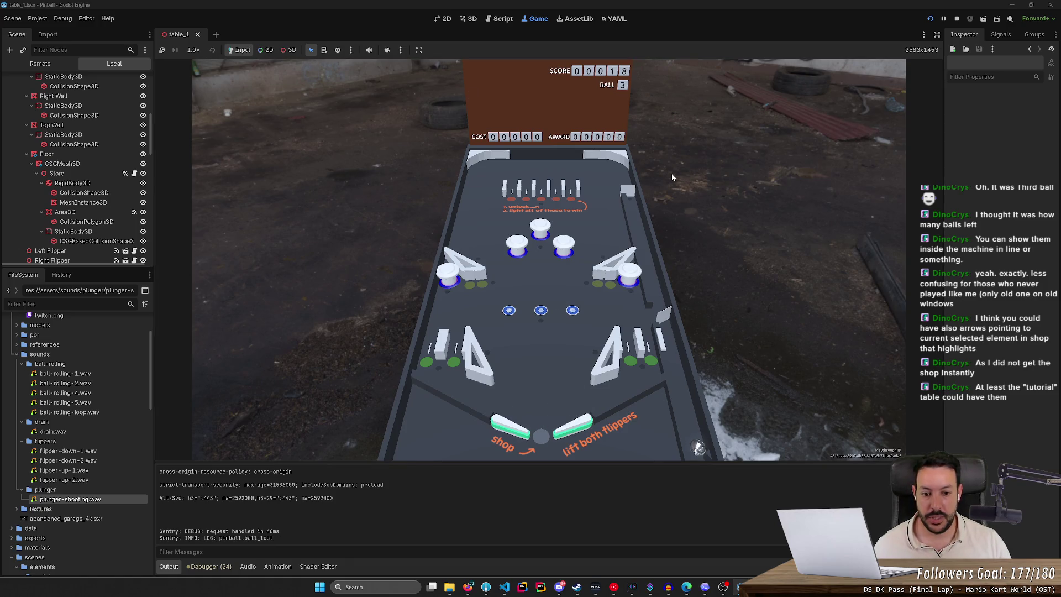
{"action": "key", "text": "Left"}
{"action": "key", "text": "Right"}
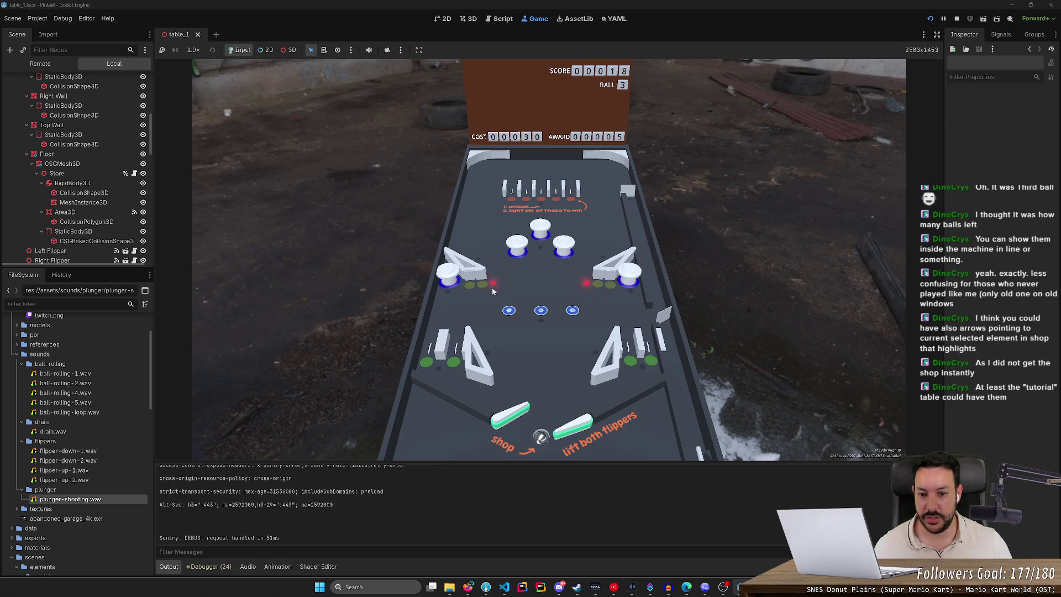
Step: Cycle the shop selection across the centre target, left lane, top-right lane and slingshot lights
{"action": "key", "text": "Left"}
{"action": "key", "text": "Left"}
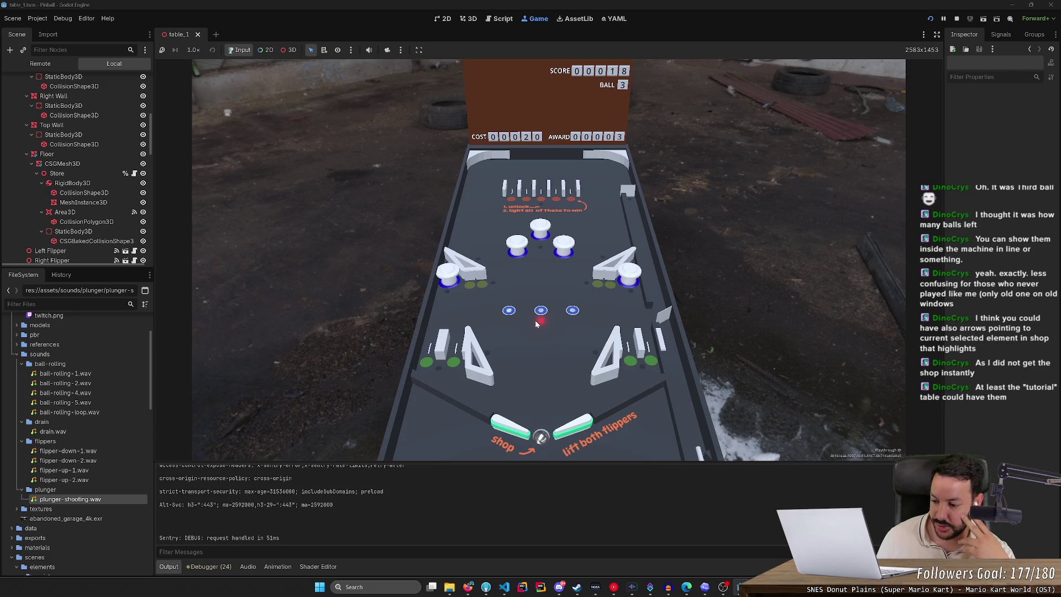
{"action": "key", "text": "Left"}
{"action": "key", "text": "Left"}
{"action": "key", "text": "Left"}
{"action": "key", "text": "Left"}
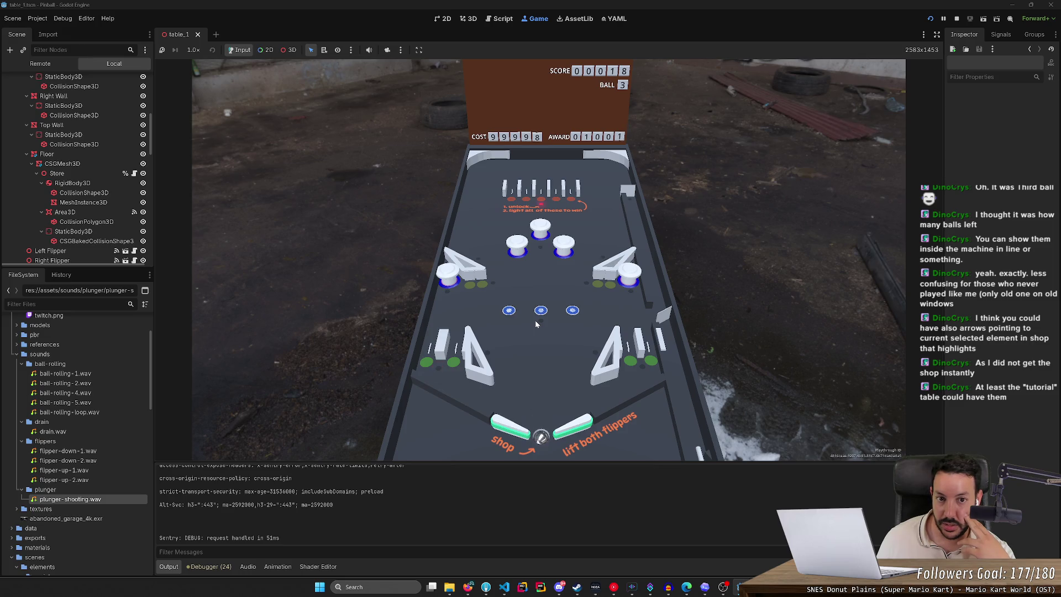
{"action": "key", "text": "Left"}
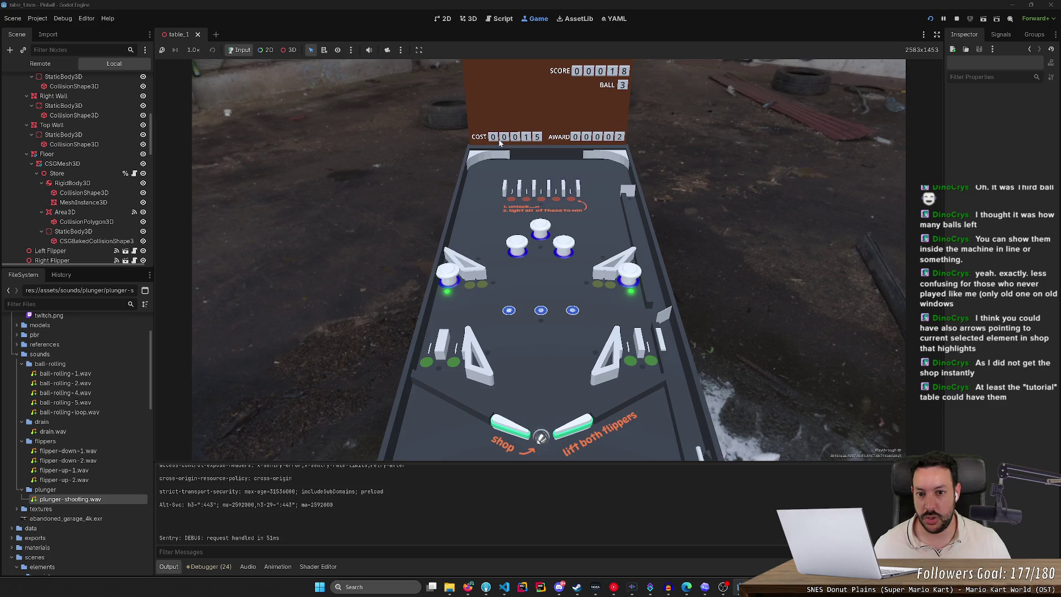
{"action": "key", "text": "Right"}
{"action": "key", "text": "Left"}
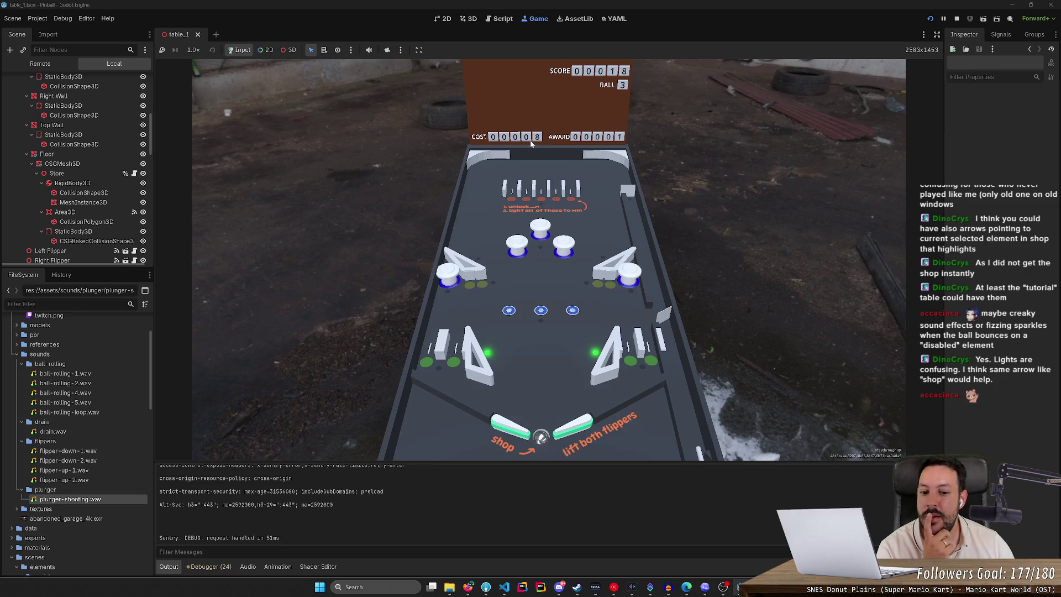
Step: Cycle the shop through the centre, side bumper and upper right upgrades, stopping at cost 25, award 4
{"action": "key", "text": "Right"}
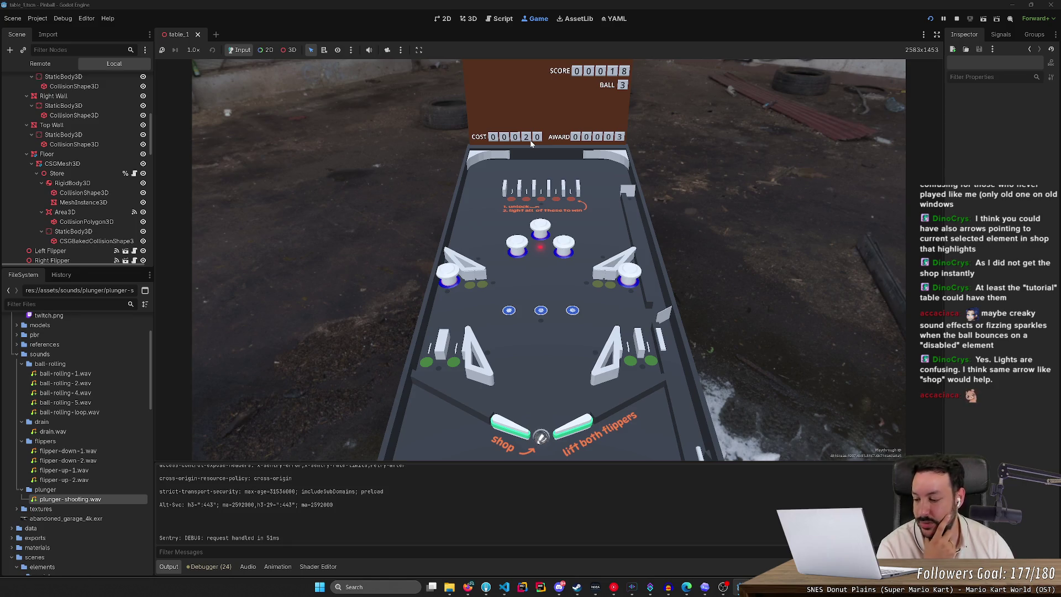
{"action": "key", "text": "Right"}
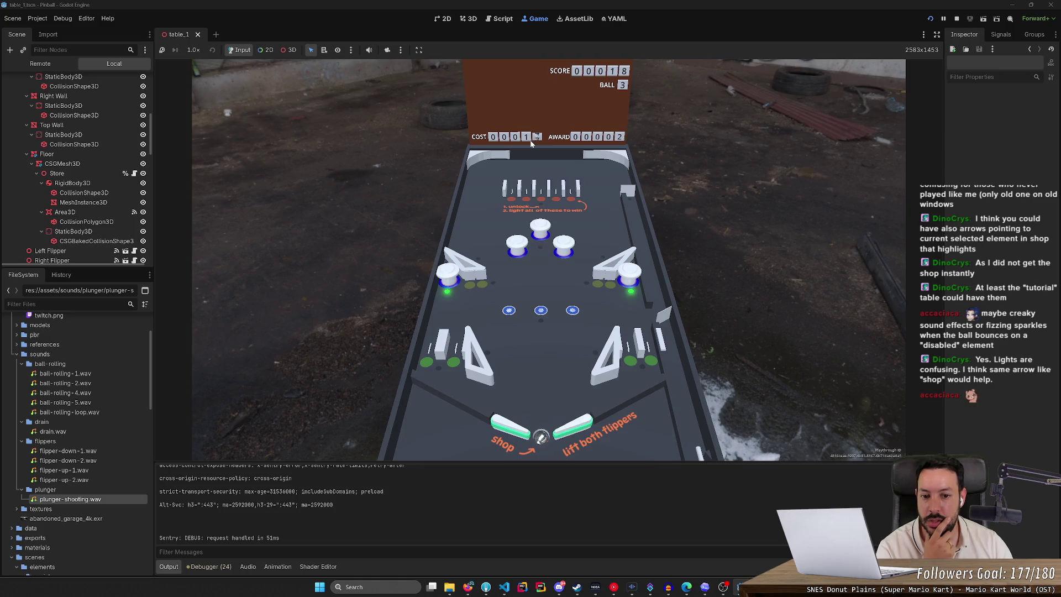
{"action": "key", "text": "Right"}
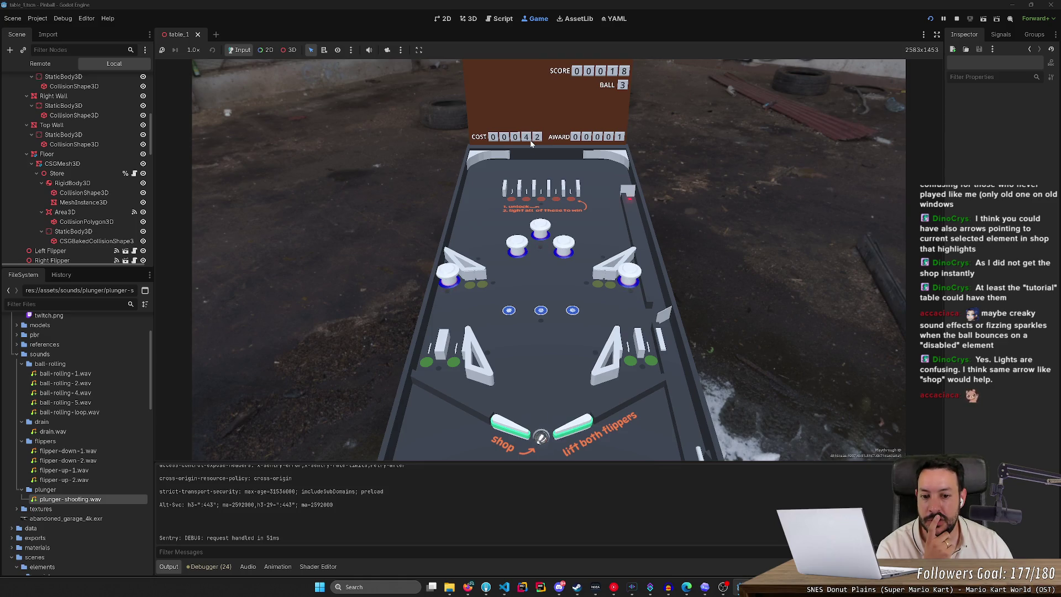
{"action": "key", "text": "Right"}
{"action": "key", "text": "Right"}
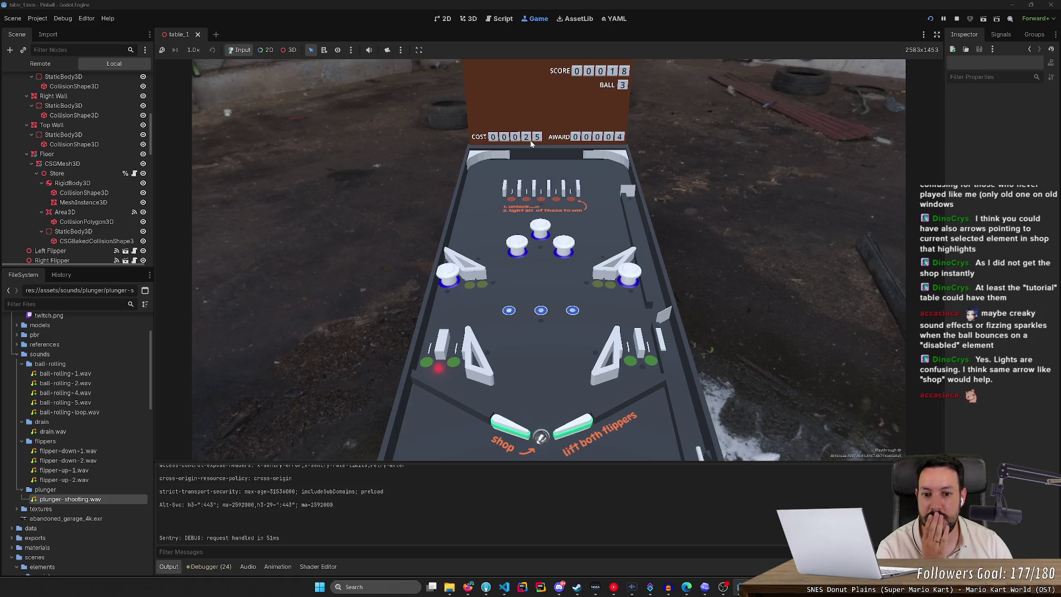
{"action": "key", "text": "Right"}
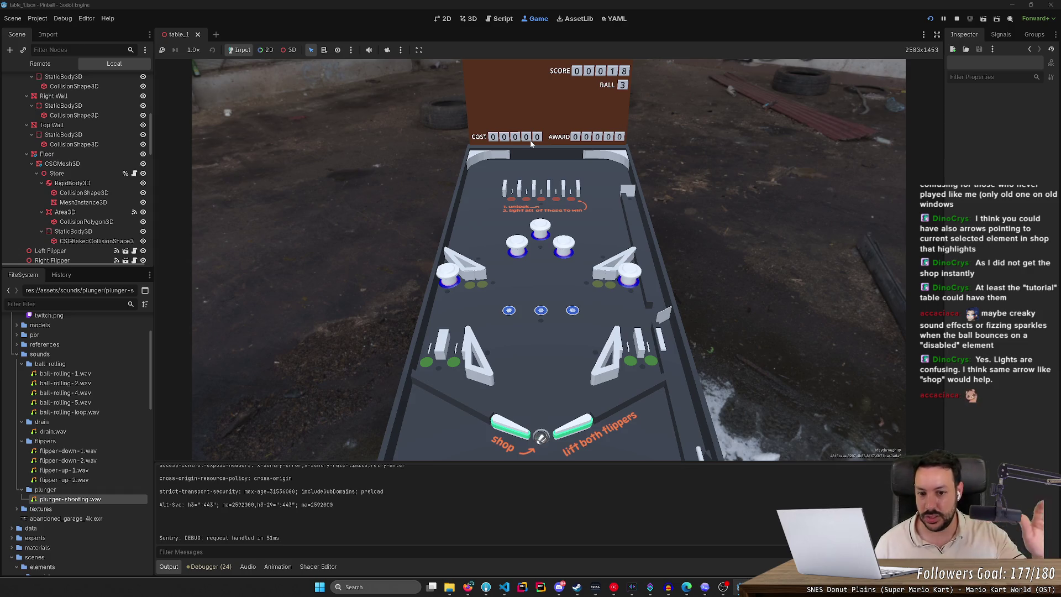
{"action": "key", "text": "Right"}
{"action": "key", "text": "Left"}
{"action": "key", "text": "Left"}
{"action": "key", "text": "Left"}
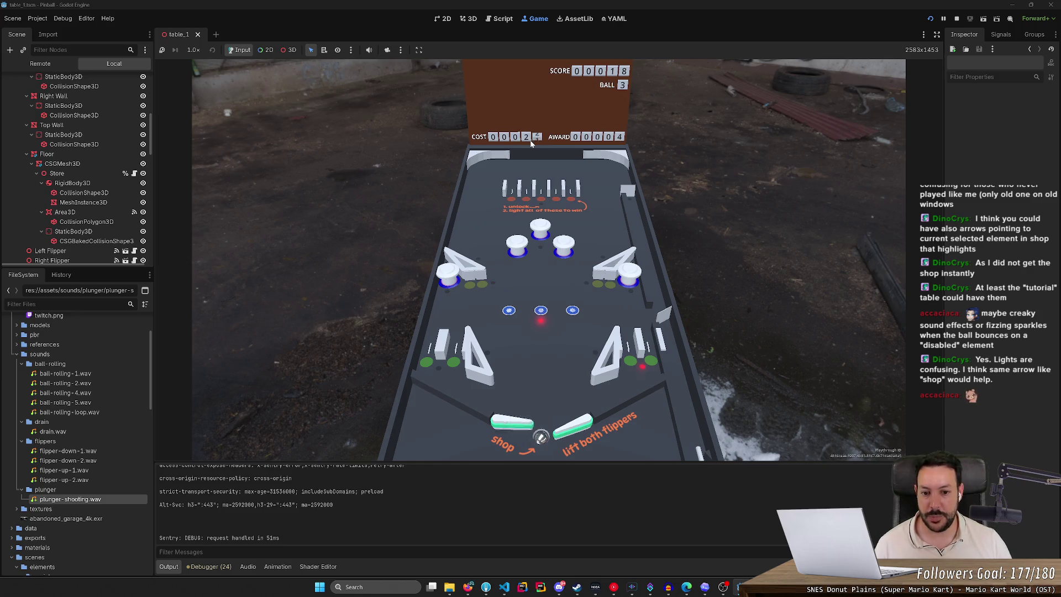
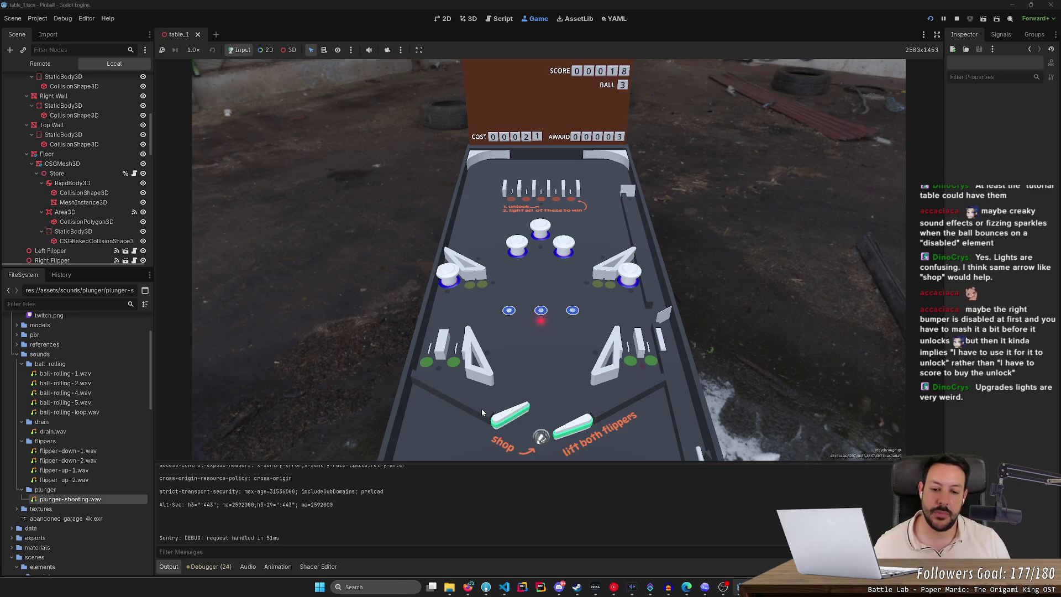
Step: Flick the left and right flippers one at a time to light the upgrade
{"action": "key", "text": "Left"}
{"action": "key", "text": "Left"}
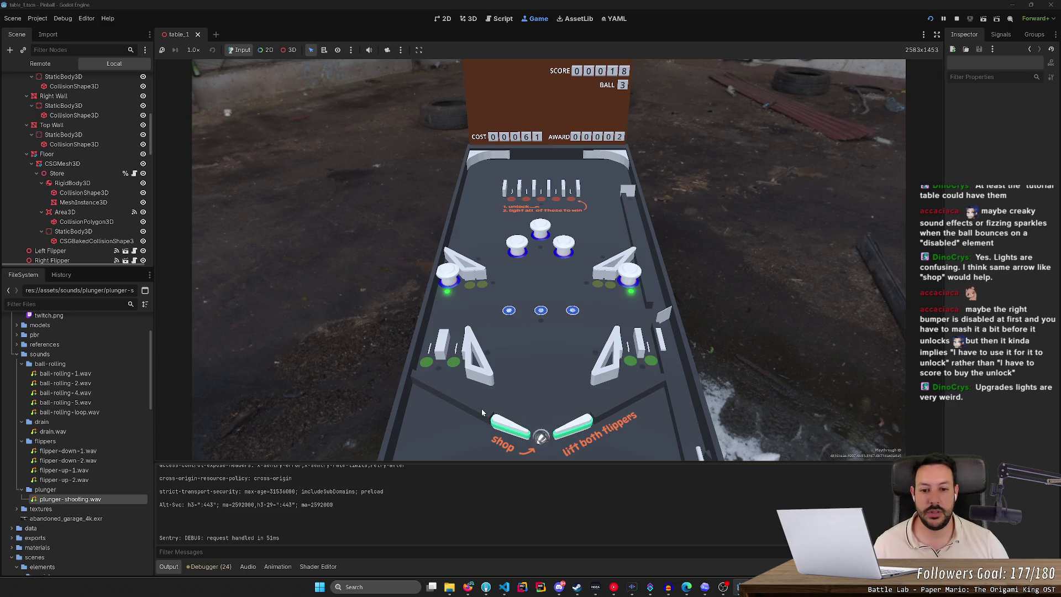
{"action": "key", "text": "Left"}
{"action": "key", "text": "Left"}
{"action": "key", "text": "Right"}
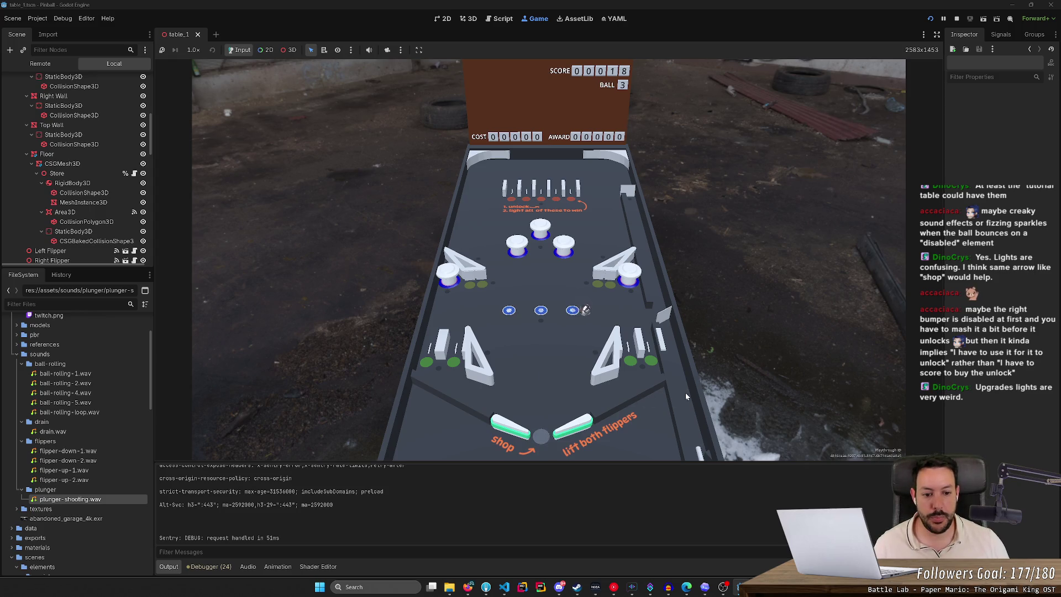
{"action": "key", "text": "Left"}
{"action": "key", "text": "Left"}
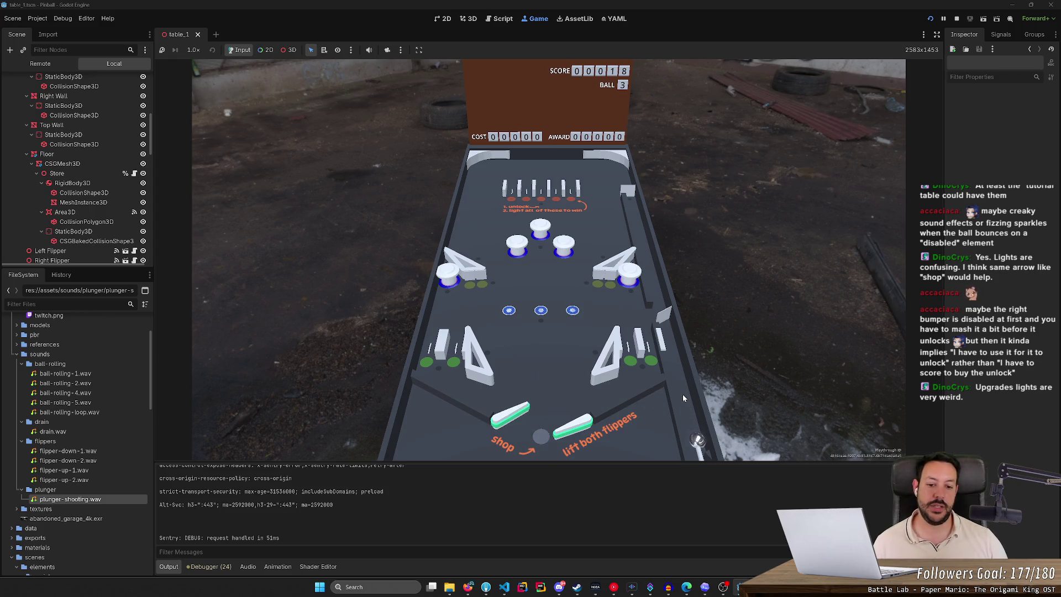
{"action": "key", "text": "Left"}
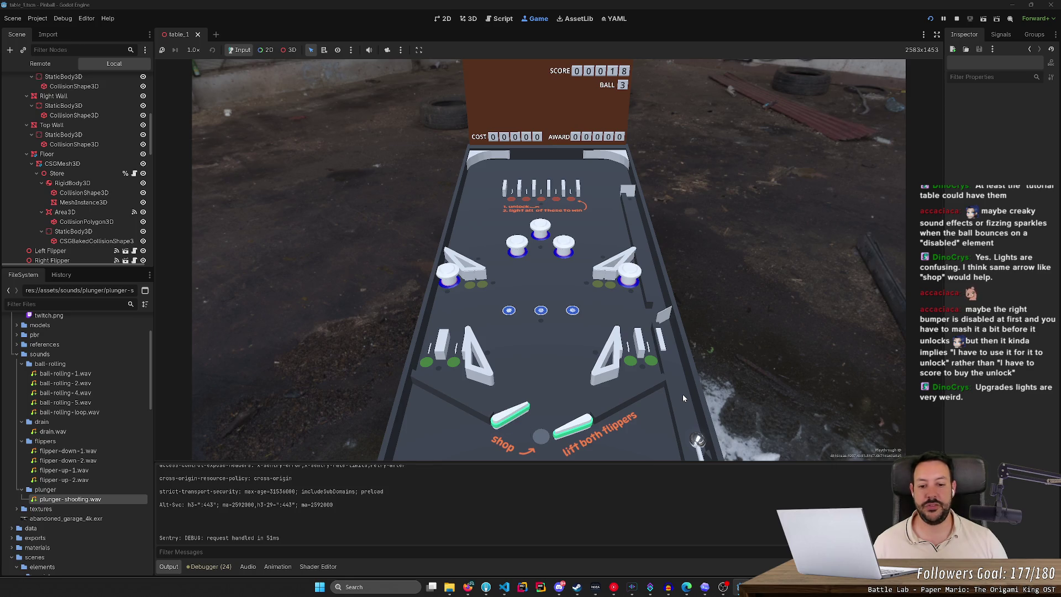
{"action": "key", "text": "Left"}
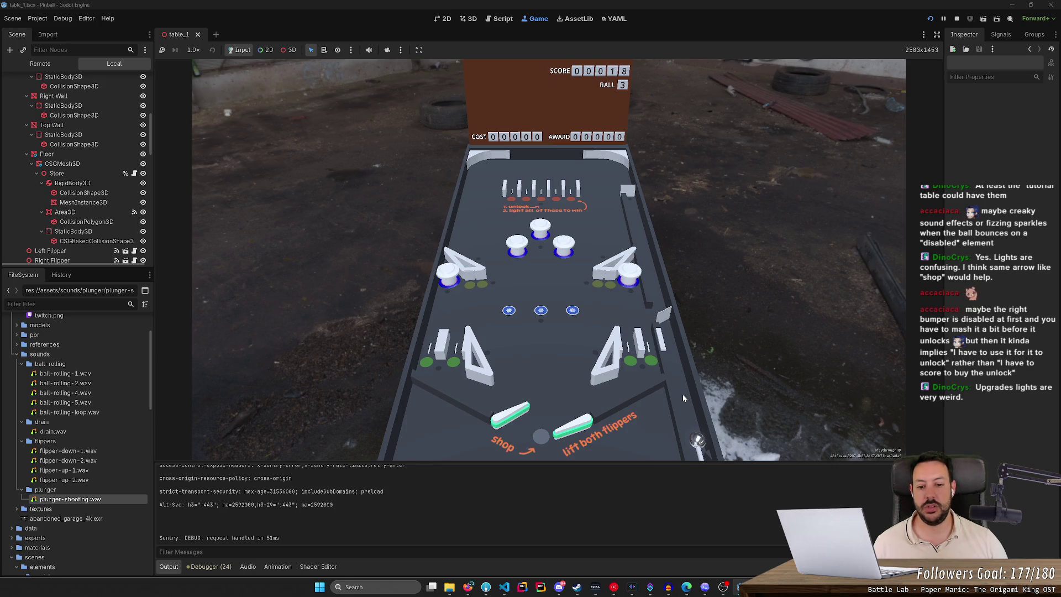
{"action": "key", "text": "Right"}
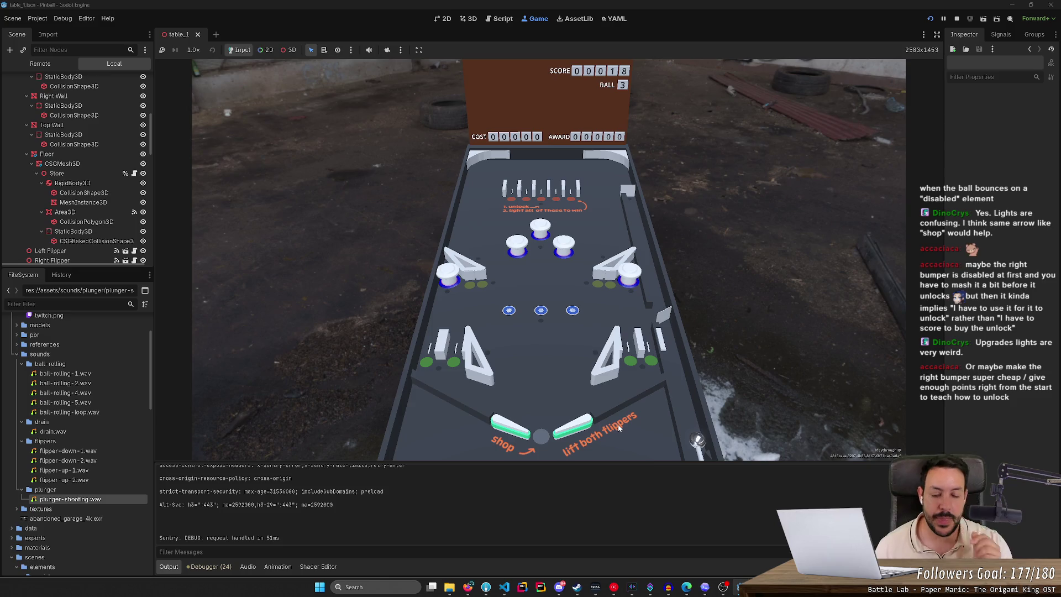
Step: Raise both flippers together twice to buy from the shop, emptying COST to 00000
{"action": "key", "text": "Left"}
{"action": "key", "text": "Right"}
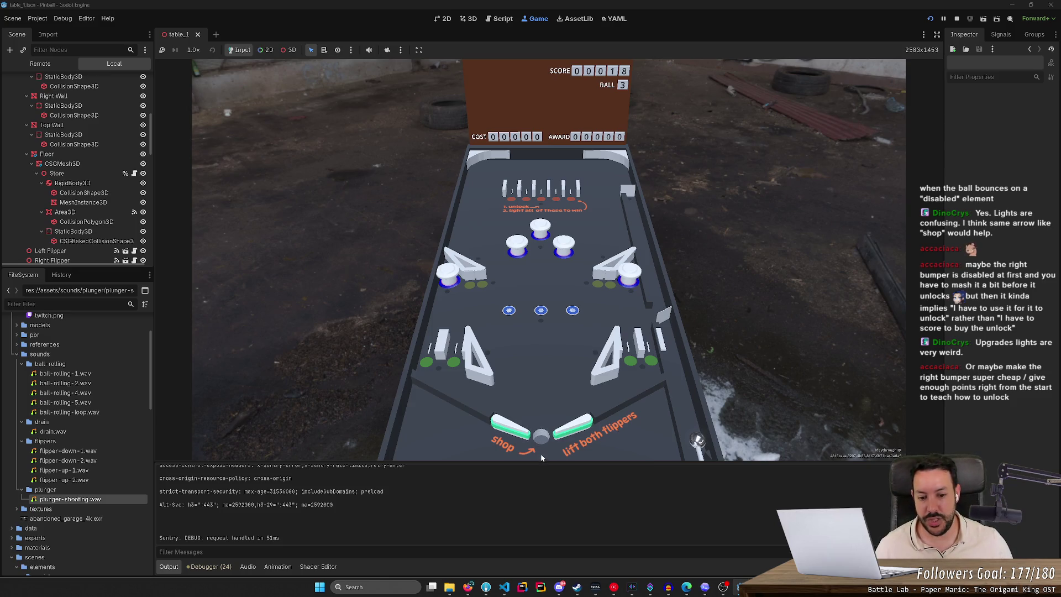
{"action": "key", "text": "Left"}
{"action": "key", "text": "Right"}
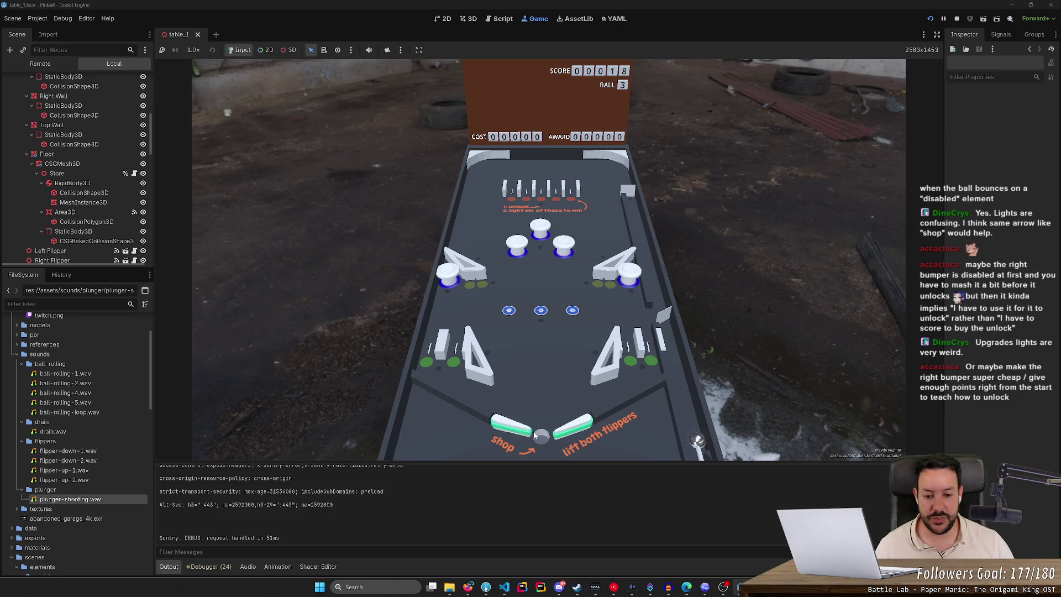
Step: Flip both flippers, launch the ball with space, and restart at score 00000 on ball 1
{"action": "key", "text": "Left"}
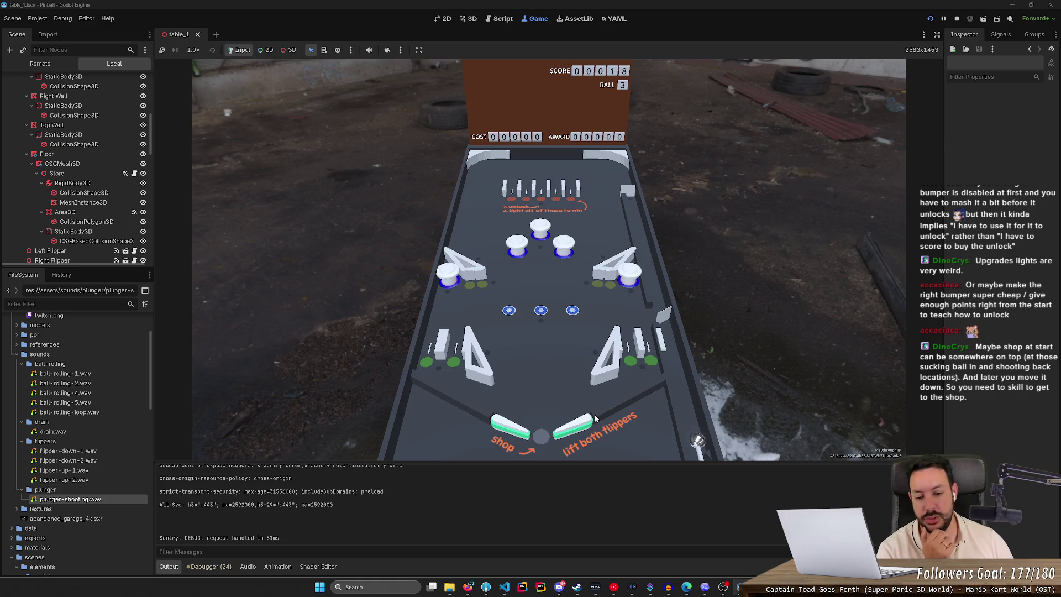
{"action": "key", "text": "Right"}
{"action": "key", "text": "Right"}
{"action": "key", "text": "Right"}
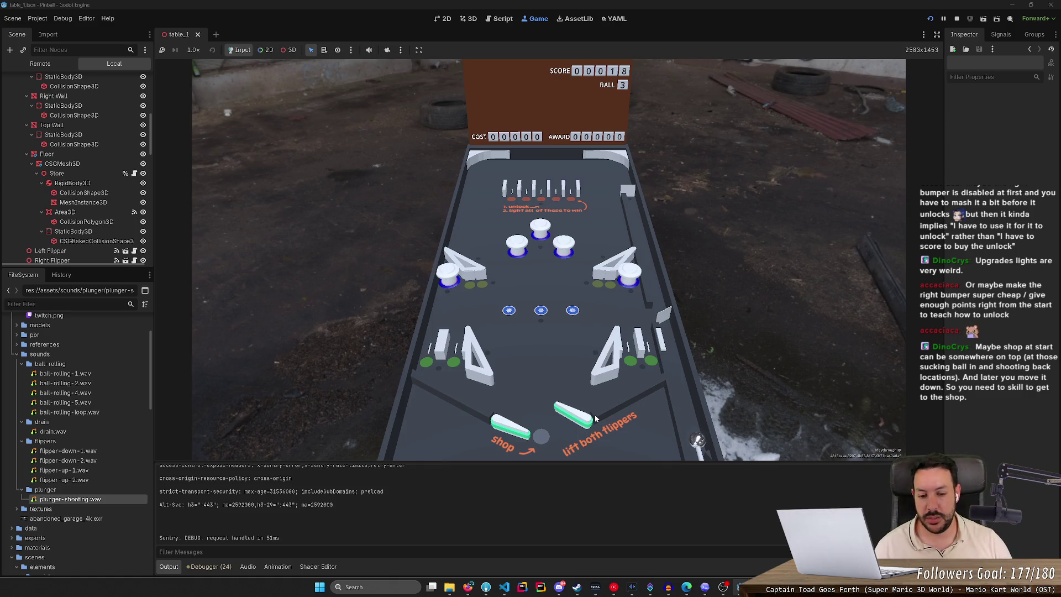
{"action": "key", "text": "Right"}
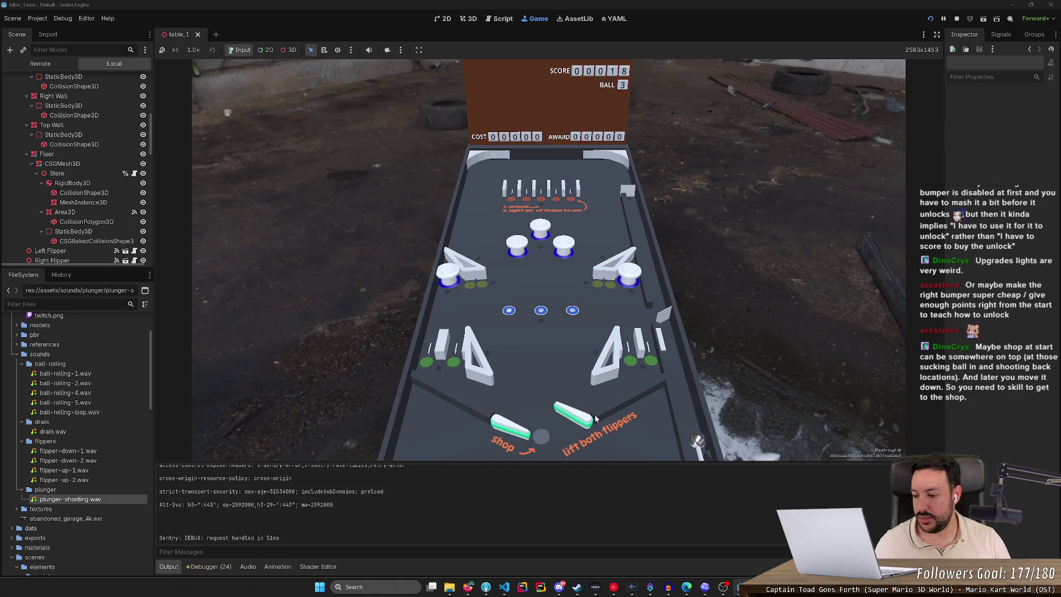
{"action": "key", "text": "Left"}
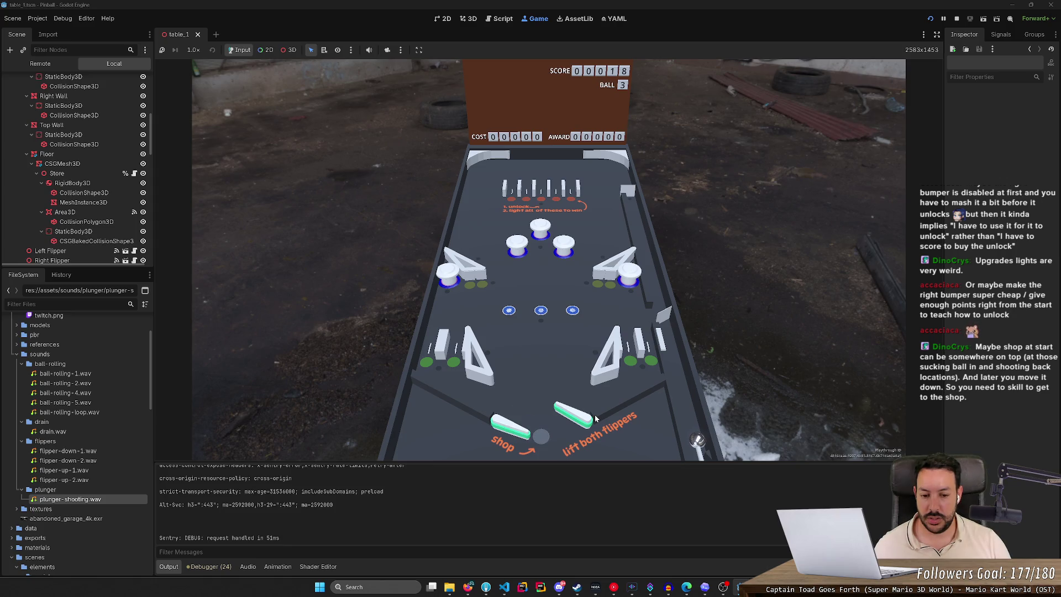
{"action": "key", "text": "space"}
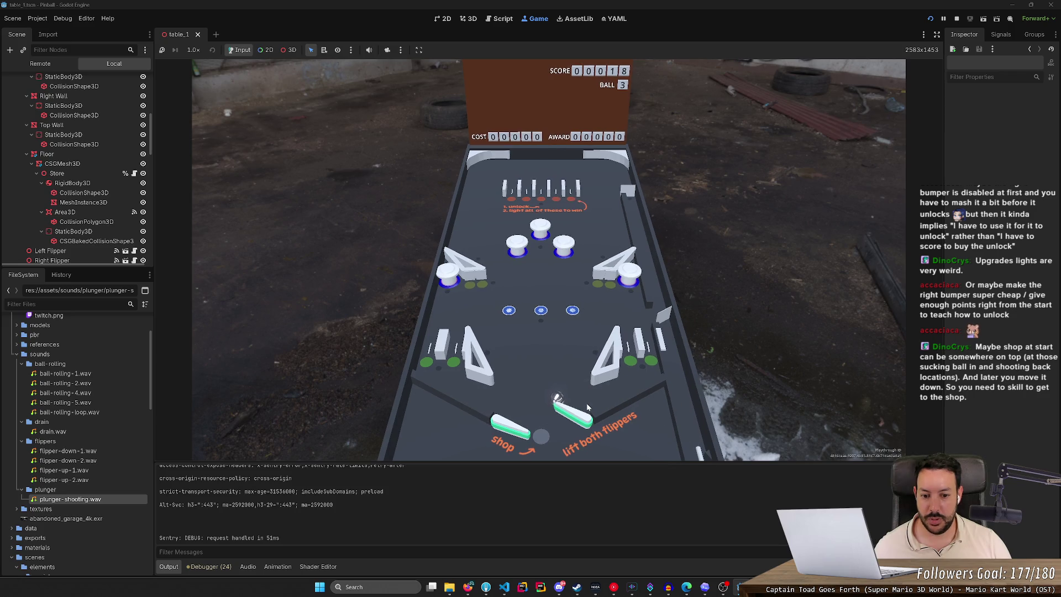
{"action": "key", "text": "Left"}
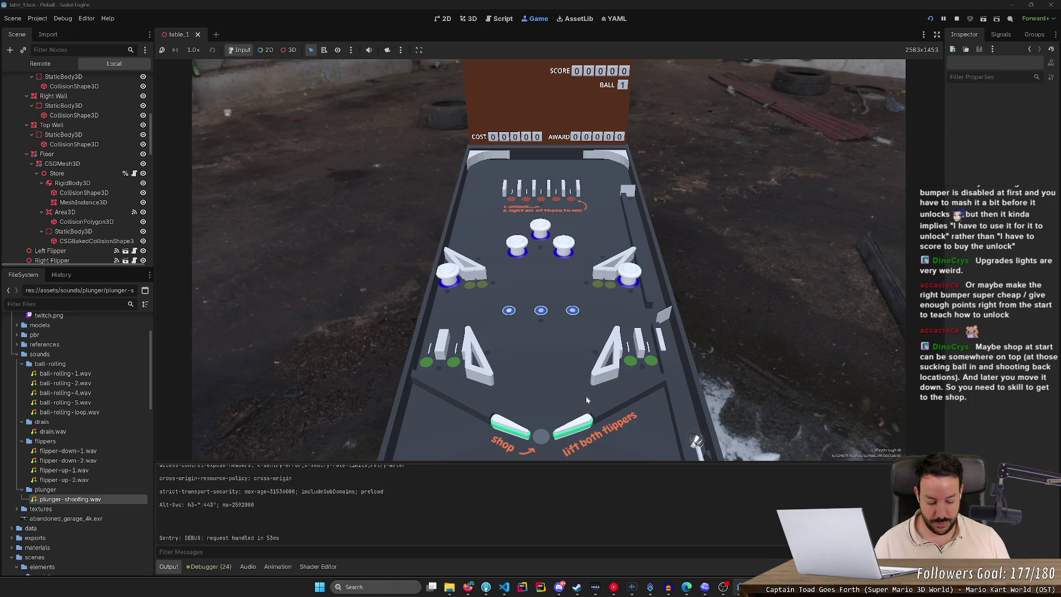
Step: Work the left and right flippers to knock the ball up toward the bumpers
{"action": "key", "text": "Right"}
{"action": "key", "text": "Left"}
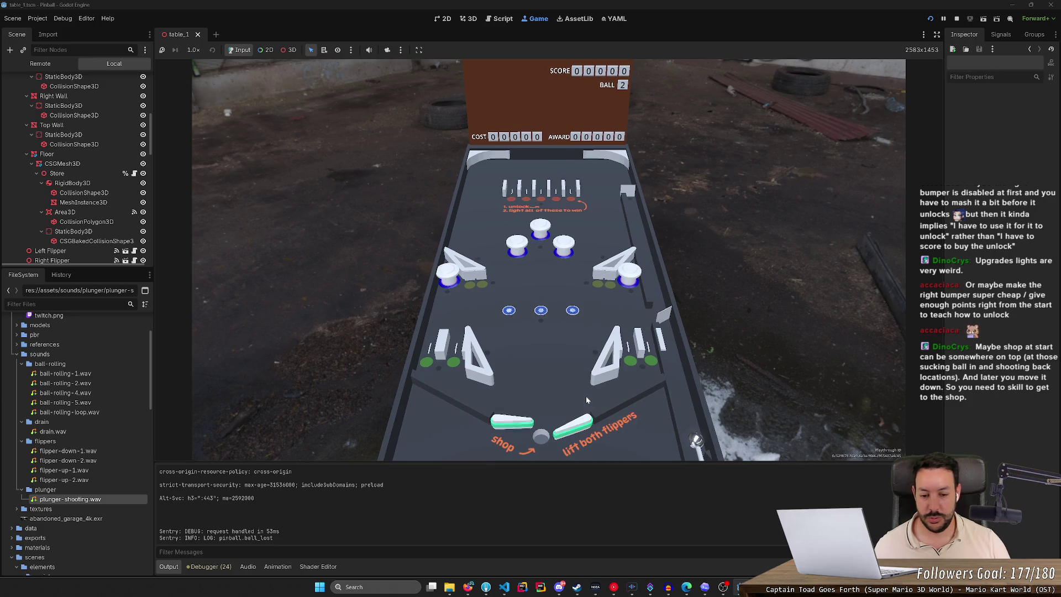
{"action": "key", "text": "Right"}
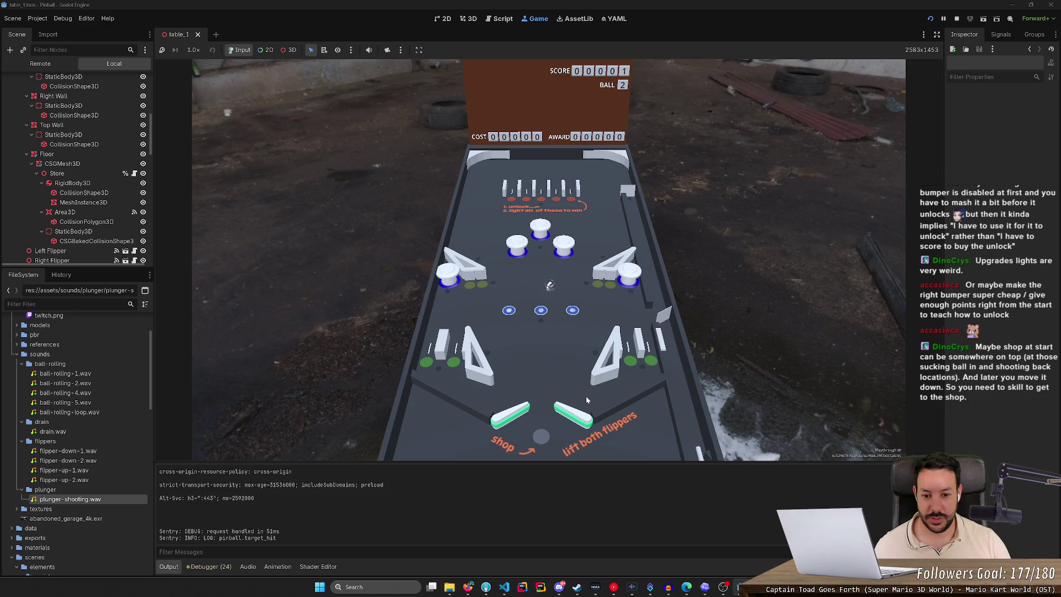
{"action": "key", "text": "Right"}
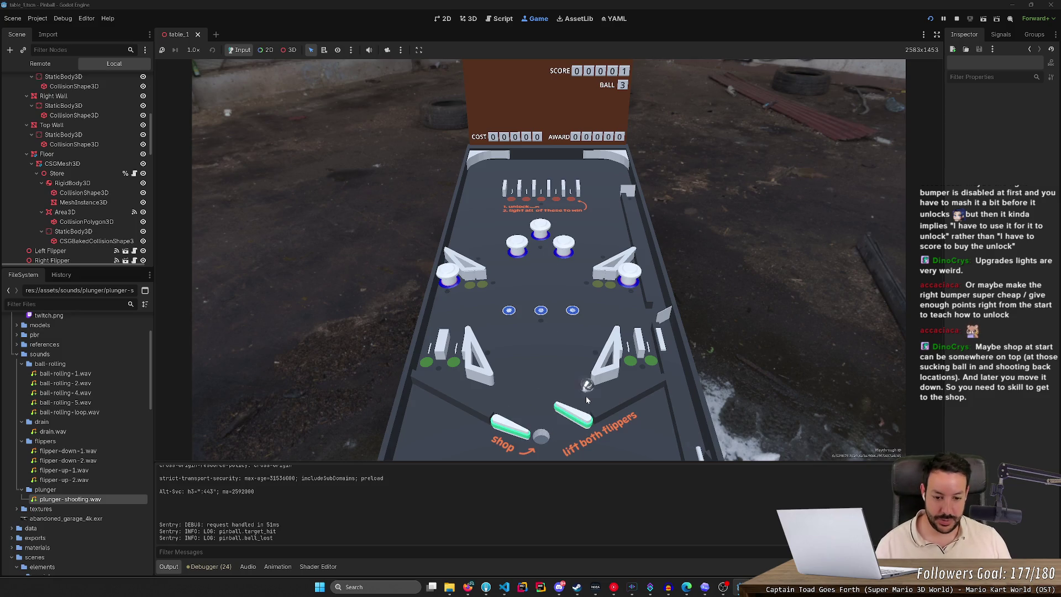
{"action": "key", "text": "Left"}
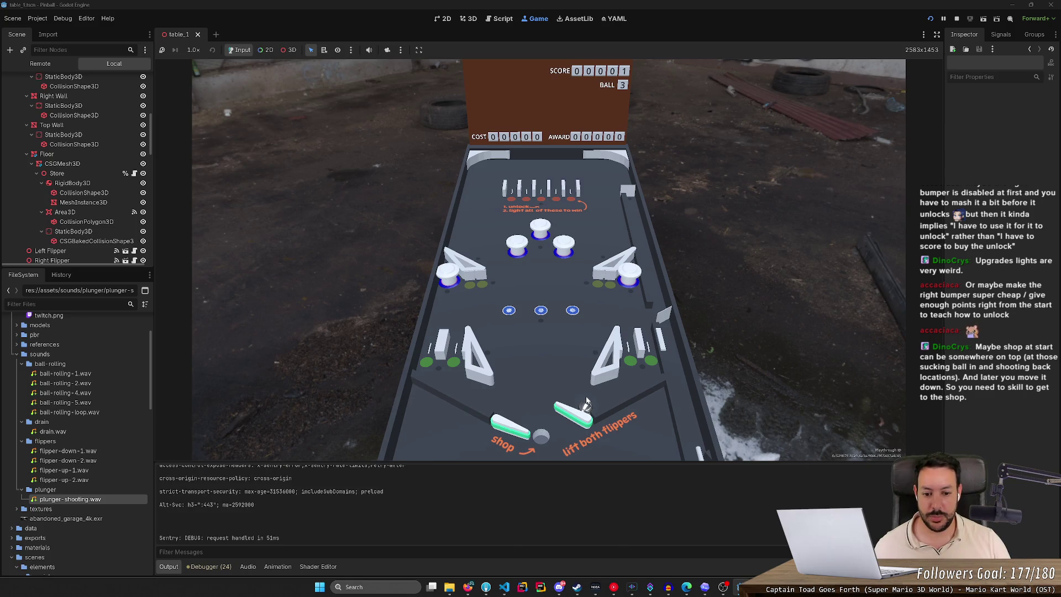
{"action": "key", "text": "Left"}
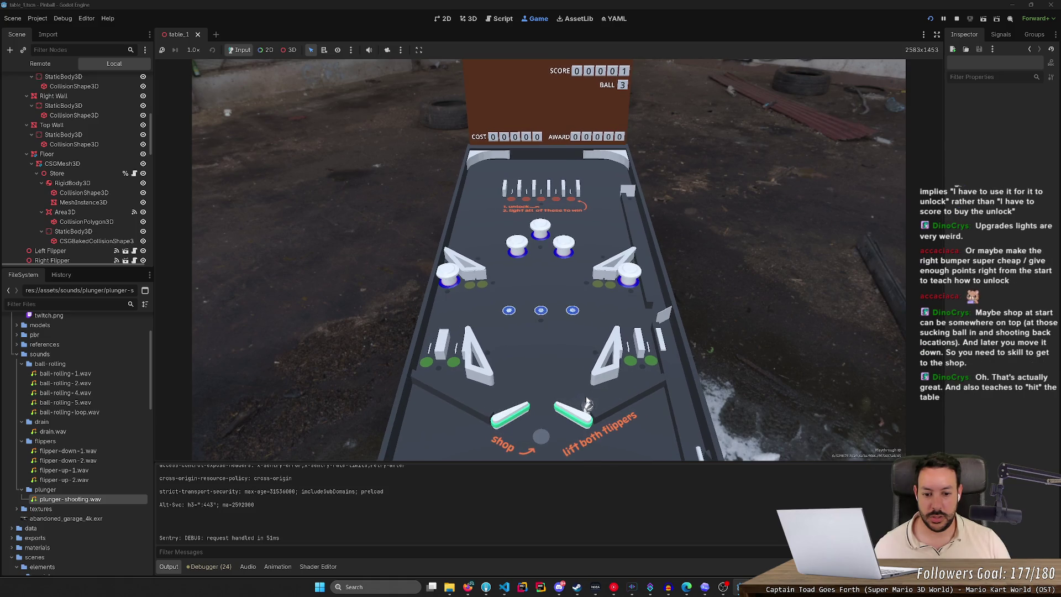
{"action": "key", "text": "Right"}
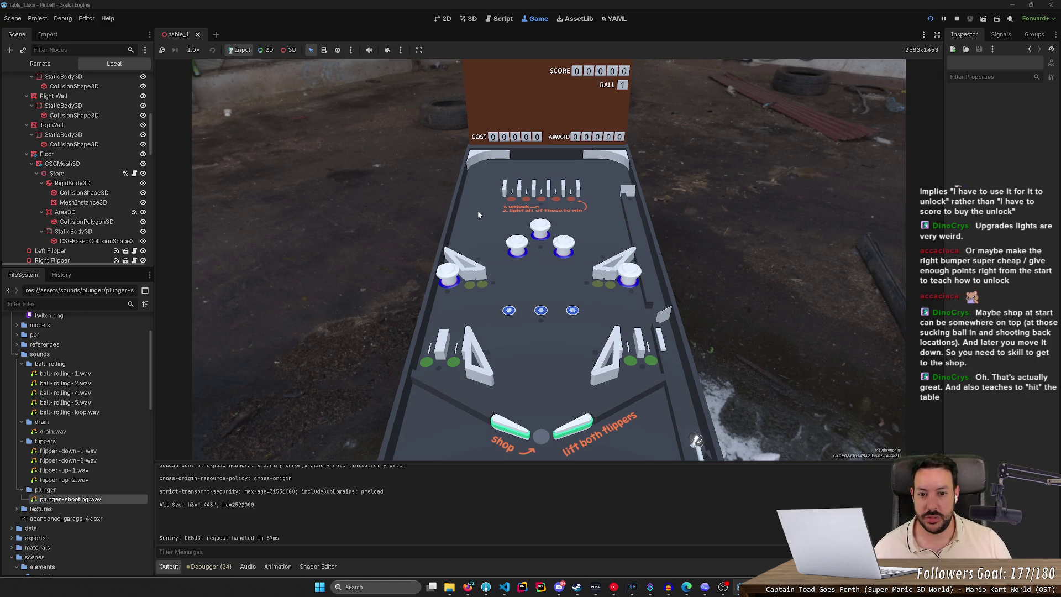
Step: Pull and fire the plunger, then catch the ball and flip it back up the table
{"action": "key", "text": "space"}
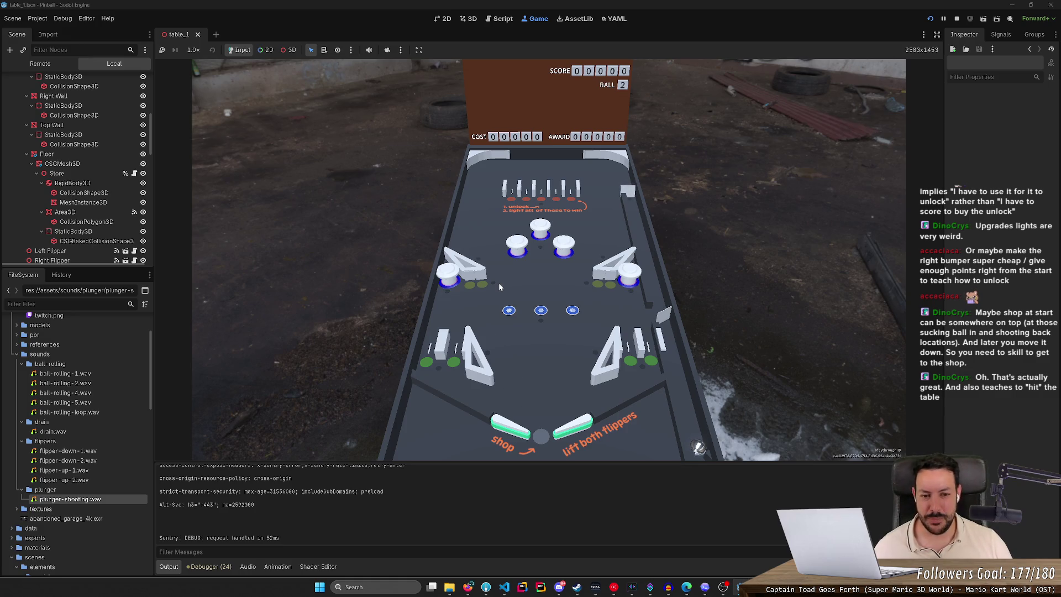
{"action": "key", "text": "space"}
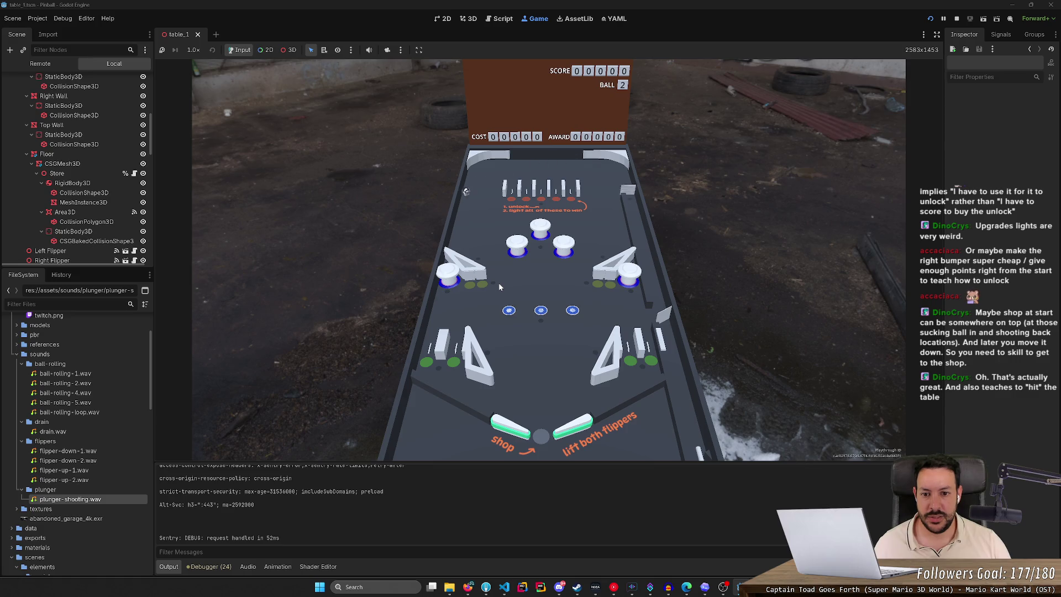
{"action": "key", "text": "Left"}
{"action": "key", "text": "Right"}
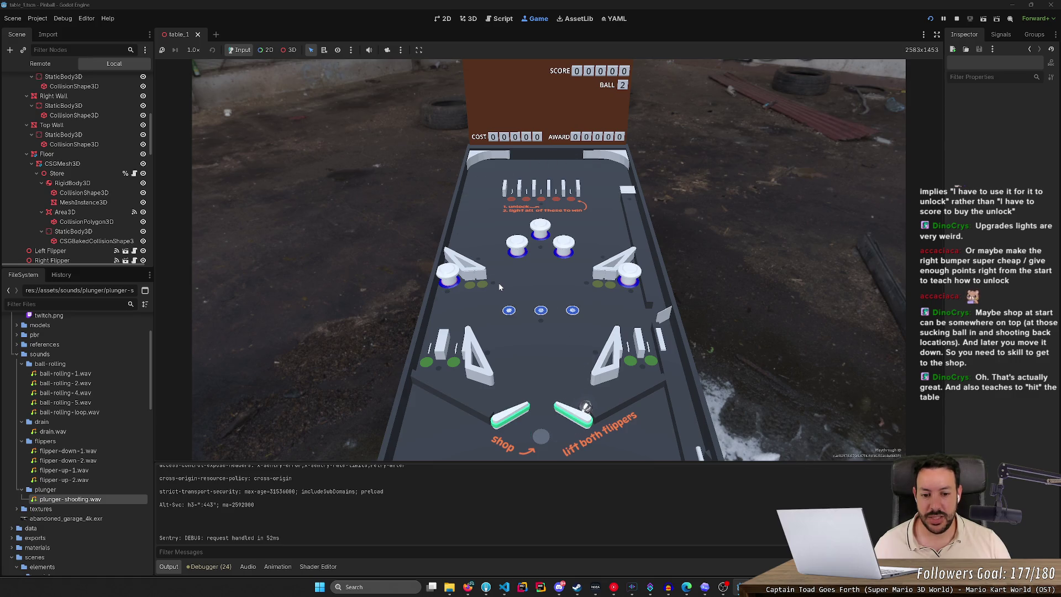
{"action": "key", "text": "Right"}
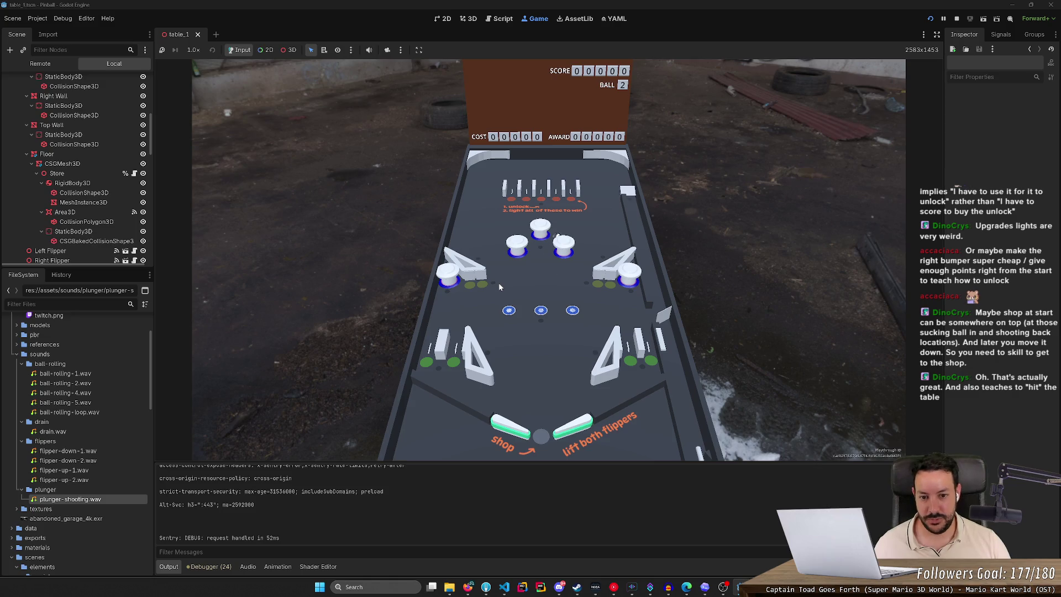
{"action": "key", "text": "Left"}
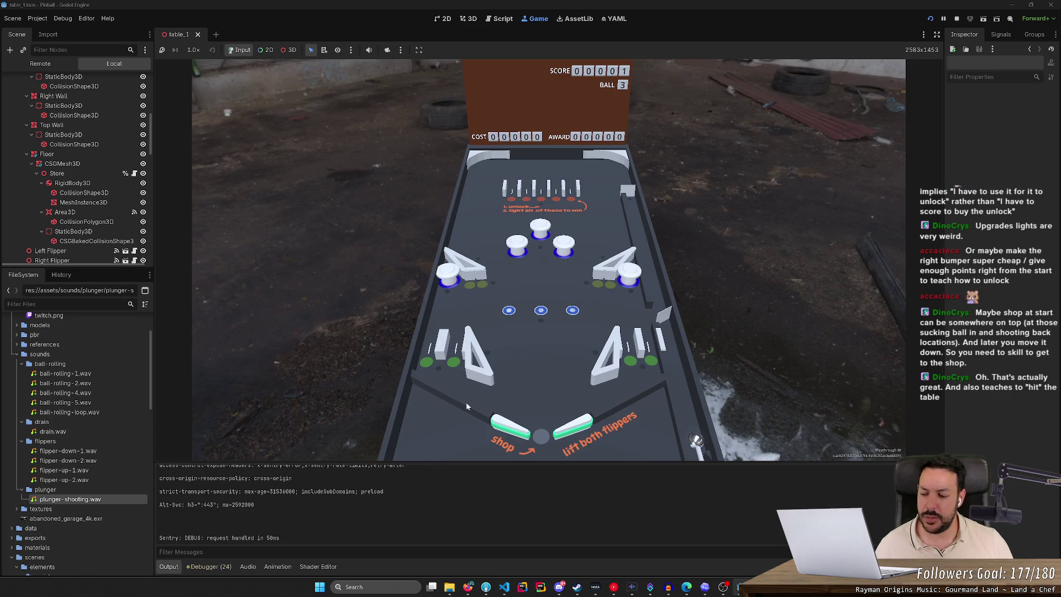
Step: Switch to the browser showing the vintage Gottlieb 'Ace High' pinball photo
{"action": "left_click", "coordinate": [468, 587]}
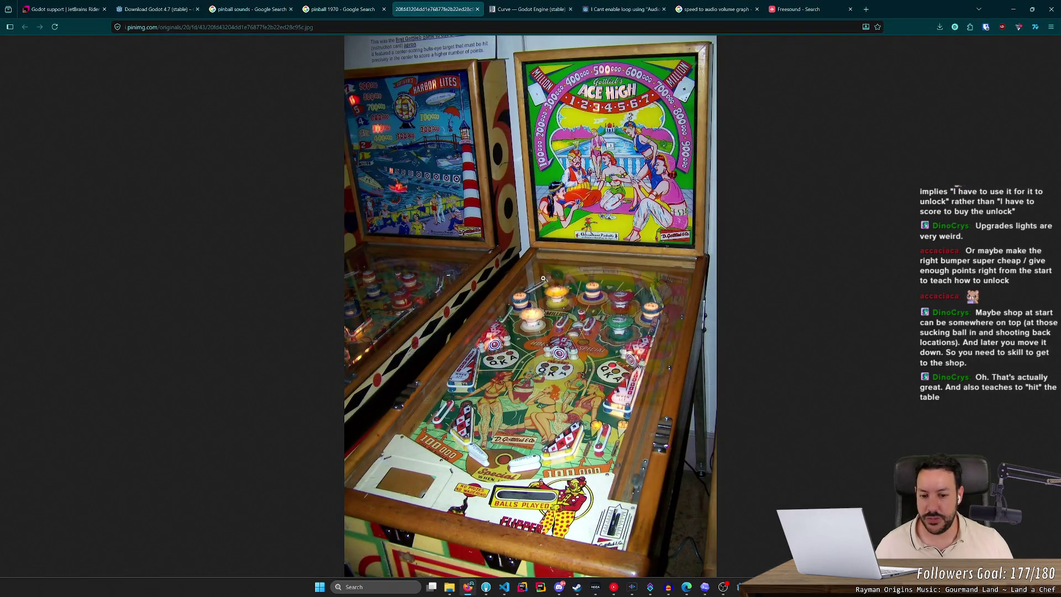
{"action": "left_click", "coordinate": [468, 587]}
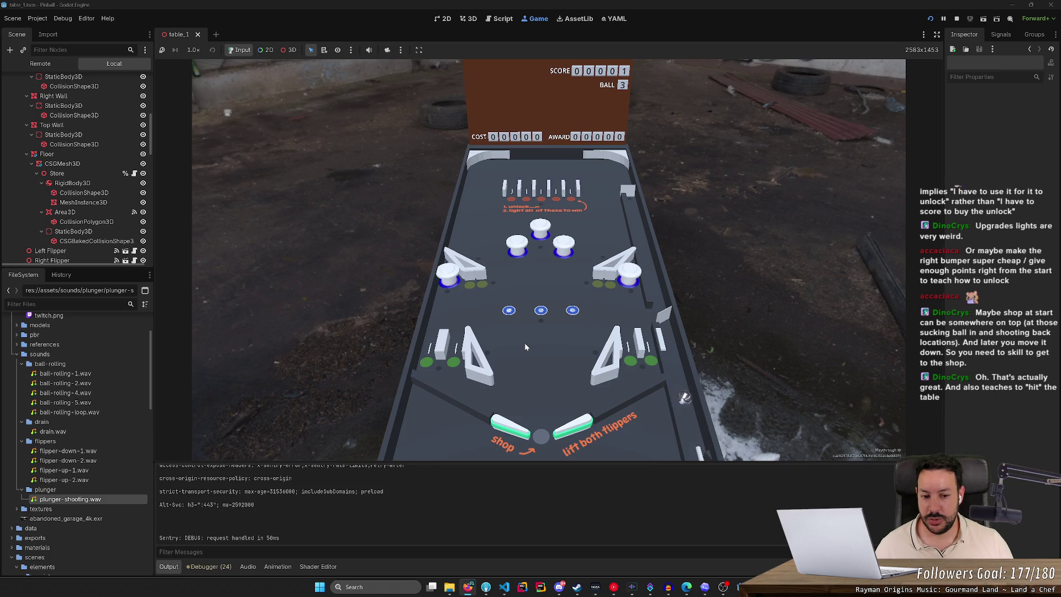
Step: Launch the ball, flip both flippers at it, then Alt+Tab to the Ace High photo
{"action": "key", "text": "space"}
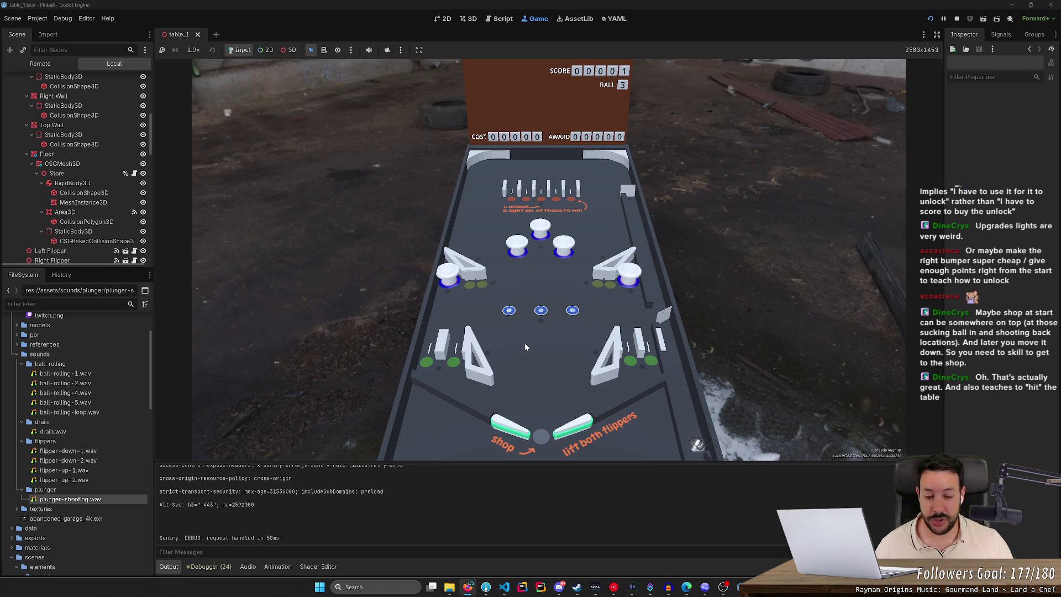
{"action": "key", "text": "Right"}
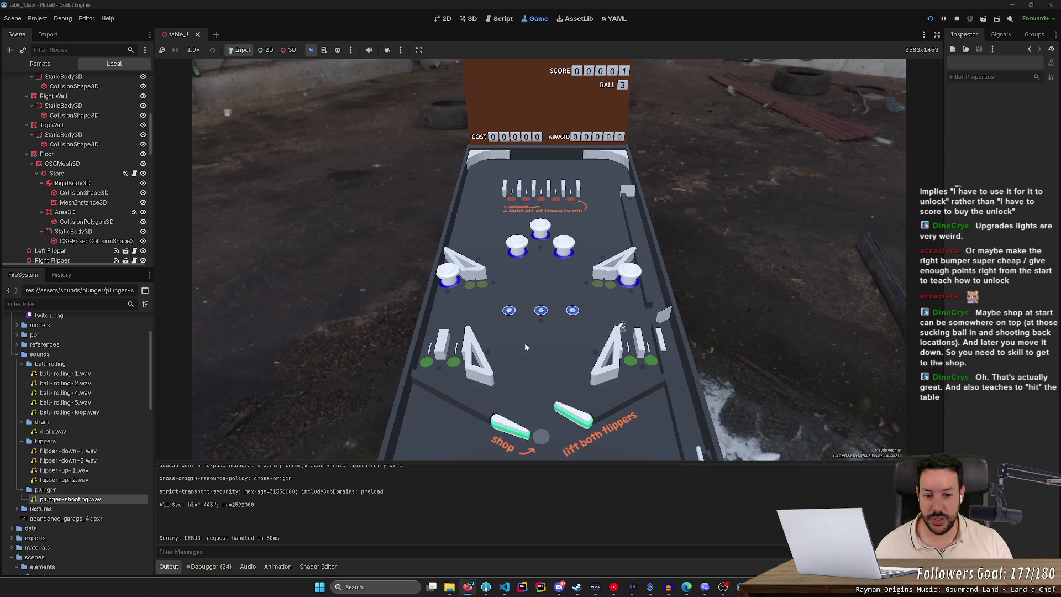
{"action": "key", "text": "Left"}
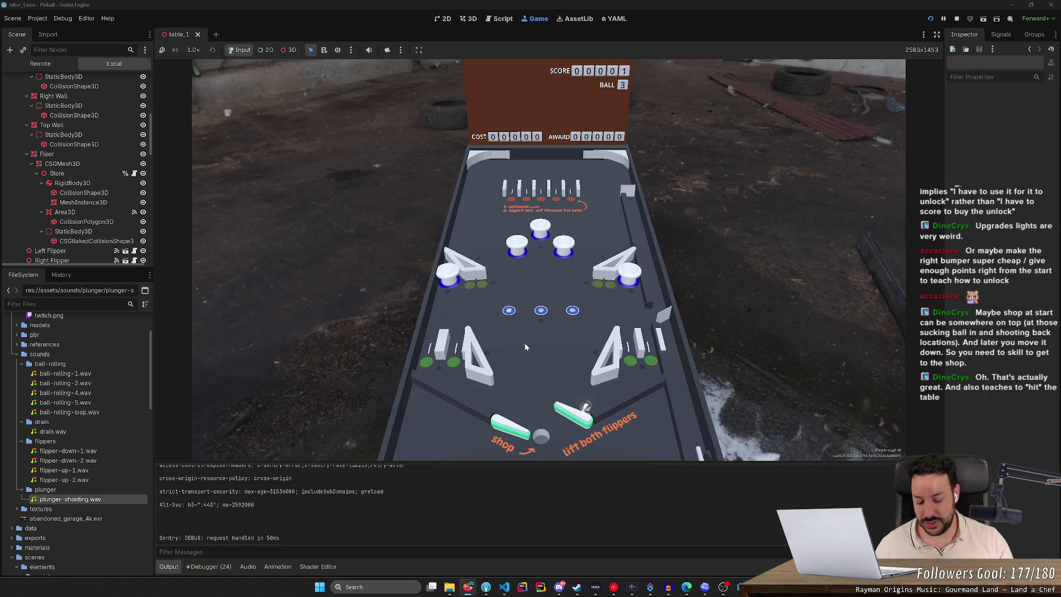
{"action": "key", "text": "alt+Tab"}
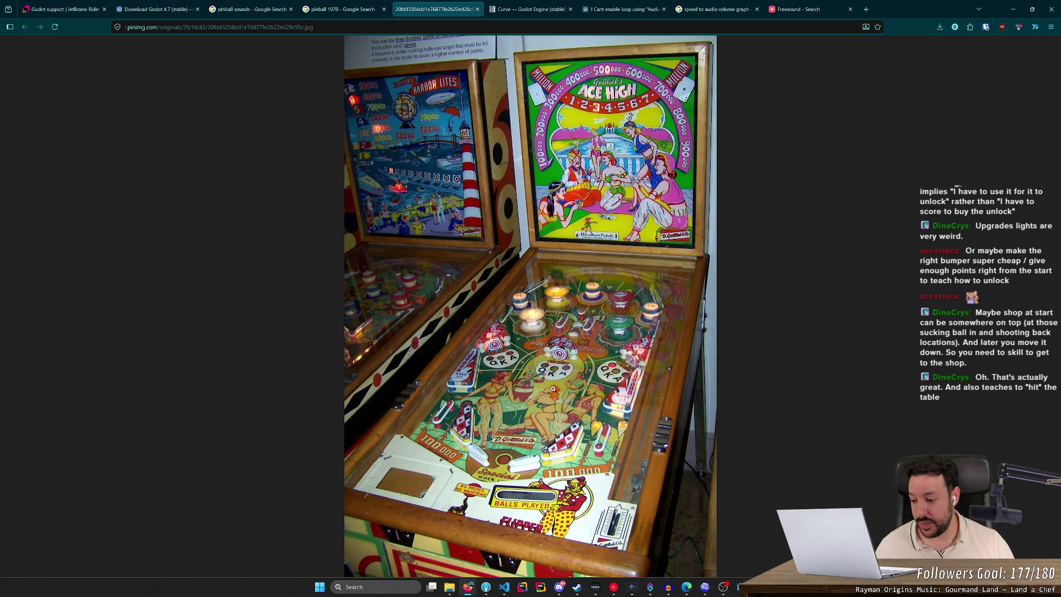
Step: Alt+Tab back from the Ace High photo to the running Godot pinball game
{"action": "key", "text": "alt+Tab"}
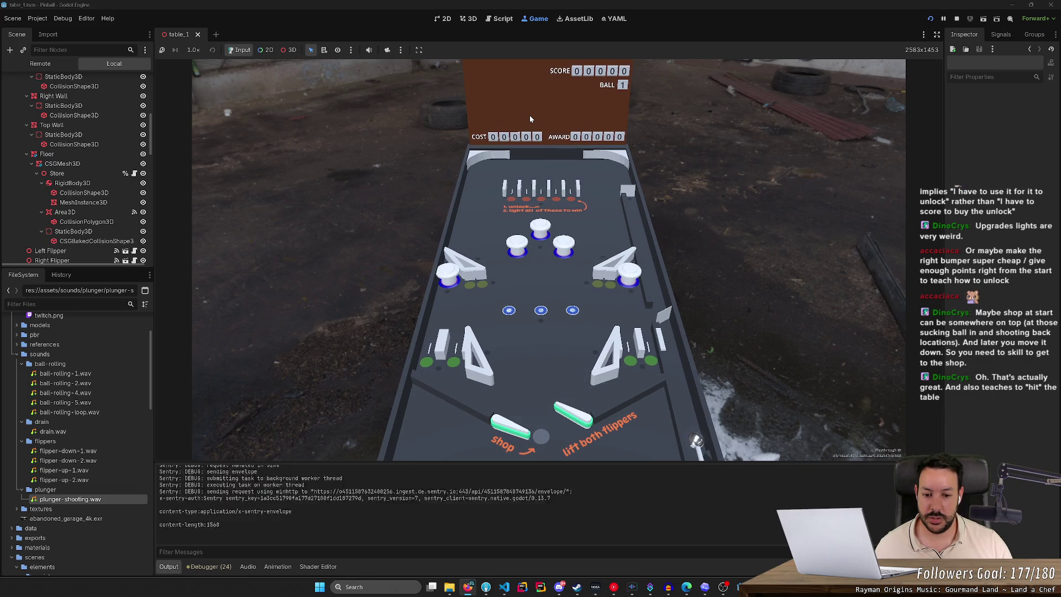
Step: Launch ball 1 and keep it in play with the left and right flippers
{"action": "key", "text": "Left"}
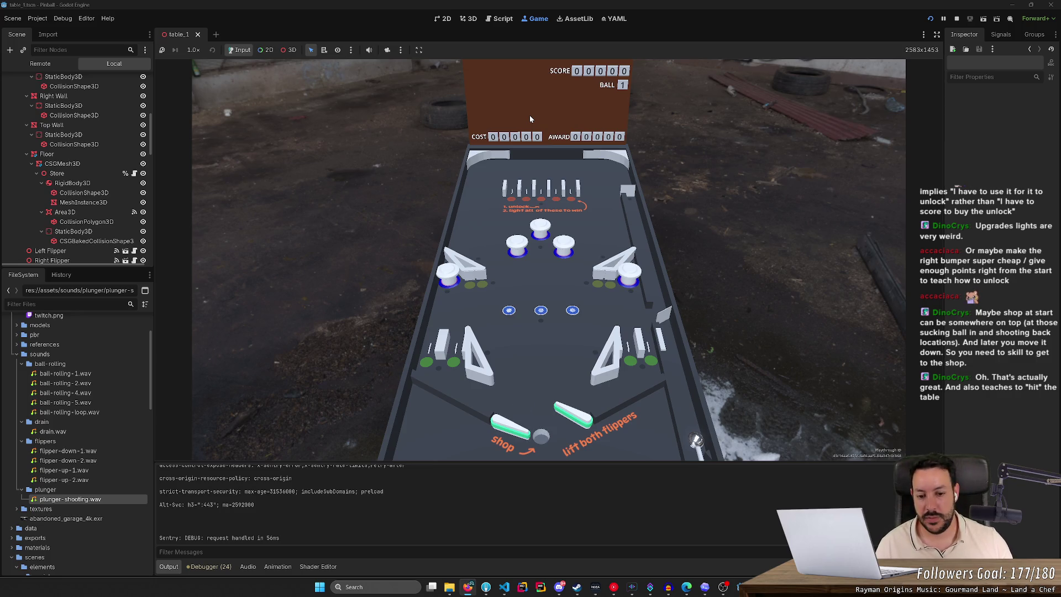
{"action": "left_click", "coordinate": [571, 392]}
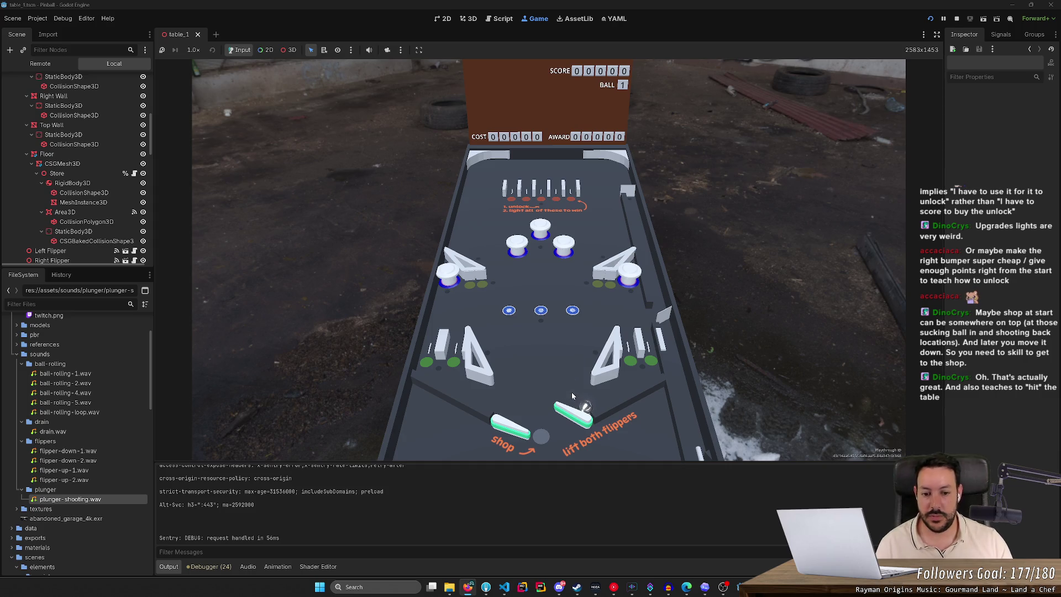
{"action": "key", "text": "Left"}
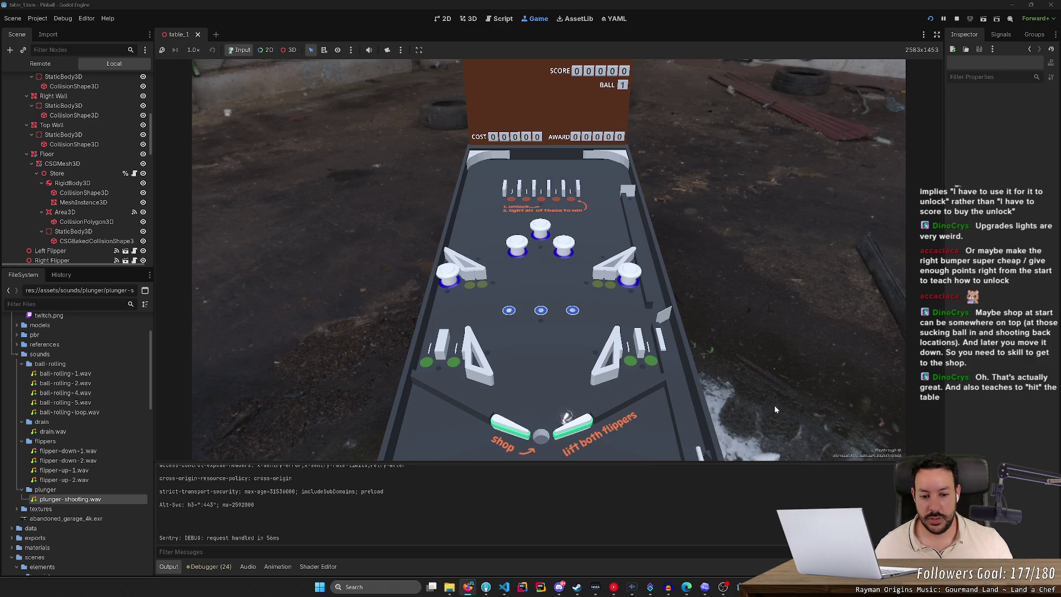
{"action": "left_click", "coordinate": [681, 393]}
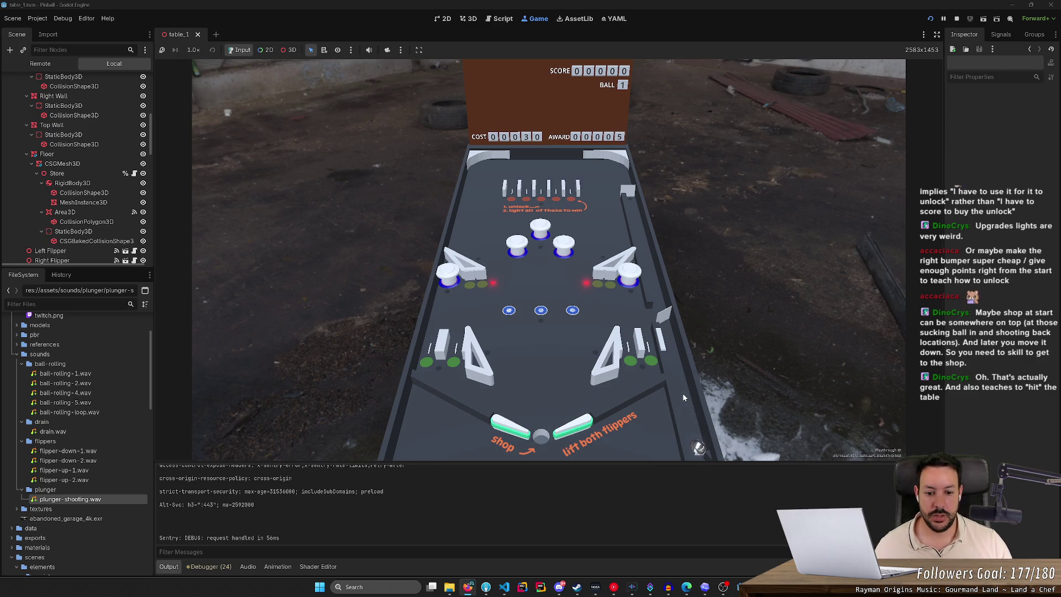
{"action": "key", "text": "Left"}
{"action": "key", "text": "Right"}
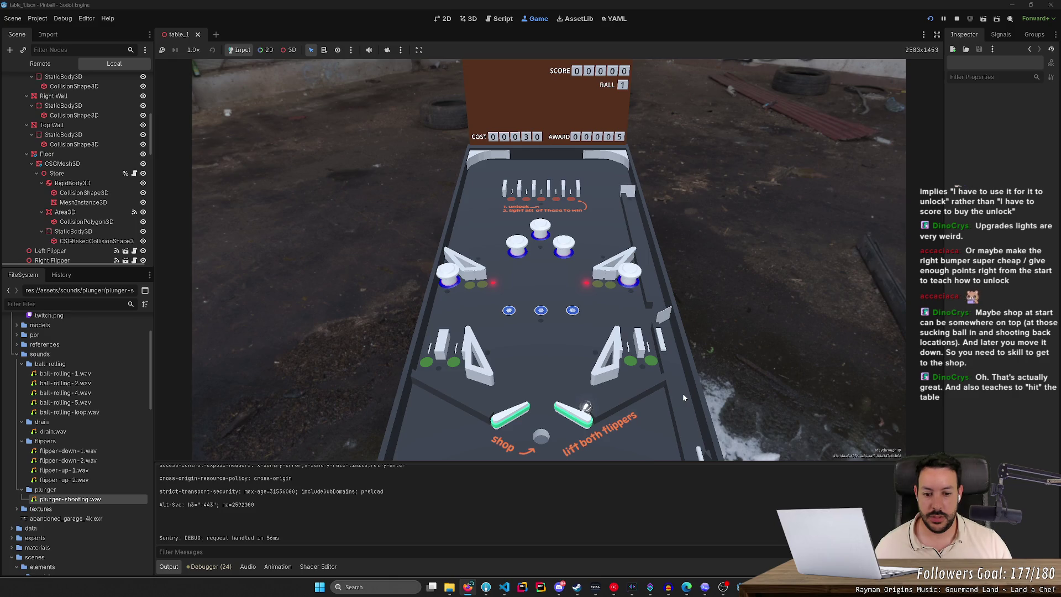
{"action": "key", "text": "Left"}
{"action": "key", "text": "Right"}
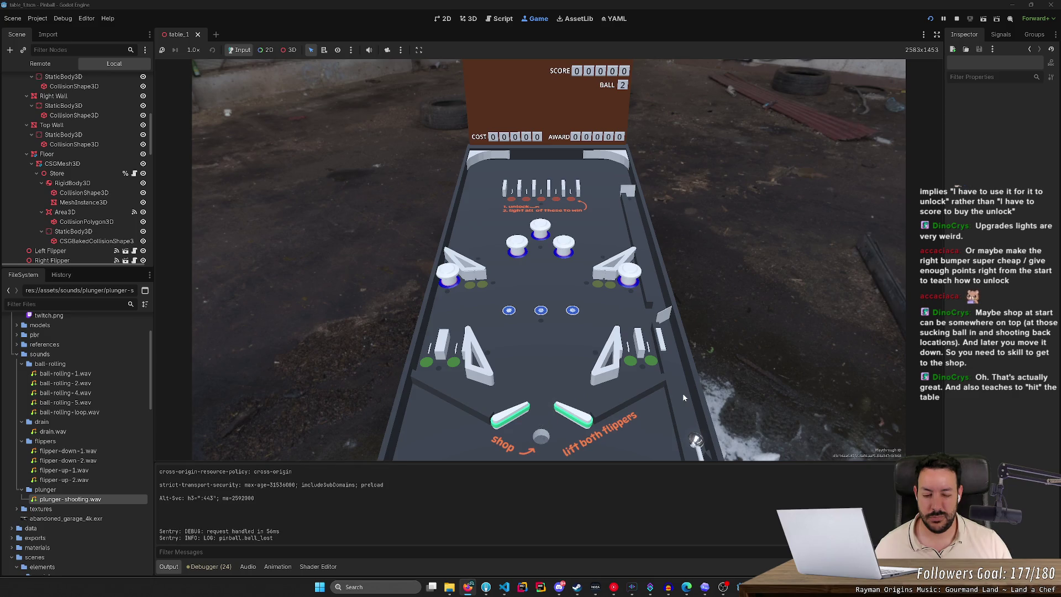
{"action": "key", "text": "Left"}
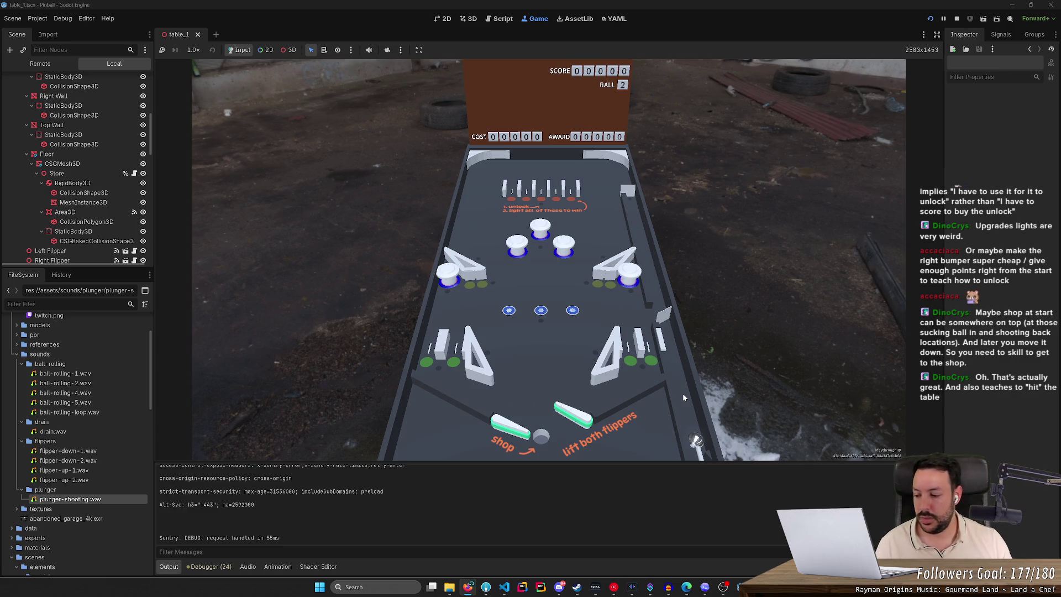
Step: Launch the next ball and flick both flippers at it, reaching COST 00040 and AWARD 00001
{"action": "left_click", "coordinate": [571, 389]}
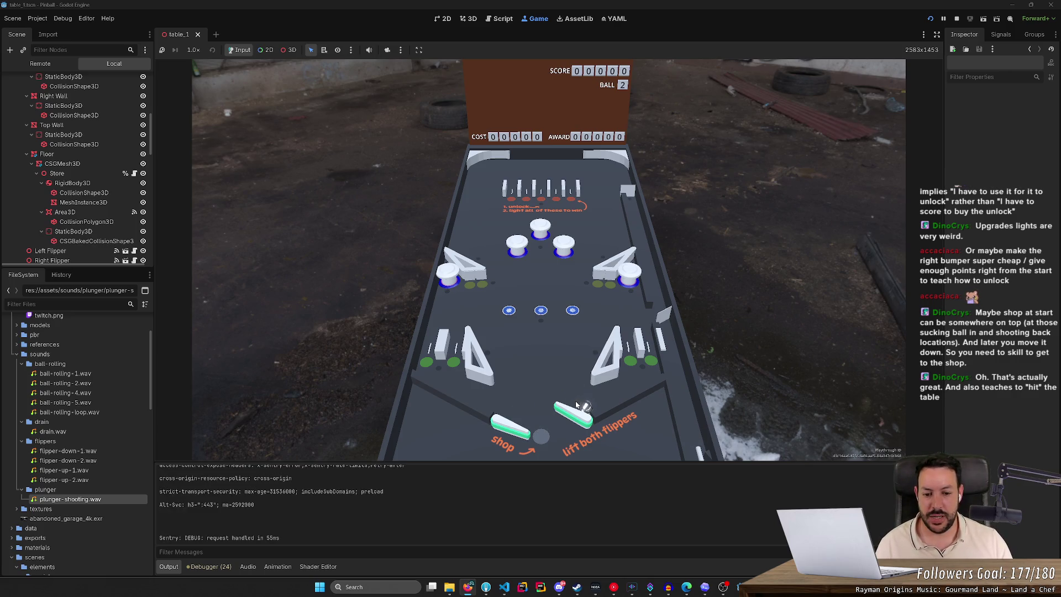
{"action": "key", "text": "Left"}
{"action": "key", "text": "Left"}
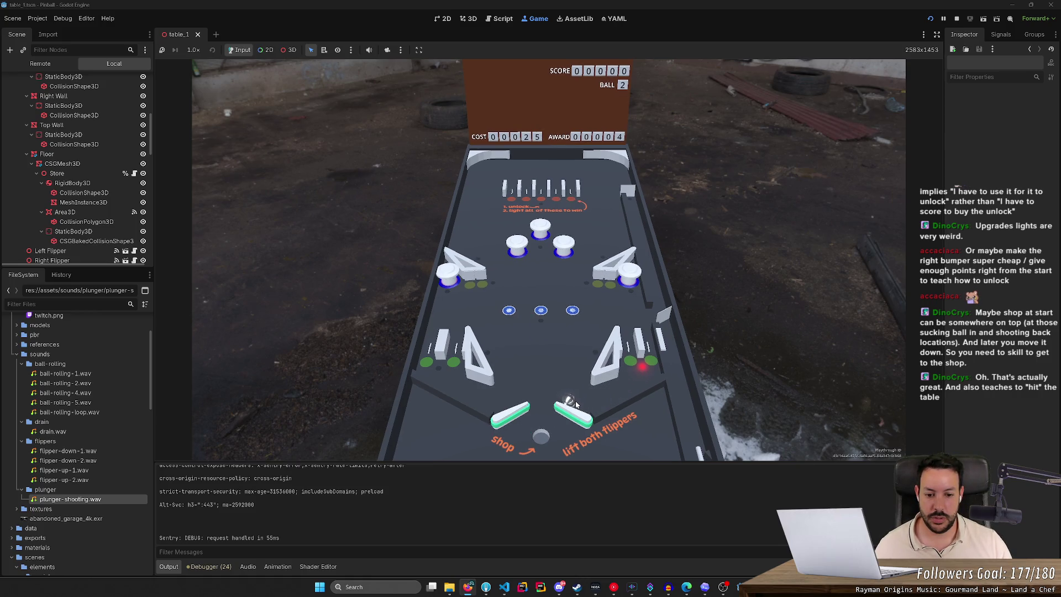
{"action": "key", "text": "Right"}
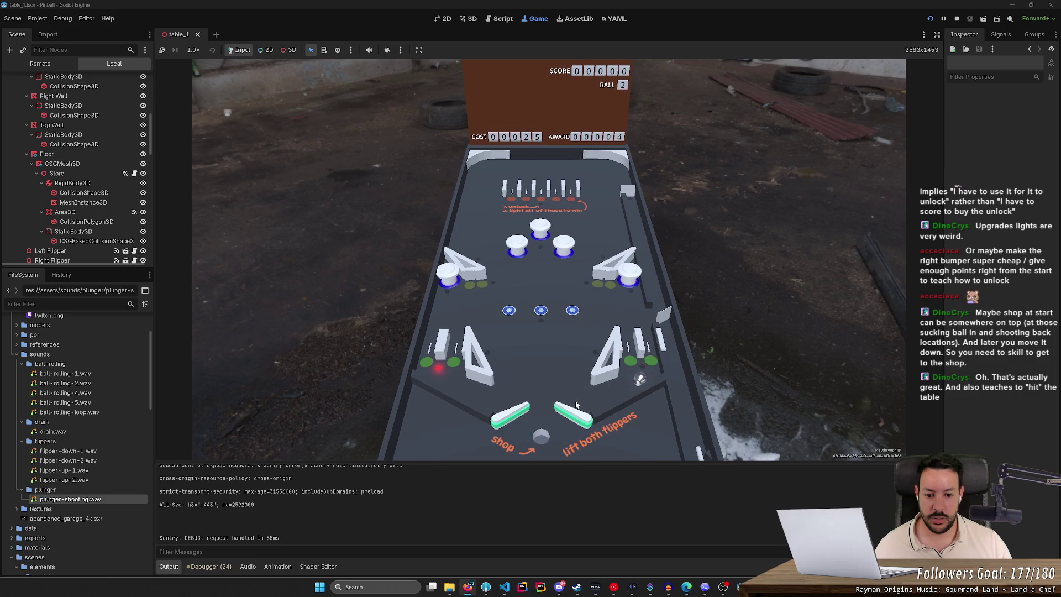
{"action": "key", "text": "Left"}
{"action": "key", "text": "Left"}
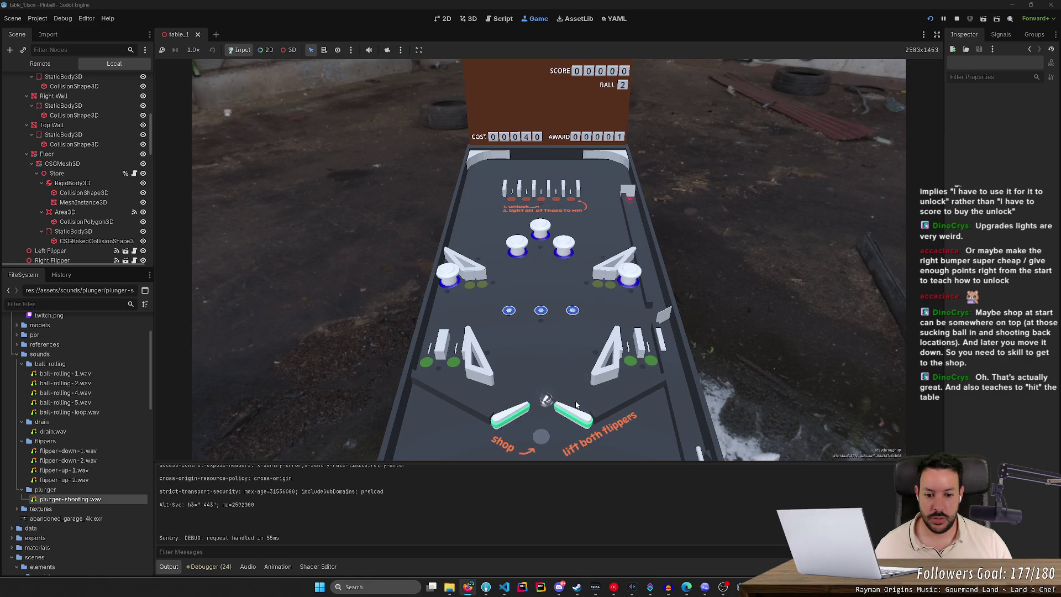
{"action": "key", "text": "Left"}
{"action": "key", "text": "Left"}
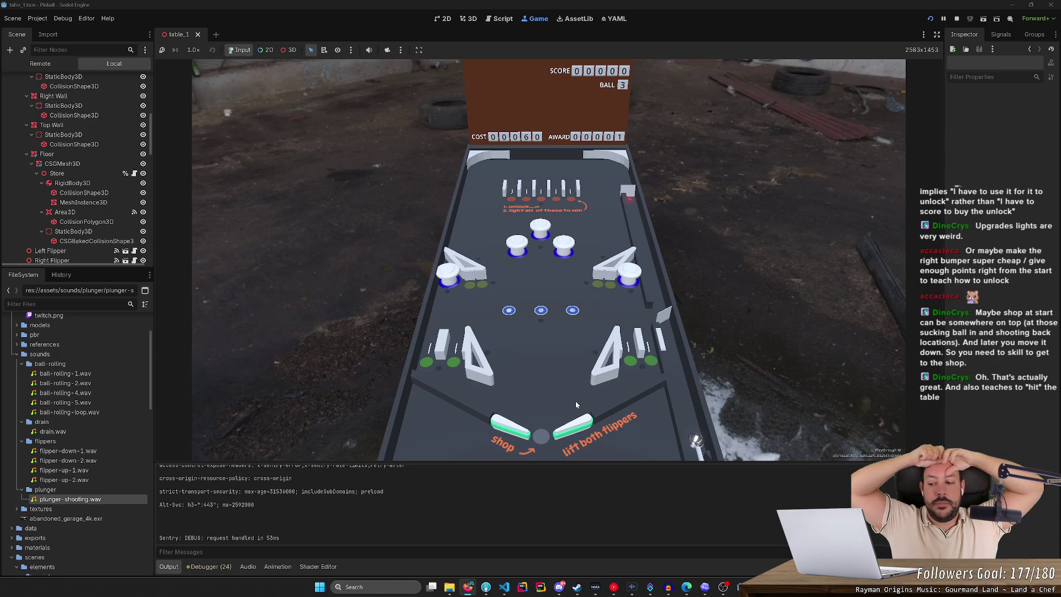
Step: Restart the game from the run bar and choose New Game on the main menu
{"action": "left_click", "coordinate": [931, 20]}
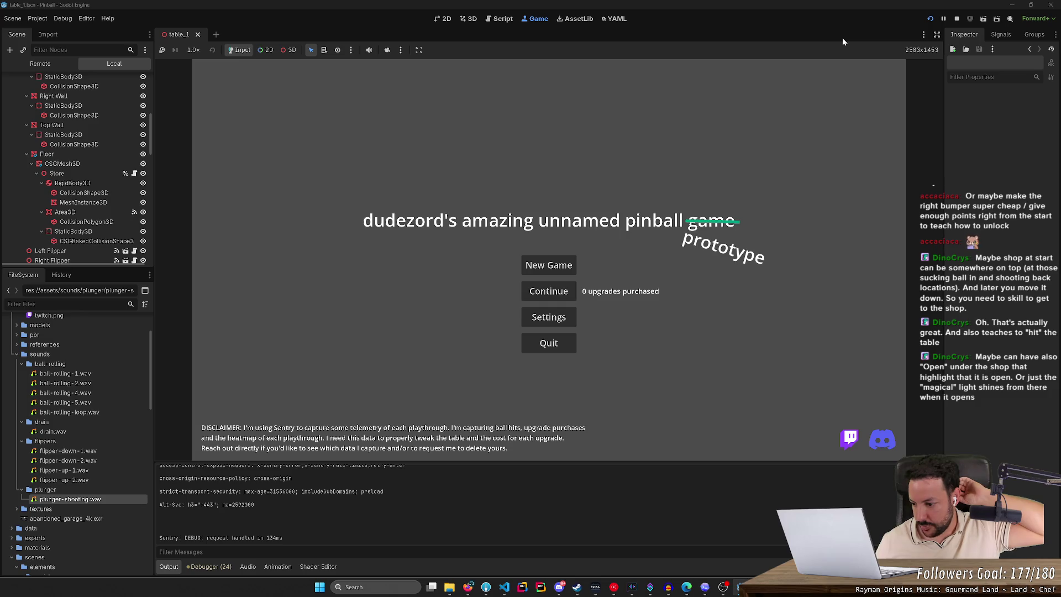
{"action": "left_click", "coordinate": [566, 262]}
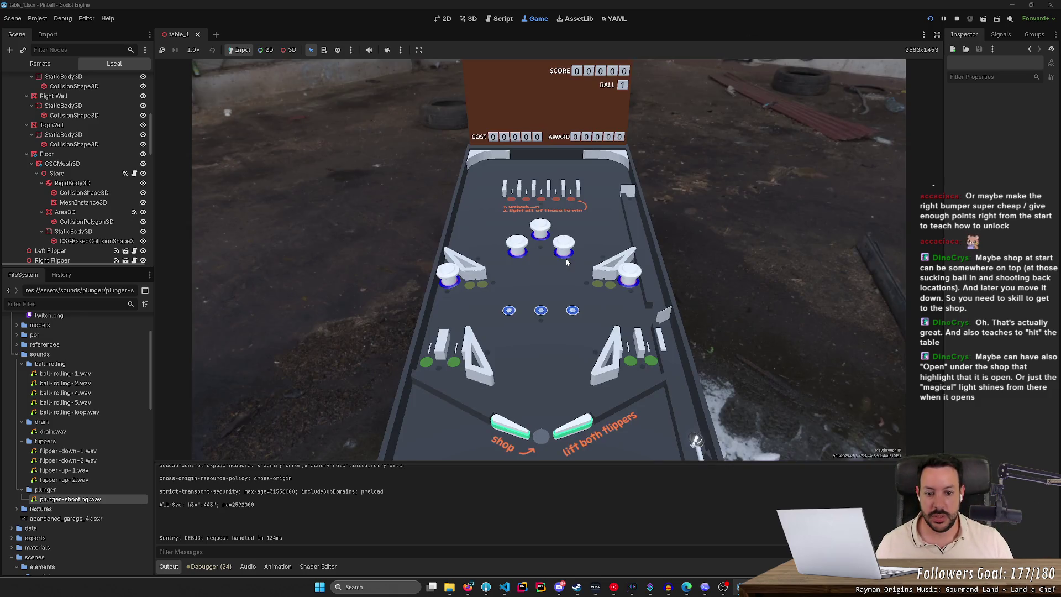
Step: Raise the left flipper, then press both flippers together repeatedly as ball 1 launches
{"action": "key", "text": "Left"}
{"action": "key", "text": "Left"}
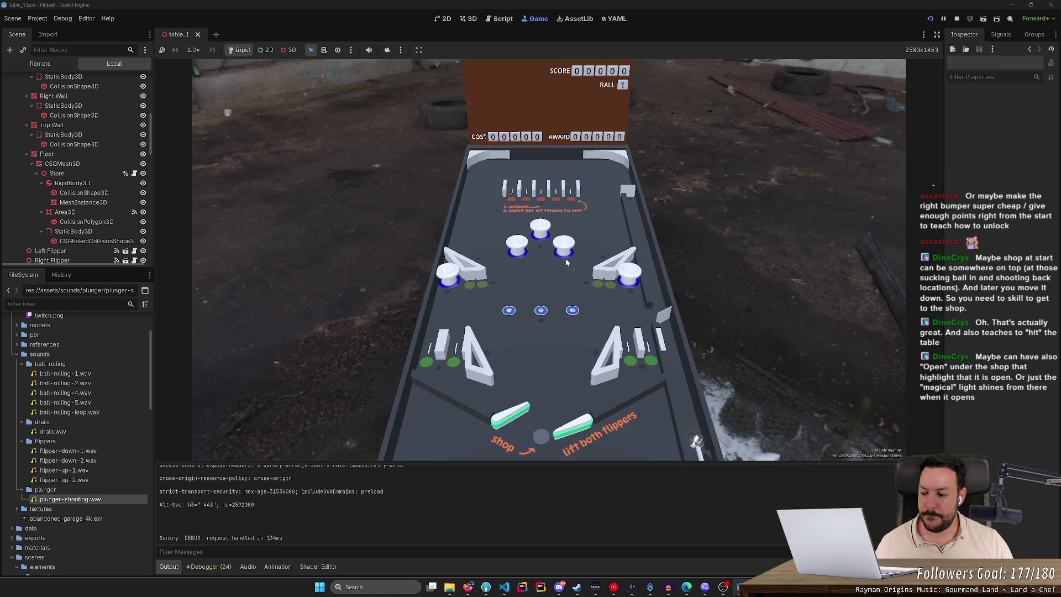
{"action": "key", "text": "Left"}
{"action": "key", "text": "Right"}
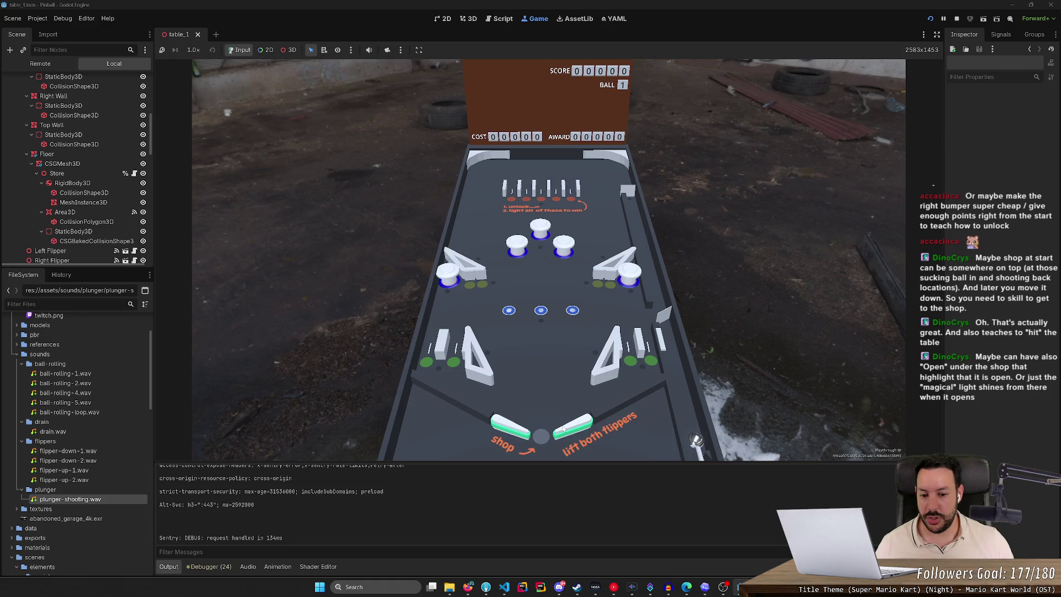
{"action": "key", "text": "Left"}
{"action": "key", "text": "Right"}
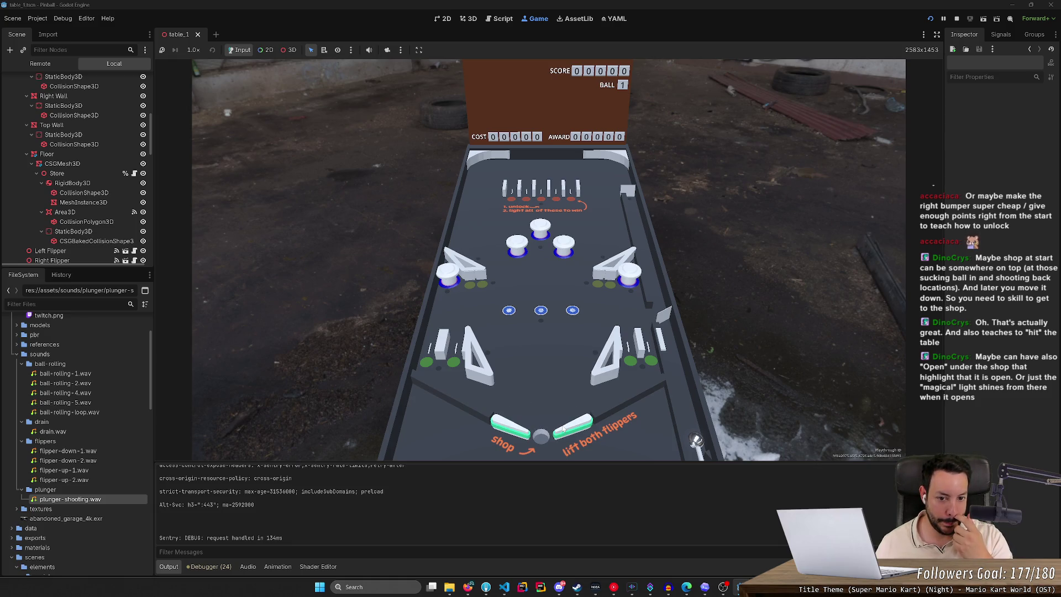
{"action": "key", "text": "Left"}
{"action": "key", "text": "Right"}
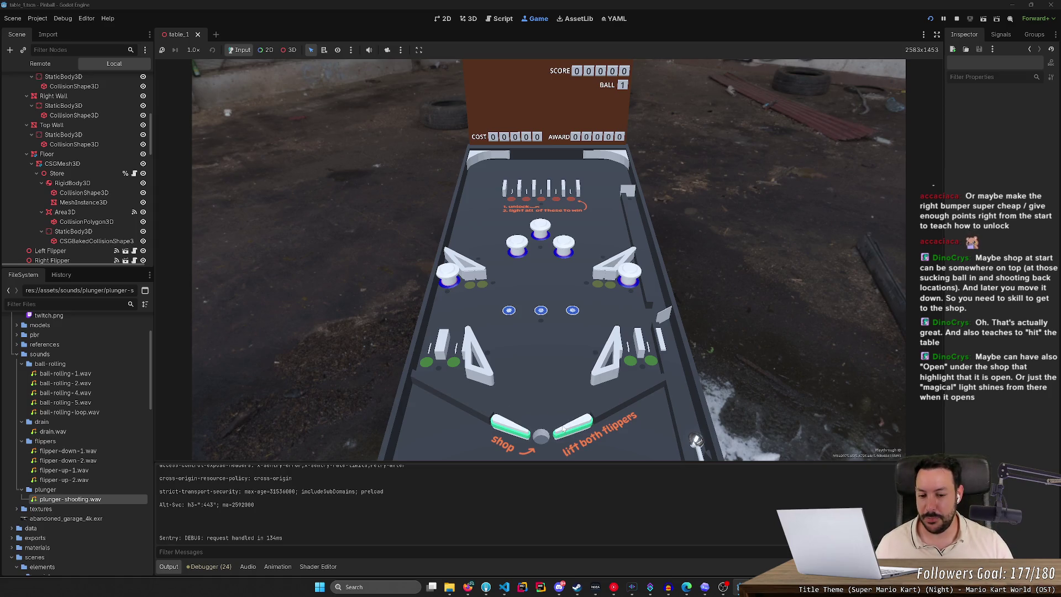
{"action": "key", "text": "Left"}
{"action": "key", "text": "Right"}
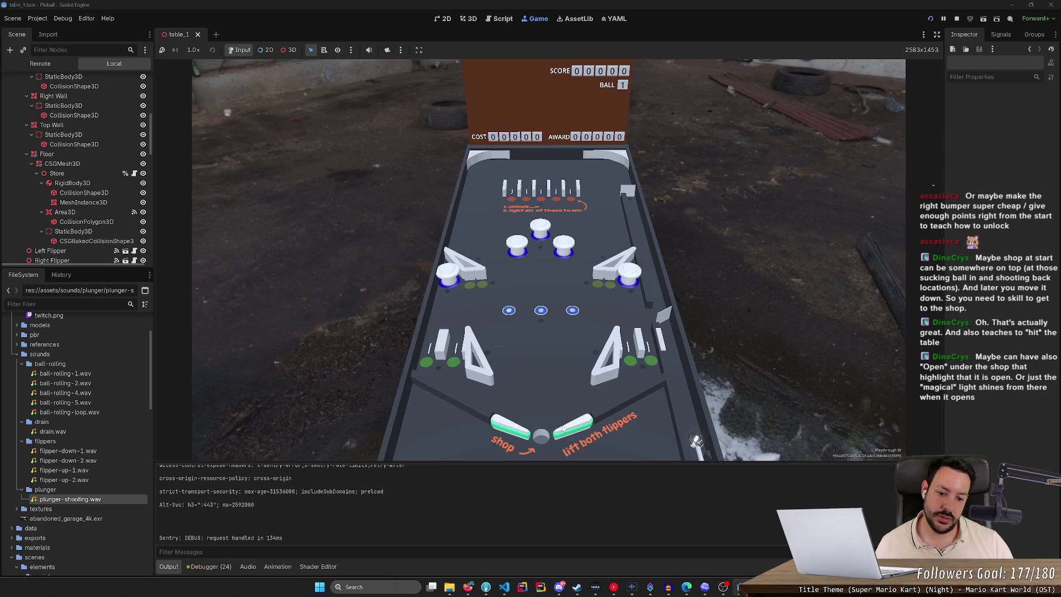
{"action": "key", "text": "Left"}
{"action": "key", "text": "Right"}
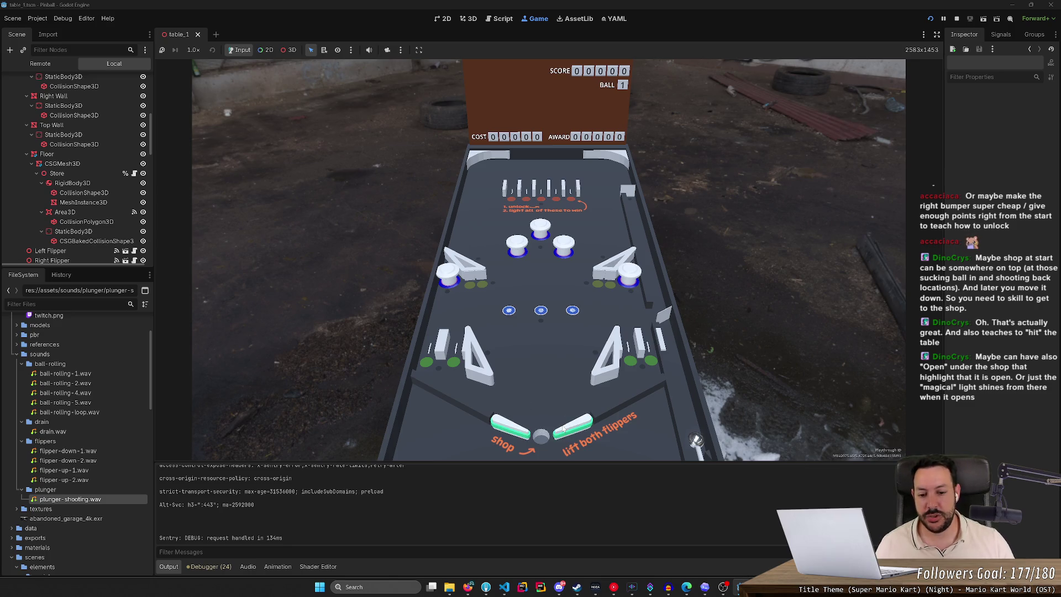
{"action": "key", "text": "Left"}
{"action": "key", "text": "Right"}
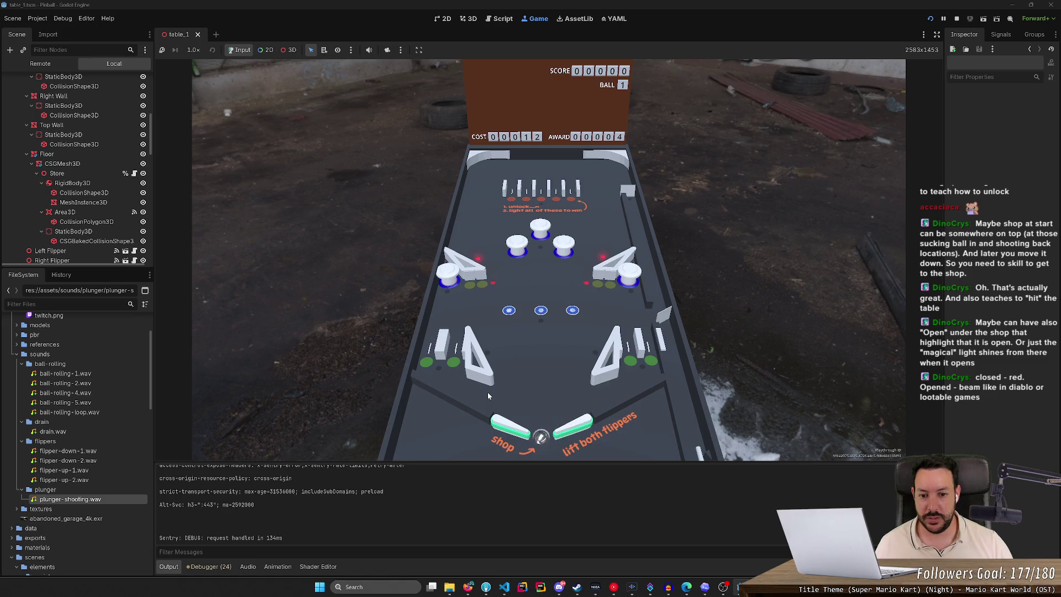
Step: Flick the flippers in the shop lane, moving COST to 08 and 20, then resetting COST and AWARD
{"action": "key", "text": "Right"}
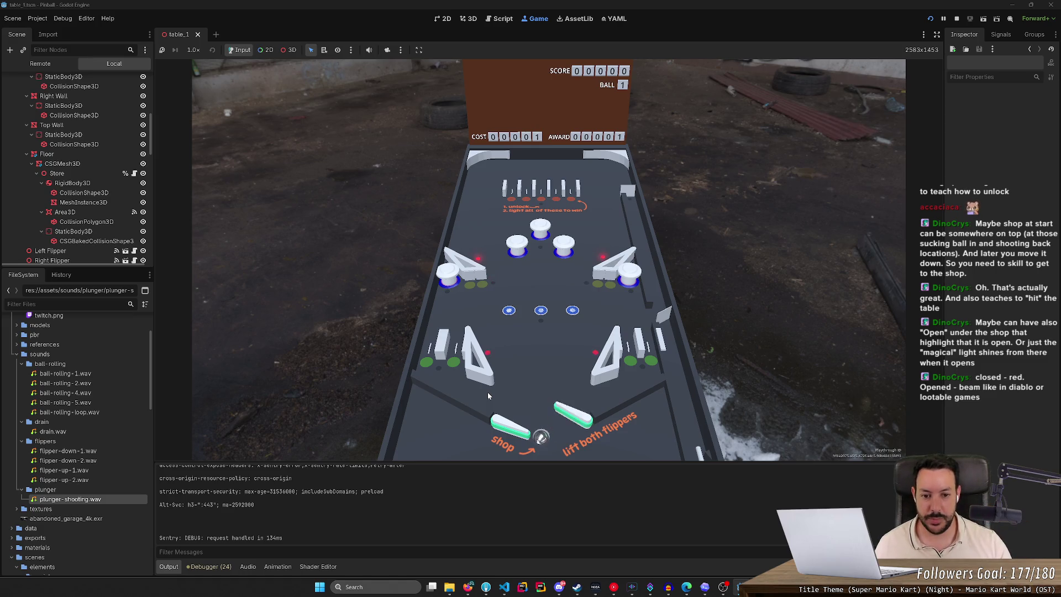
{"action": "key", "text": "Left"}
{"action": "key", "text": "Left"}
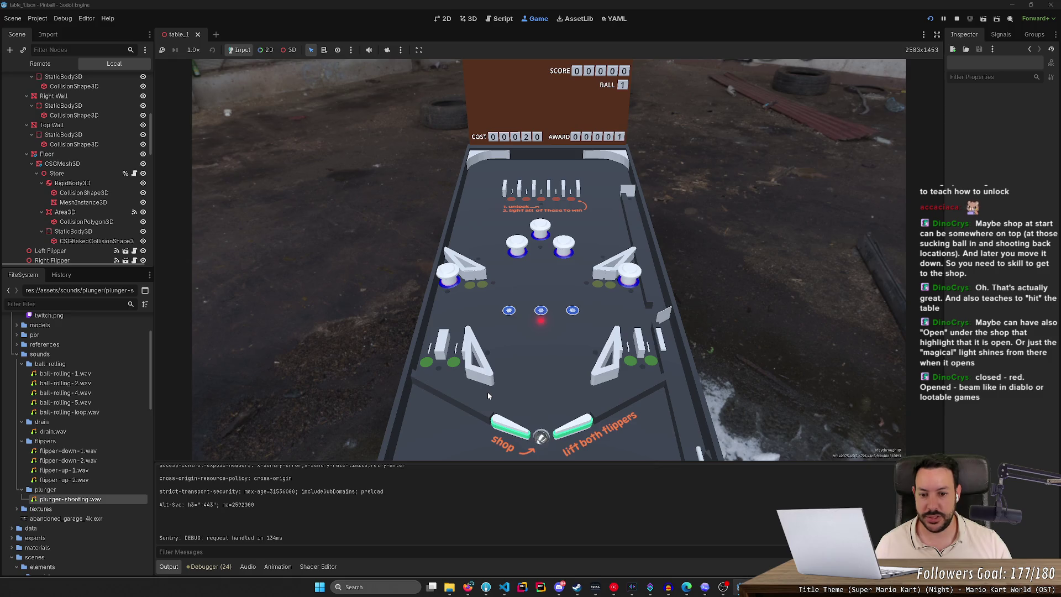
{"action": "key", "text": "Right"}
{"action": "key", "text": "Right"}
{"action": "key", "text": "Left"}
{"action": "key", "text": "Left"}
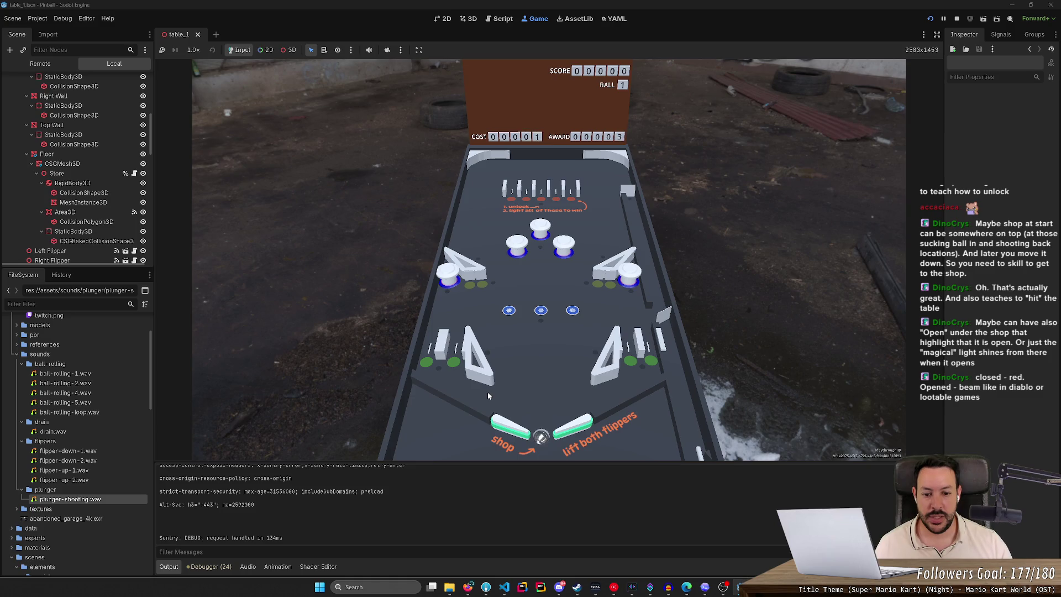
{"action": "key", "text": "Left"}
{"action": "key", "text": "Right"}
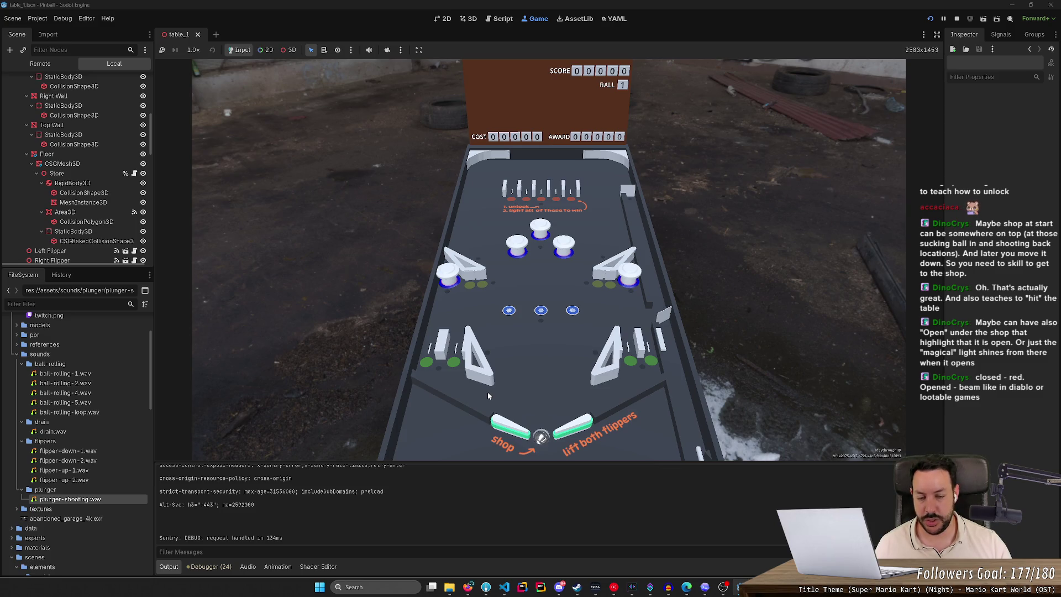
{"action": "key", "text": "Left"}
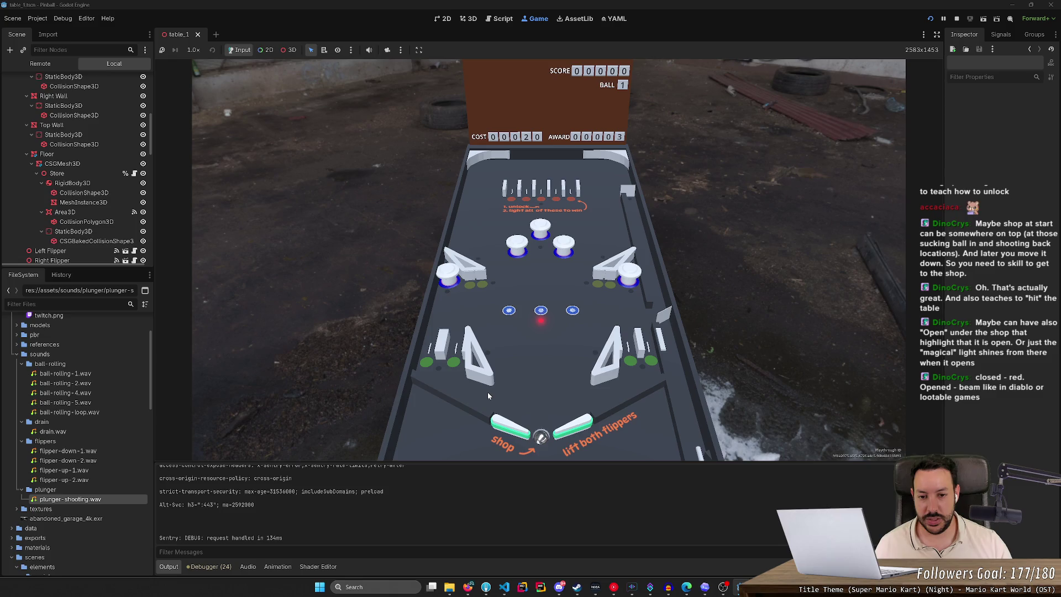
{"action": "key", "text": "Right"}
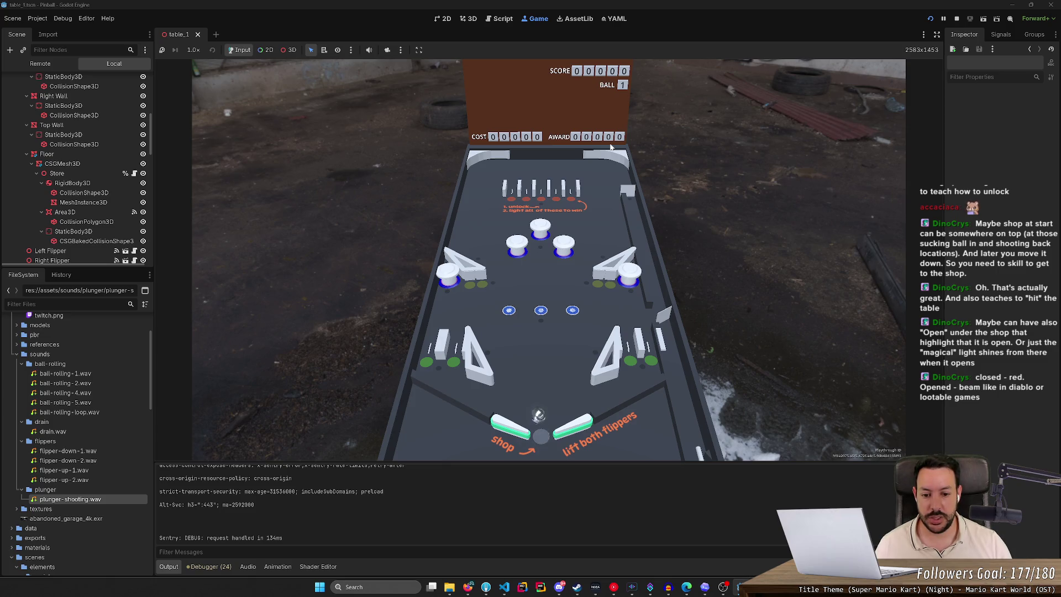
Step: Play the first two balls, hitting them up the table with the flippers to reach score 2
{"action": "key", "text": "Left"}
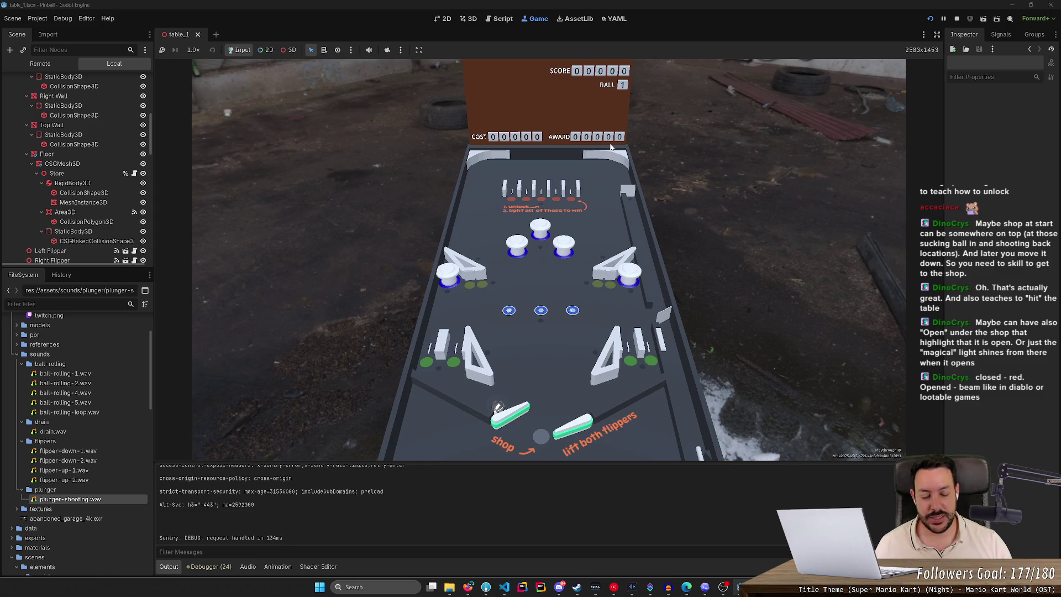
{"action": "key", "text": "Right"}
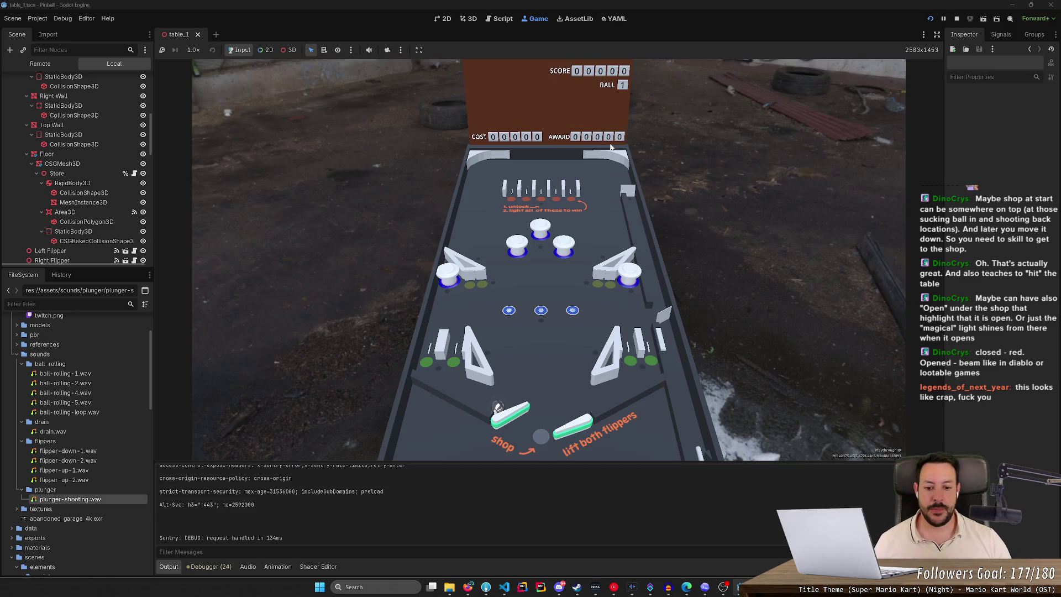
{"action": "key", "text": "Right"}
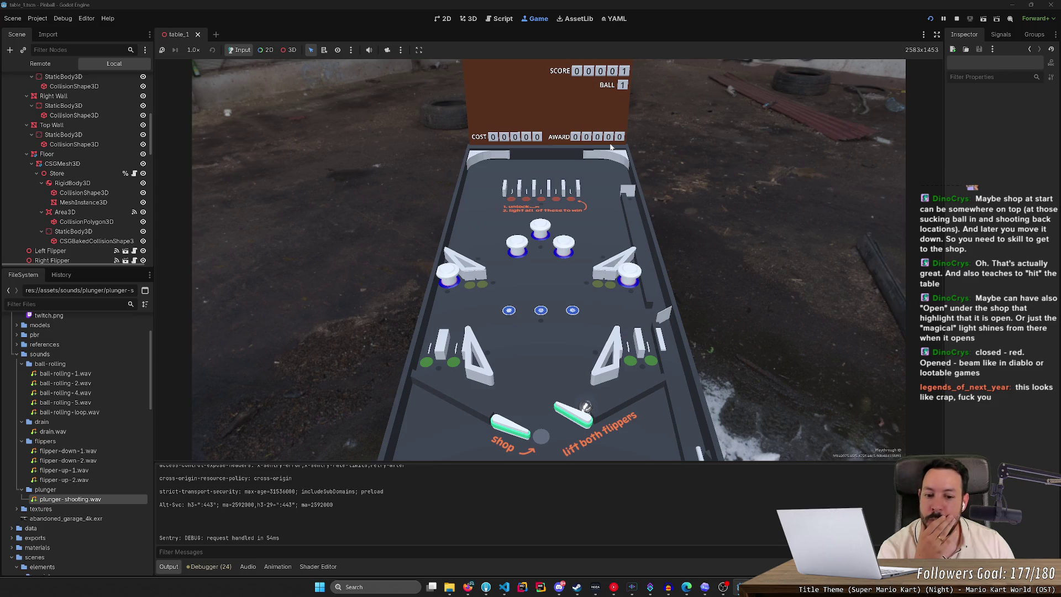
{"action": "key", "text": "Right"}
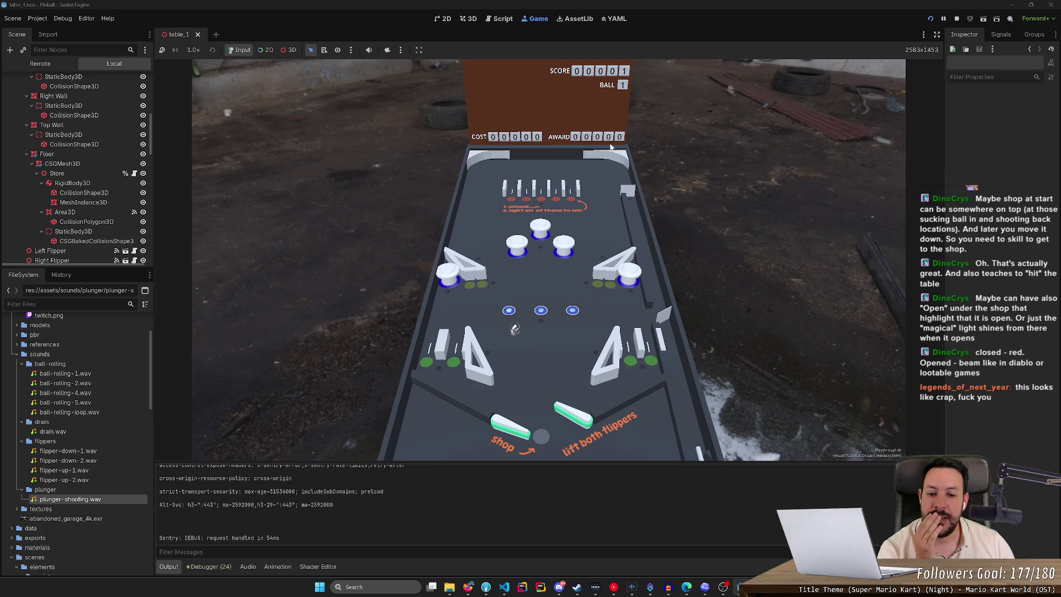
{"action": "key", "text": "Right"}
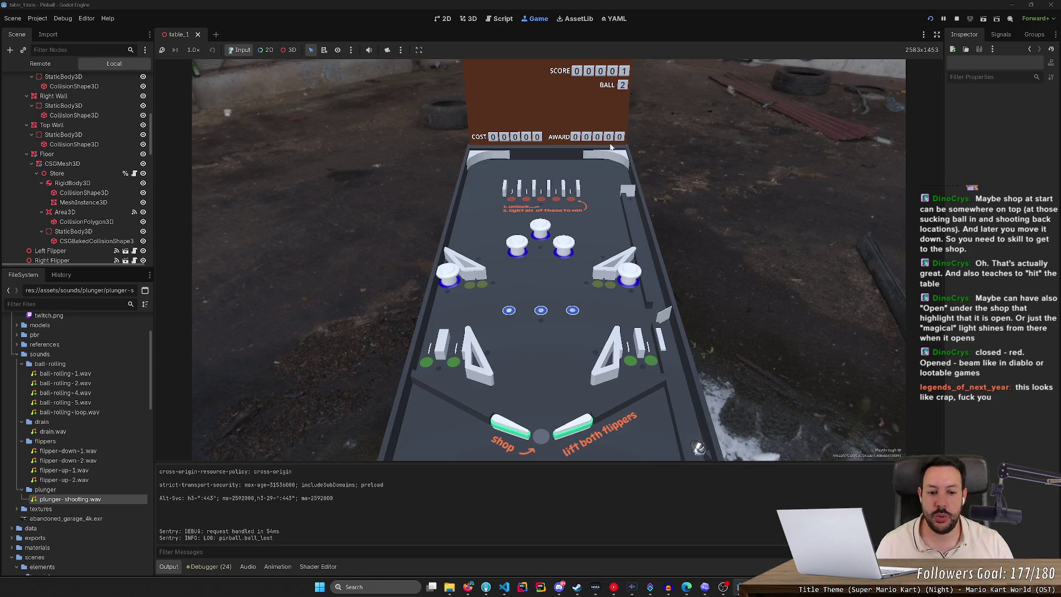
{"action": "key", "text": "Left"}
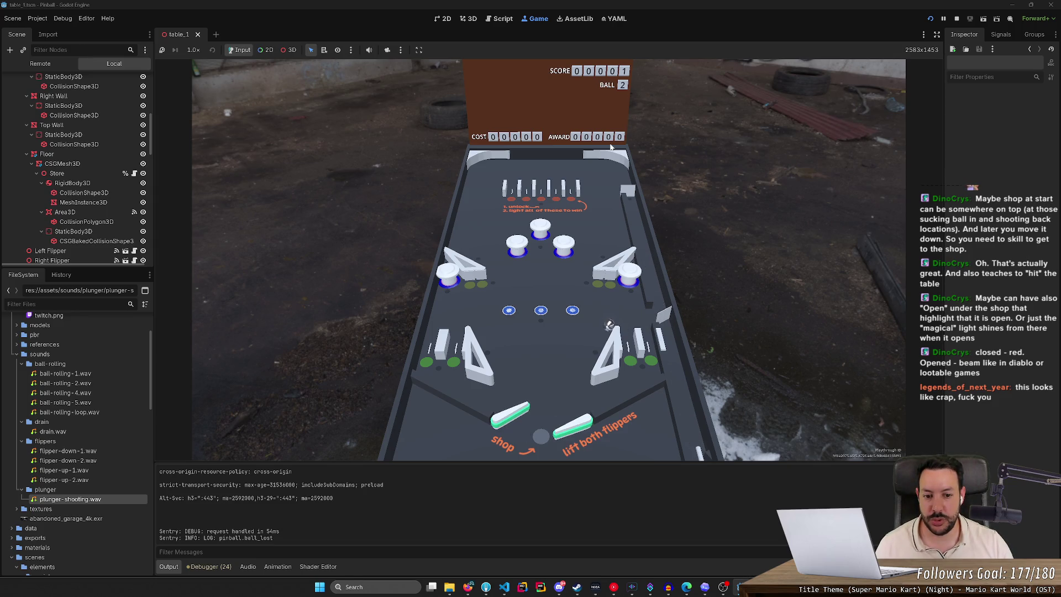
{"action": "key", "text": "Right"}
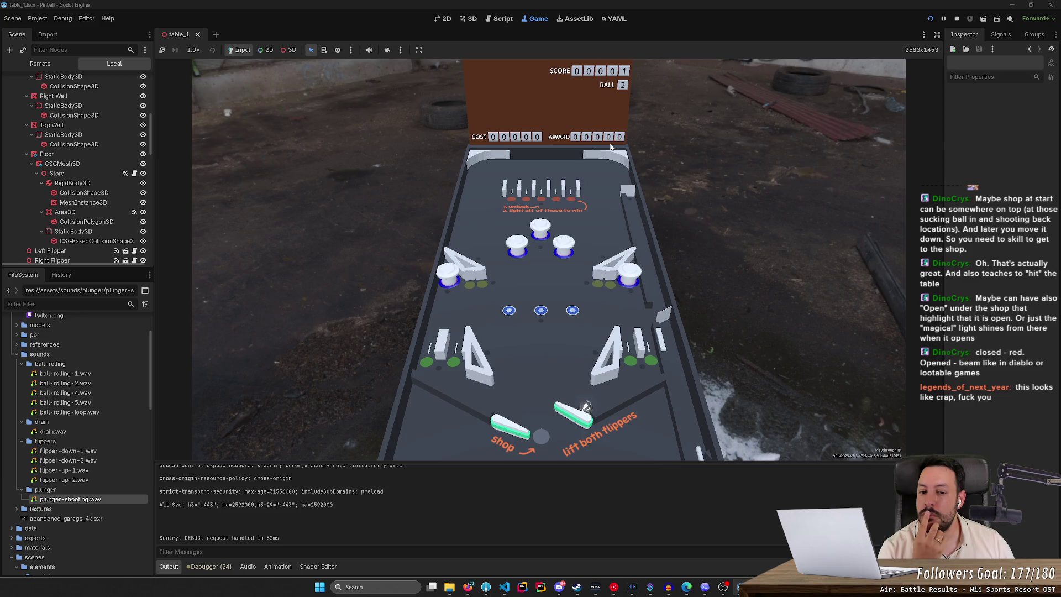
{"action": "key", "text": "Right"}
{"action": "key", "text": "Right"}
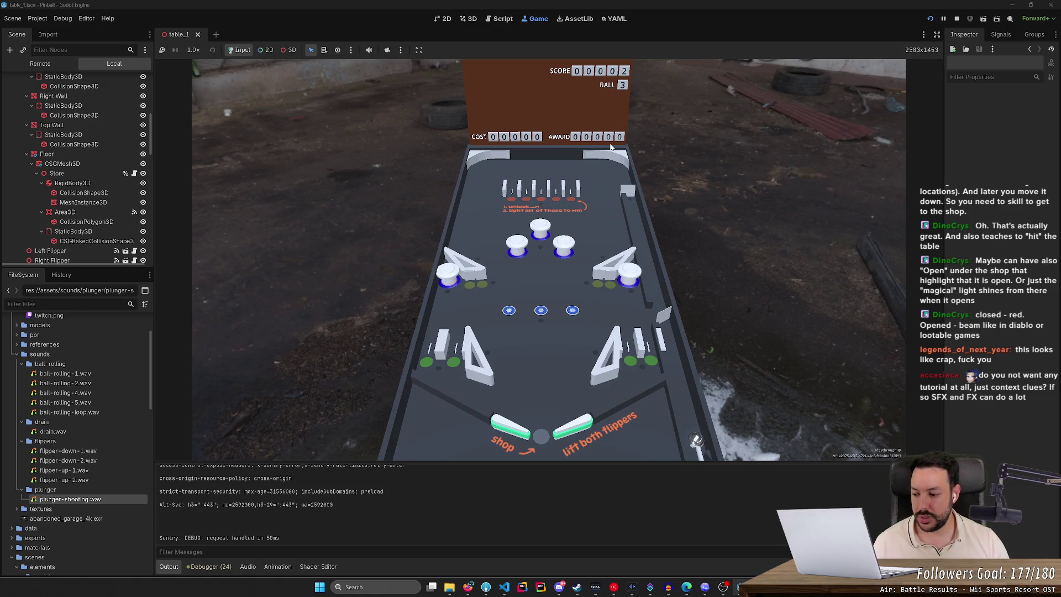
Step: Launch ball 3 from the plunger, raise the right flipper, then bring up the Ace High photo
{"action": "key", "text": "space"}
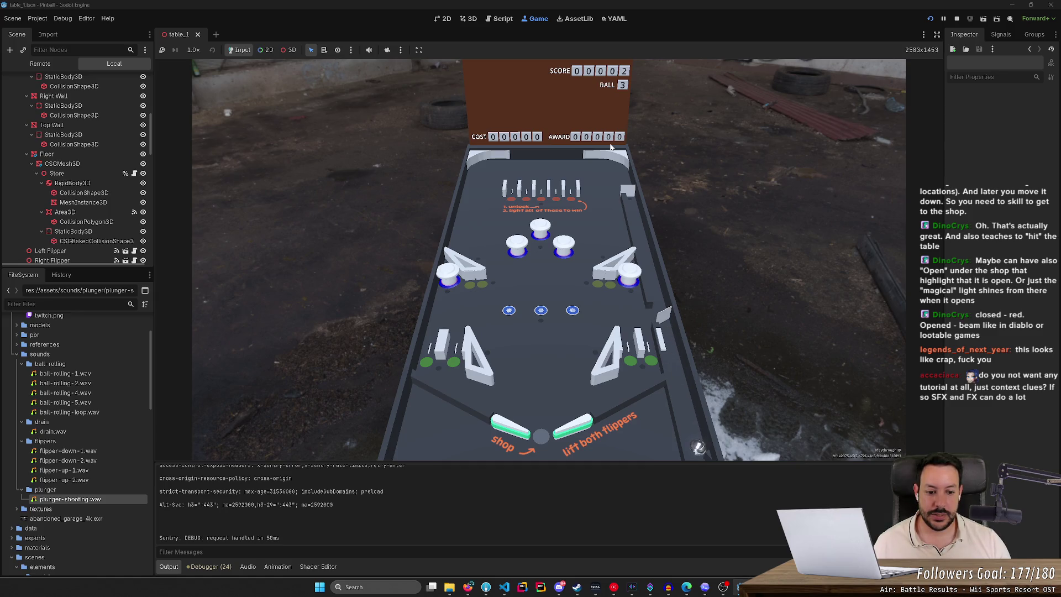
{"action": "key", "text": "Right"}
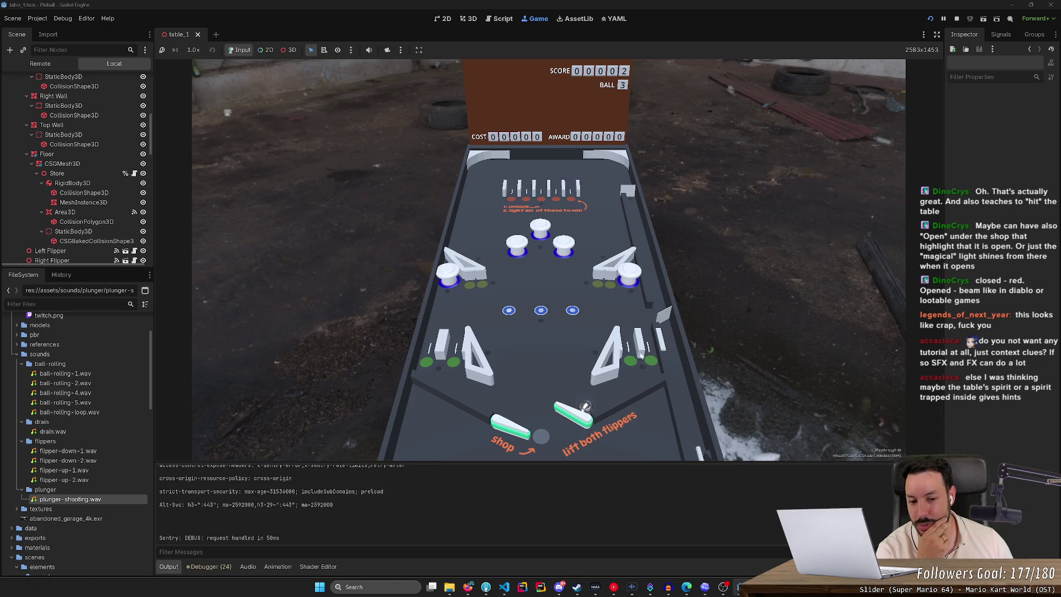
{"action": "left_click", "coordinate": [468, 587]}
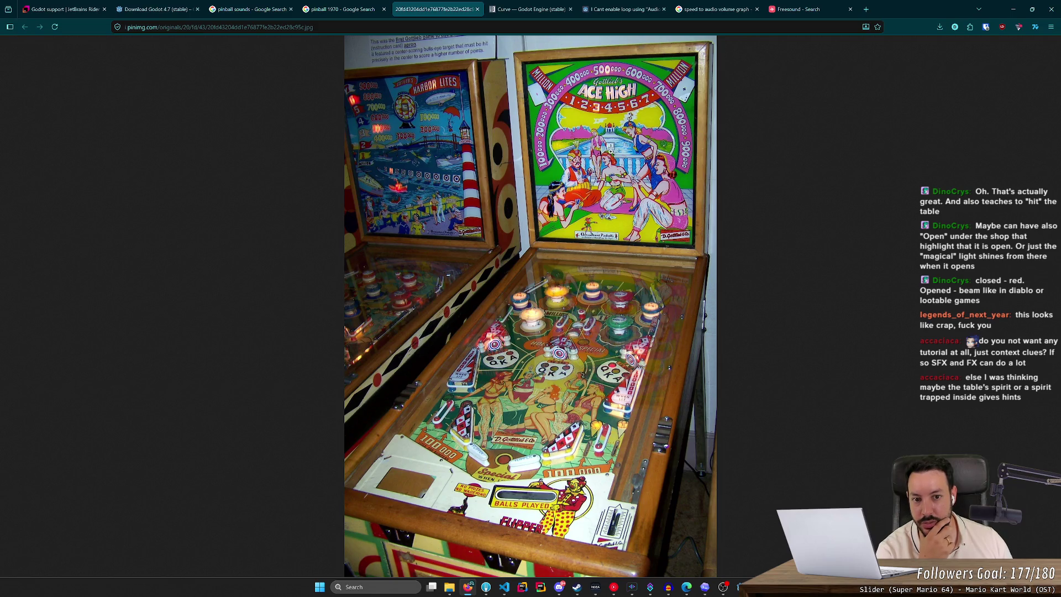
Step: Enlarge the Ace High pinball photo on Pinterest to full size, then minimize the browser
{"action": "left_click", "coordinate": [610, 154]}
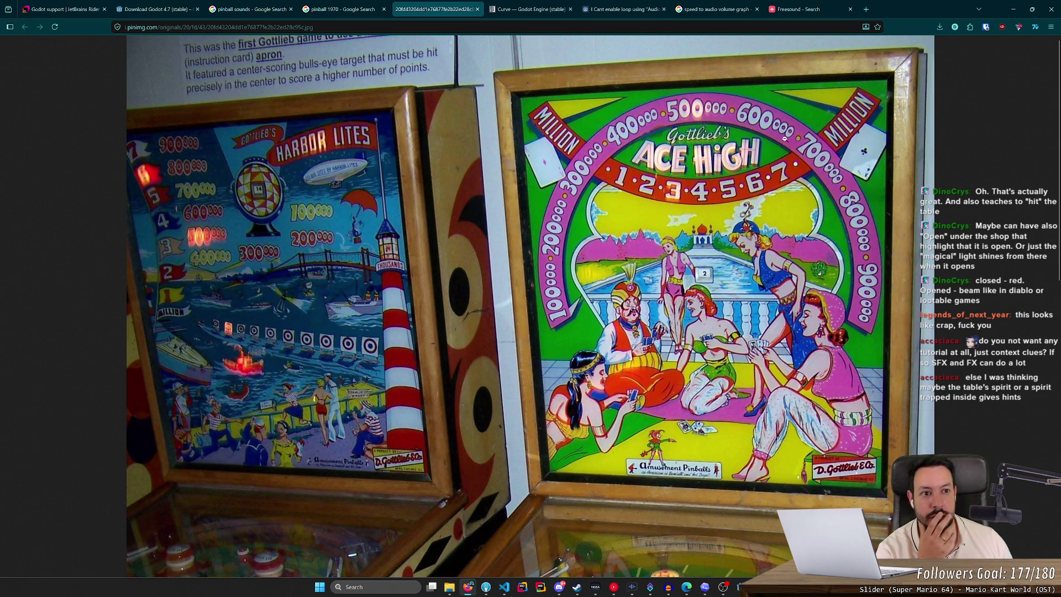
{"action": "left_click", "coordinate": [1012, 9]}
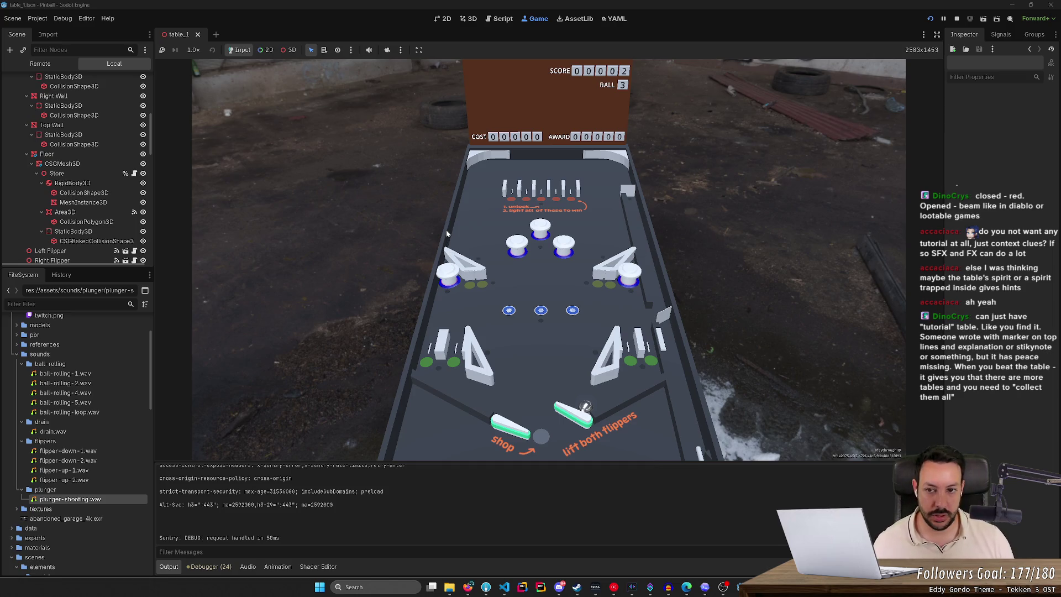
Step: View the running game in 3D through the editor camera override, then return to the reference photo
{"action": "left_click", "coordinate": [286, 50]}
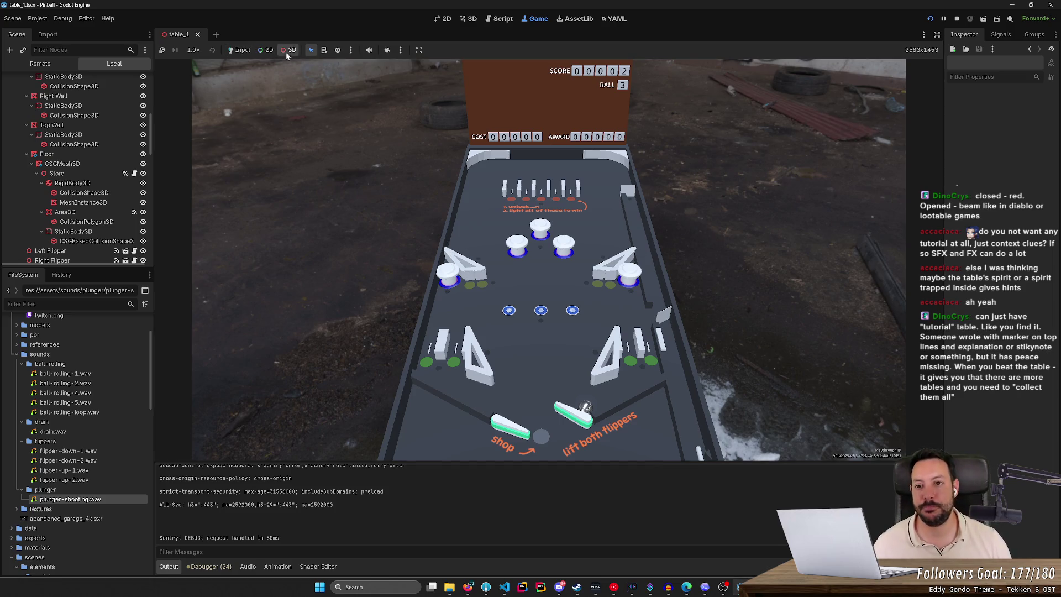
{"action": "left_click", "coordinate": [387, 51]}
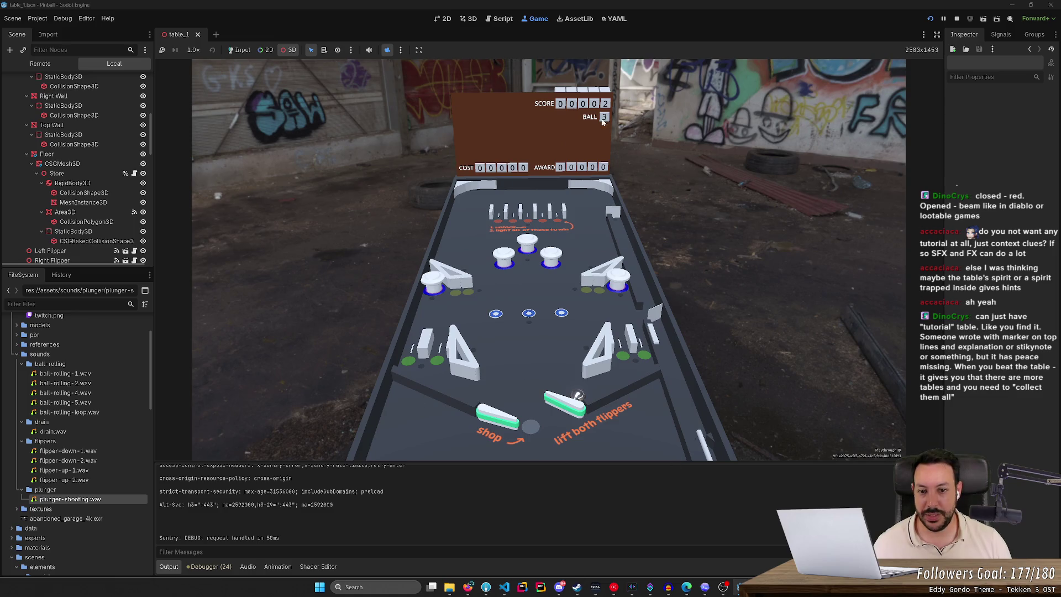
{"action": "key", "text": "alt+Tab"}
{"action": "scroll", "coordinate": [715, 233], "scroll_direction": "down", "scroll_amount": 2}
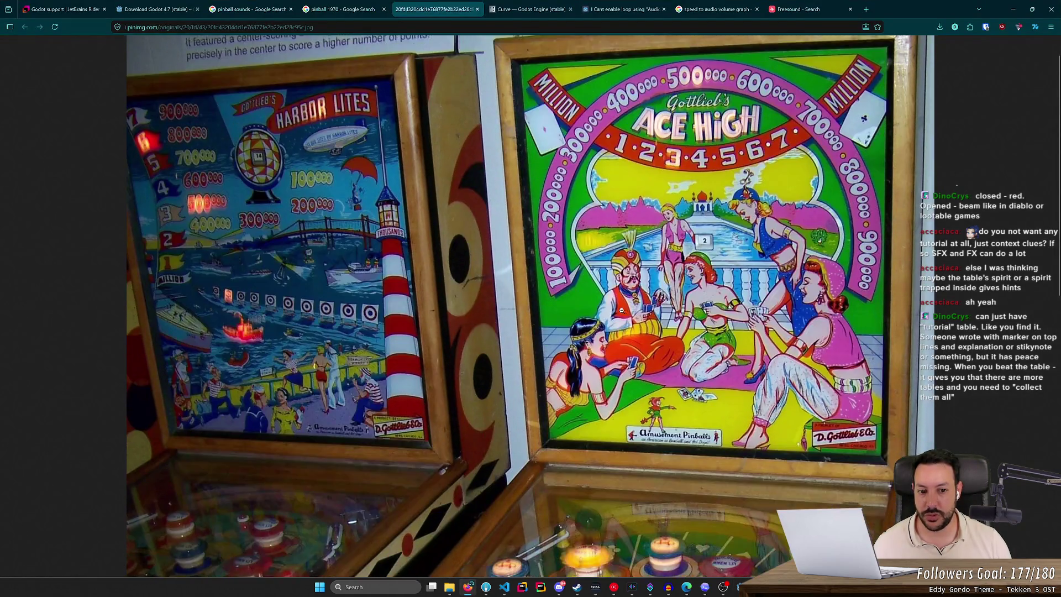
Step: Fit the backglass photo, then replace the Google Images query with 'cartoon 1970'
{"action": "left_click", "coordinate": [487, 225]}
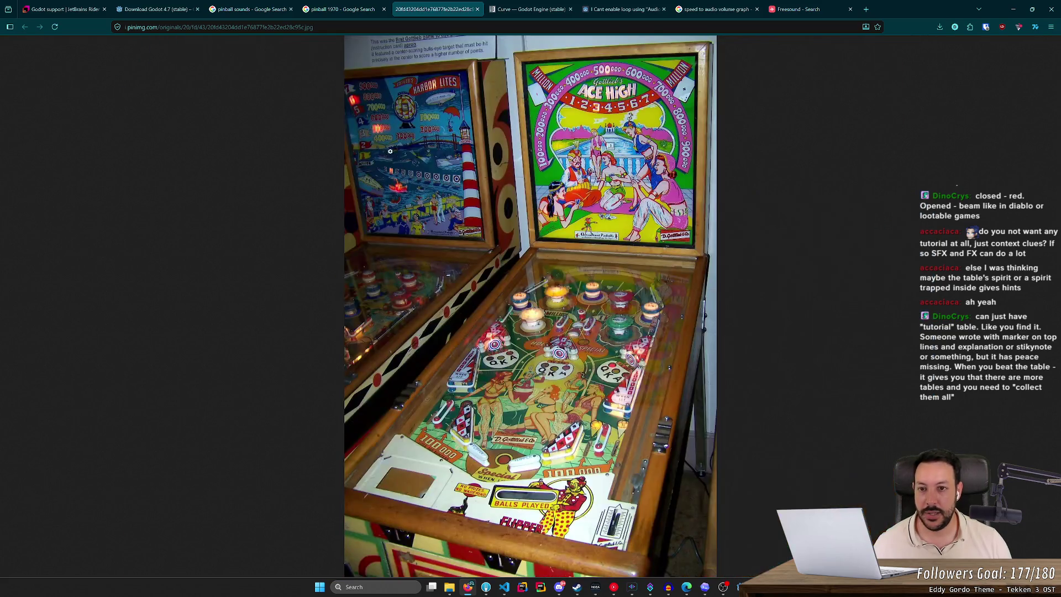
{"action": "left_click", "coordinate": [338, 8]}
{"action": "key", "text": "ctrl+a"}
{"action": "type", "text": "cartoon 18"}
{"action": "type", "text": "70"}
{"action": "key", "text": "Return"}
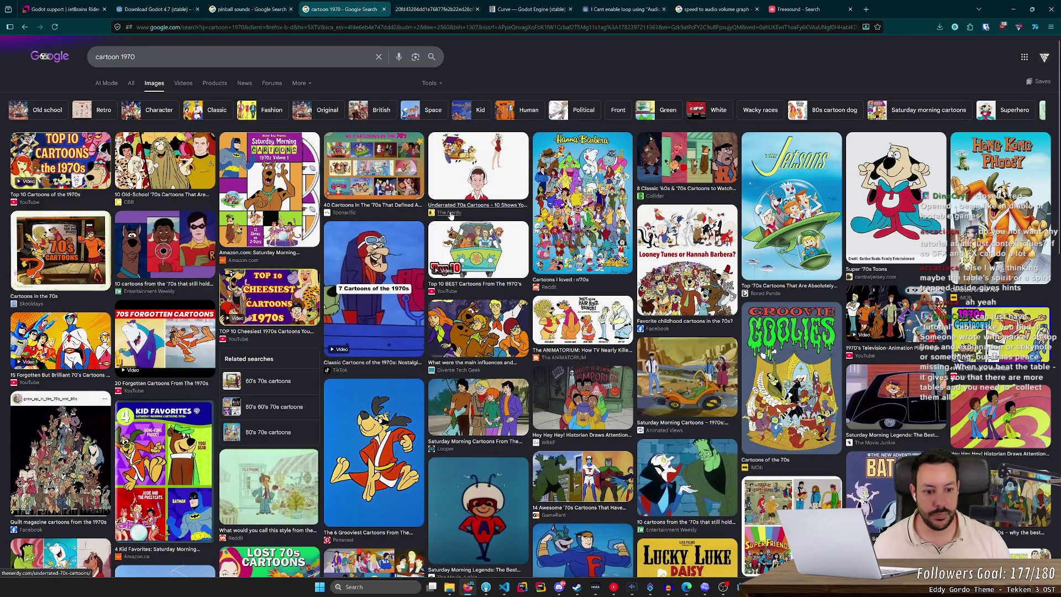
Step: Browse the cartoon results and preview Casper's First Christmas and a Casper Classics image
{"action": "scroll", "coordinate": [450, 216], "scroll_direction": "down", "scroll_amount": 4}
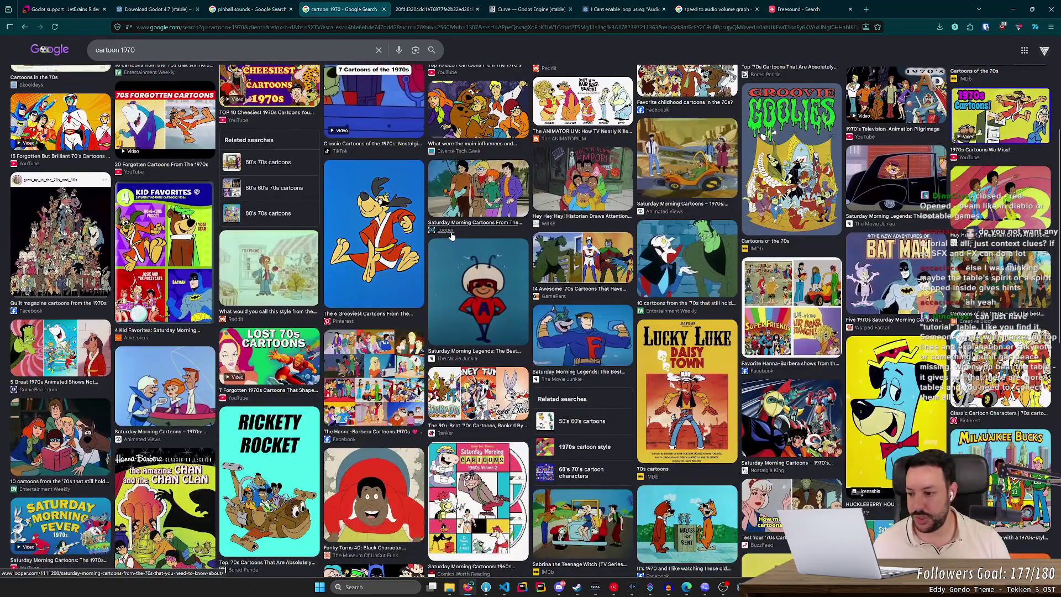
{"action": "scroll", "coordinate": [452, 236], "scroll_direction": "up", "scroll_amount": 4}
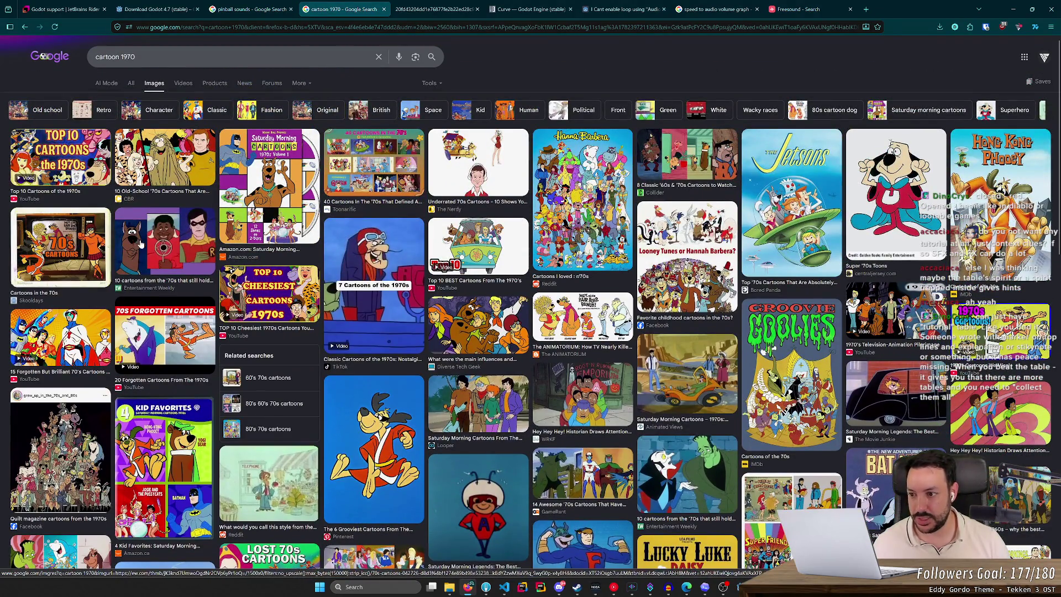
{"action": "scroll", "coordinate": [332, 256], "scroll_direction": "down", "scroll_amount": 10}
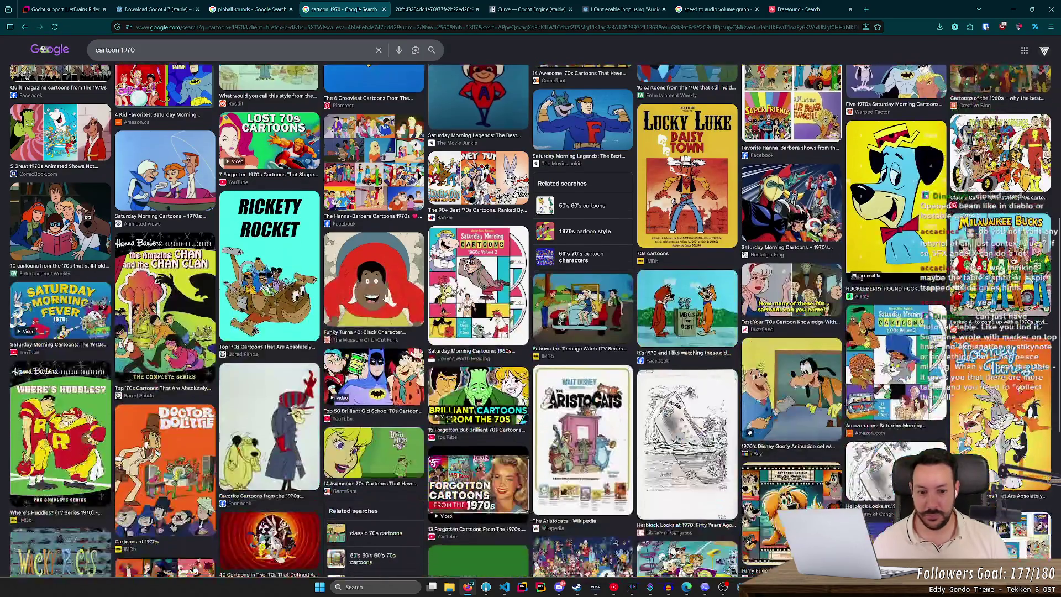
{"action": "scroll", "coordinate": [384, 299], "scroll_direction": "down", "scroll_amount": 1}
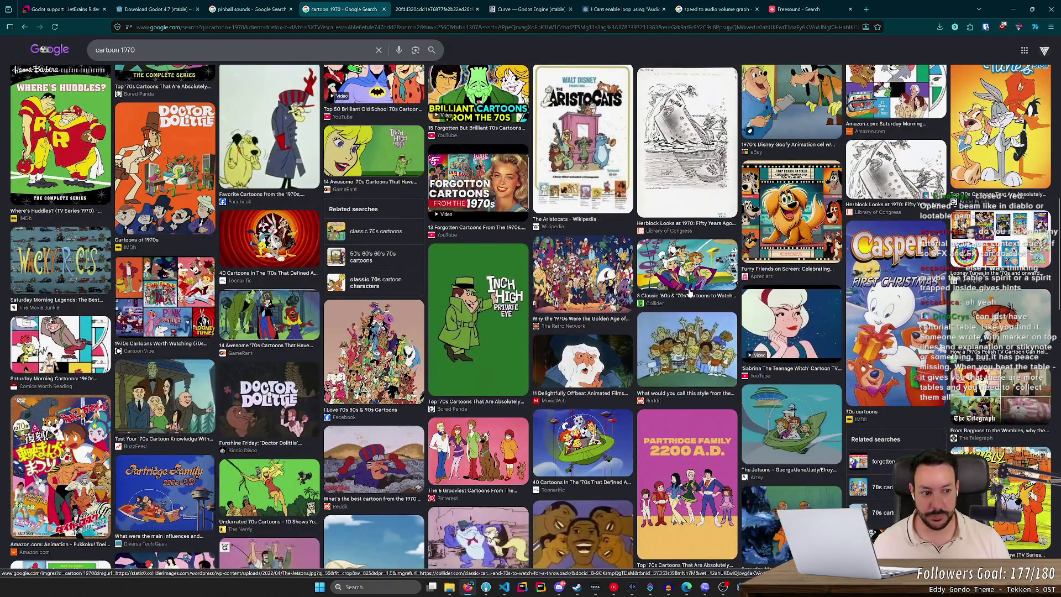
{"action": "scroll", "coordinate": [294, 354], "scroll_direction": "down", "scroll_amount": 5}
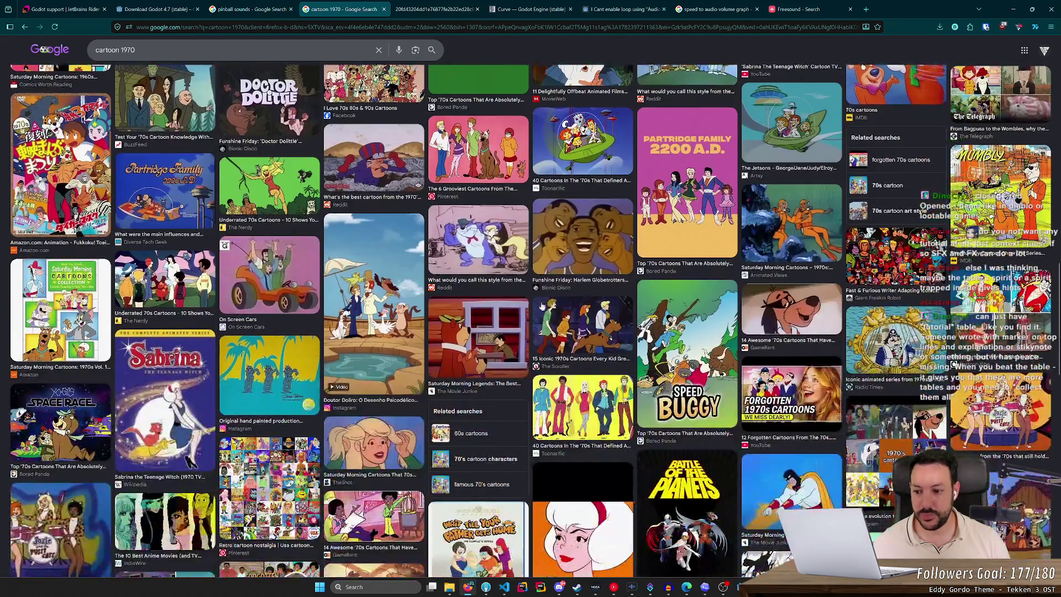
{"action": "scroll", "coordinate": [331, 355], "scroll_direction": "down", "scroll_amount": 3}
{"action": "scroll", "coordinate": [647, 345], "scroll_direction": "up", "scroll_amount": 5}
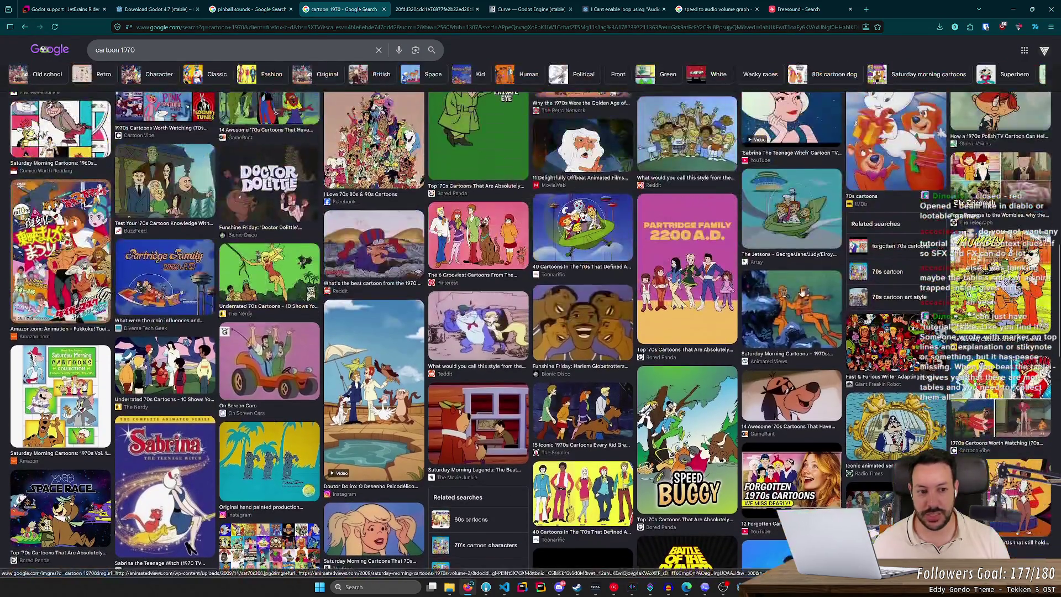
{"action": "left_click", "coordinate": [888, 166]}
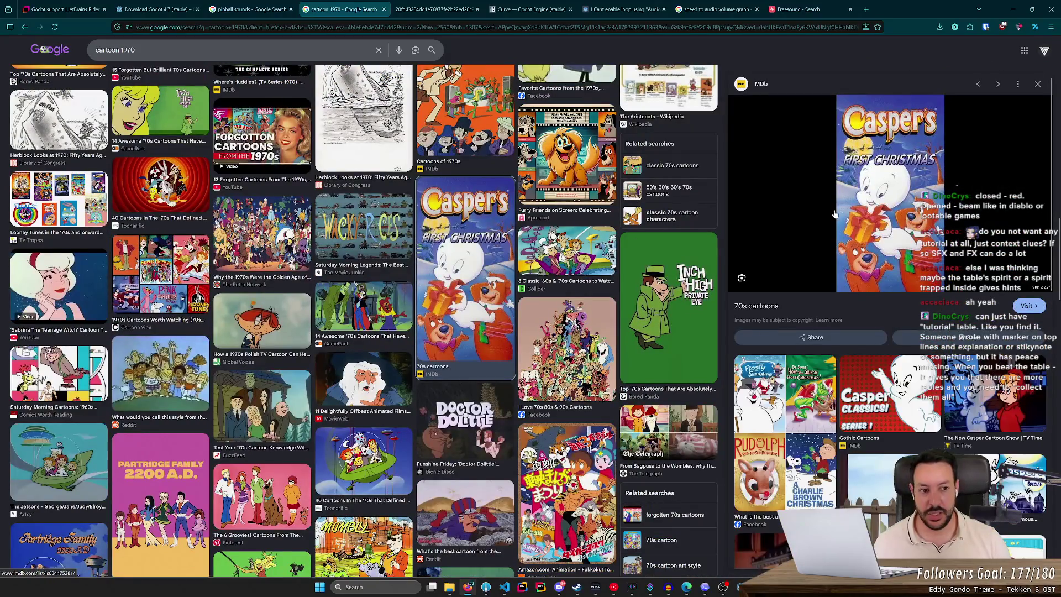
{"action": "left_click", "coordinate": [785, 431]}
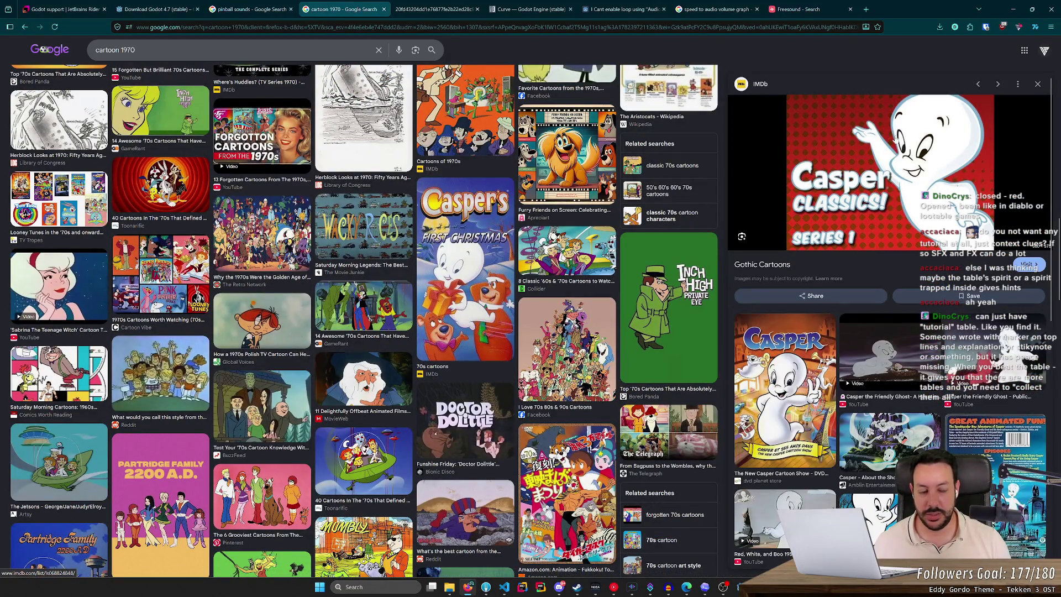
Step: Switch back and forth between the running pinball game and the cartoon image results
{"action": "key", "text": "alt+Tab"}
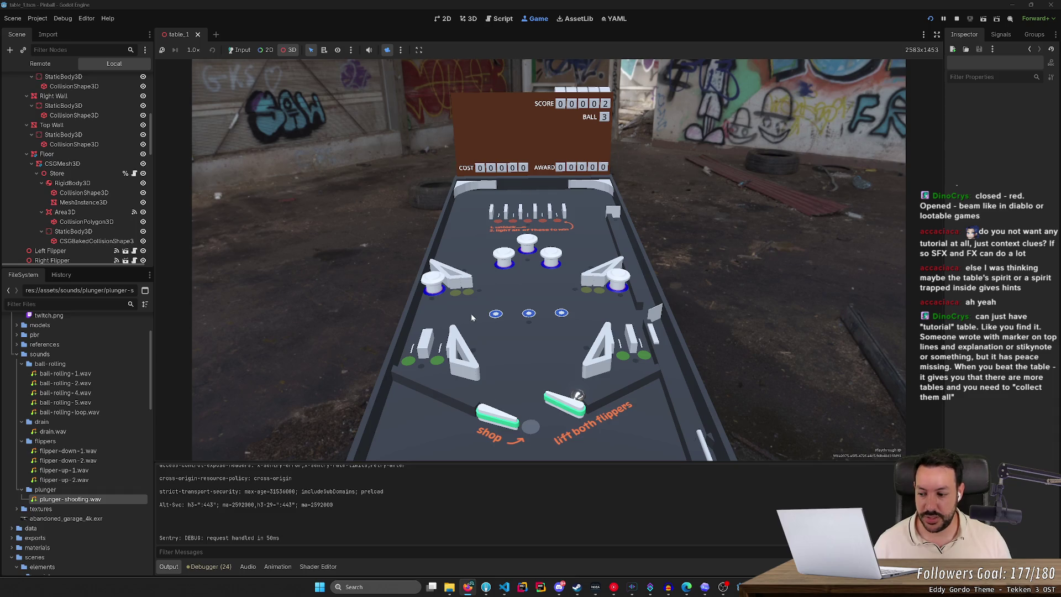
{"action": "key", "text": "alt+Tab"}
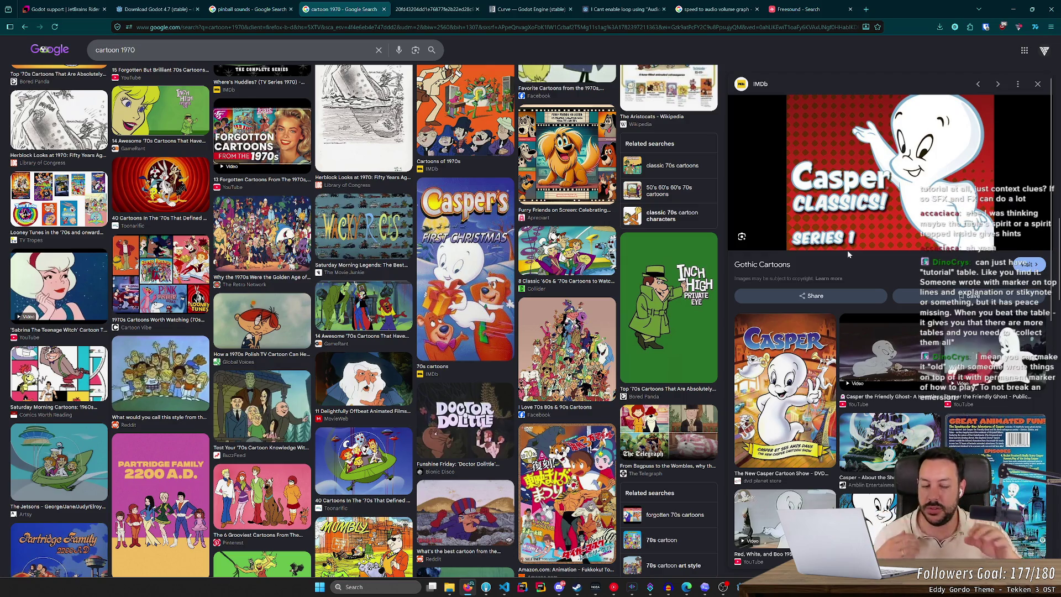
{"action": "key", "text": "alt+Tab"}
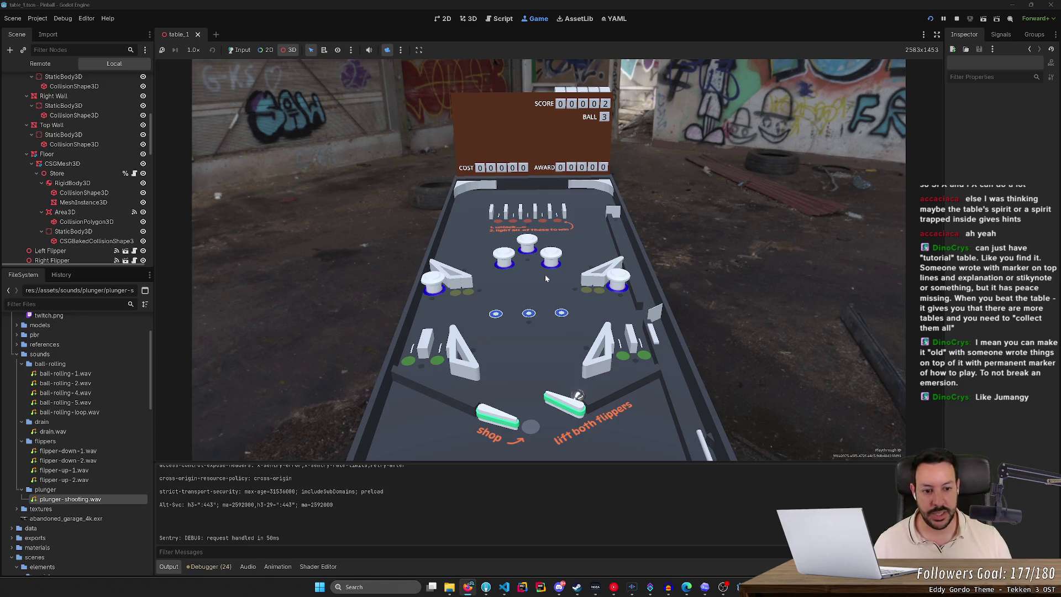
{"action": "key", "text": "alt+Tab"}
Step: Preview the 70s cartoons Casper image, then minimize the browser to reveal Godot
{"action": "scroll", "coordinate": [685, 247], "scroll_direction": "down", "scroll_amount": 3}
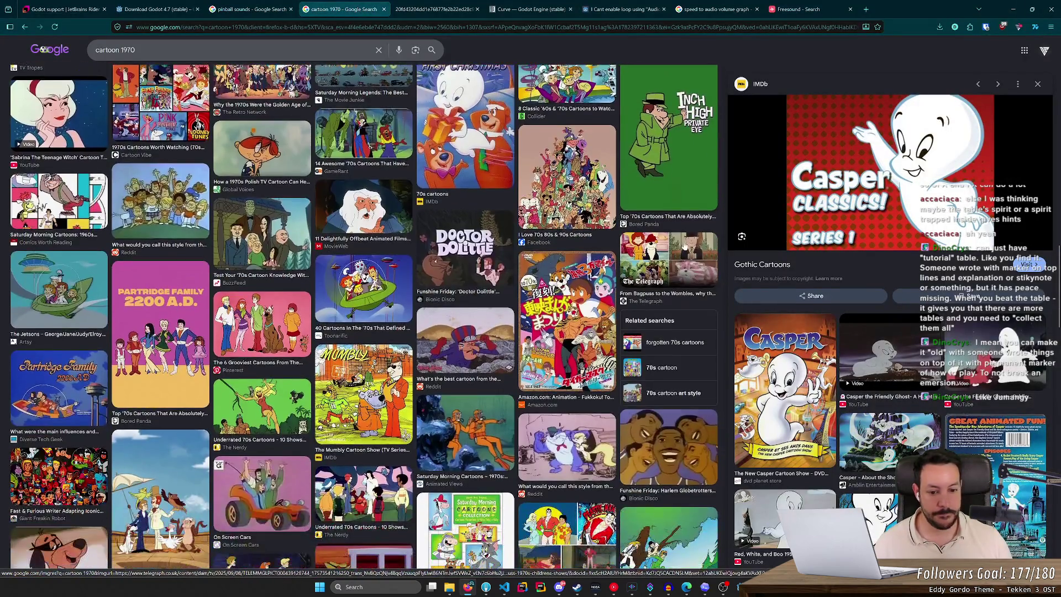
{"action": "scroll", "coordinate": [685, 247], "scroll_direction": "up", "scroll_amount": 3}
{"action": "left_click", "coordinate": [466, 271]}
{"action": "scroll", "coordinate": [876, 251], "scroll_direction": "down", "scroll_amount": 3}
{"action": "scroll", "coordinate": [875, 250], "scroll_direction": "down", "scroll_amount": 4}
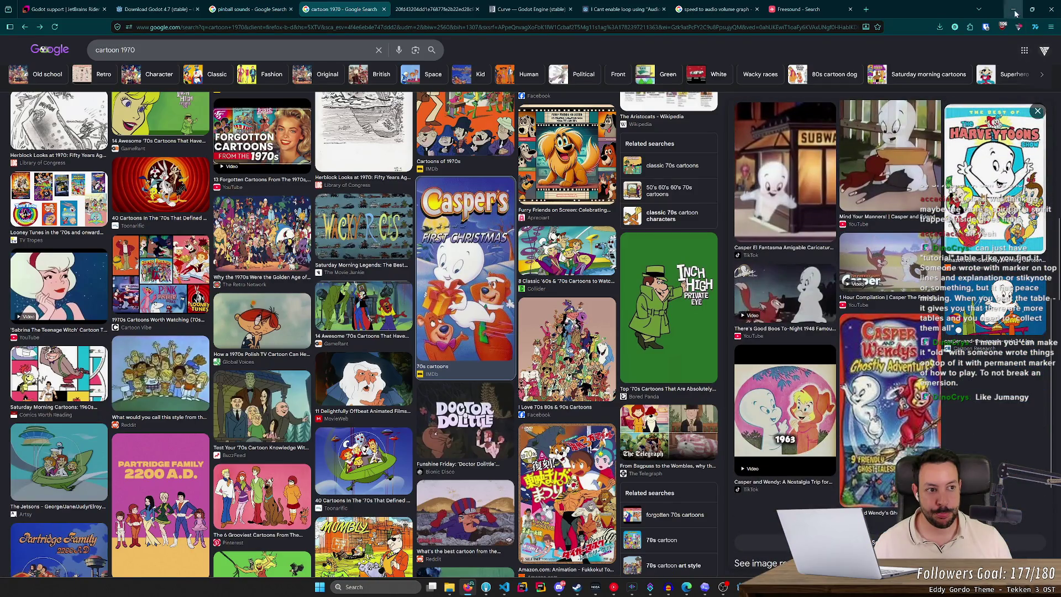
{"action": "left_click", "coordinate": [1014, 12]}
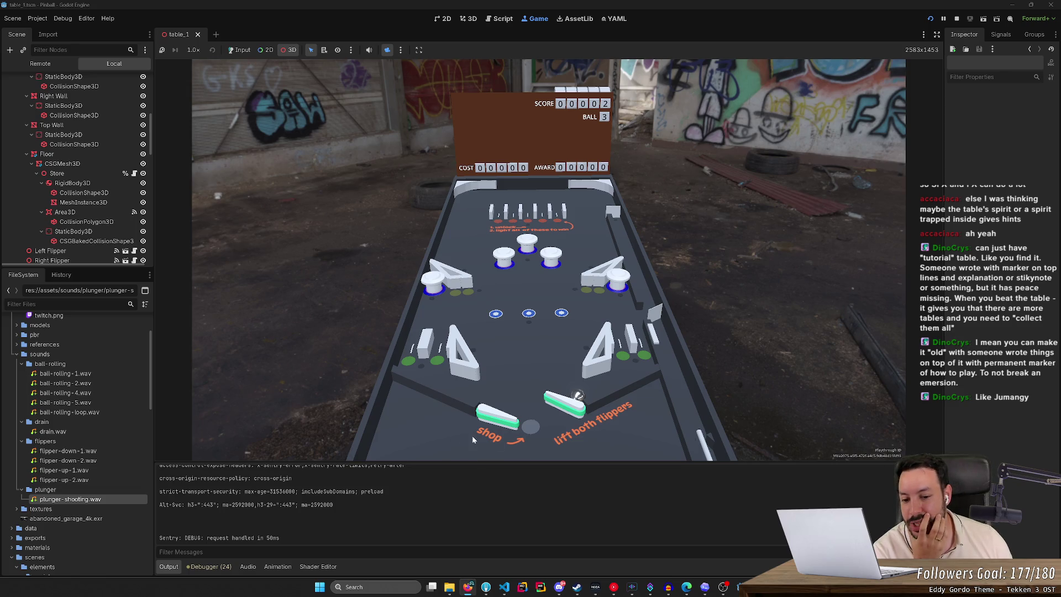
{"action": "scroll", "coordinate": [83, 409], "scroll_direction": "up", "scroll_amount": 3}
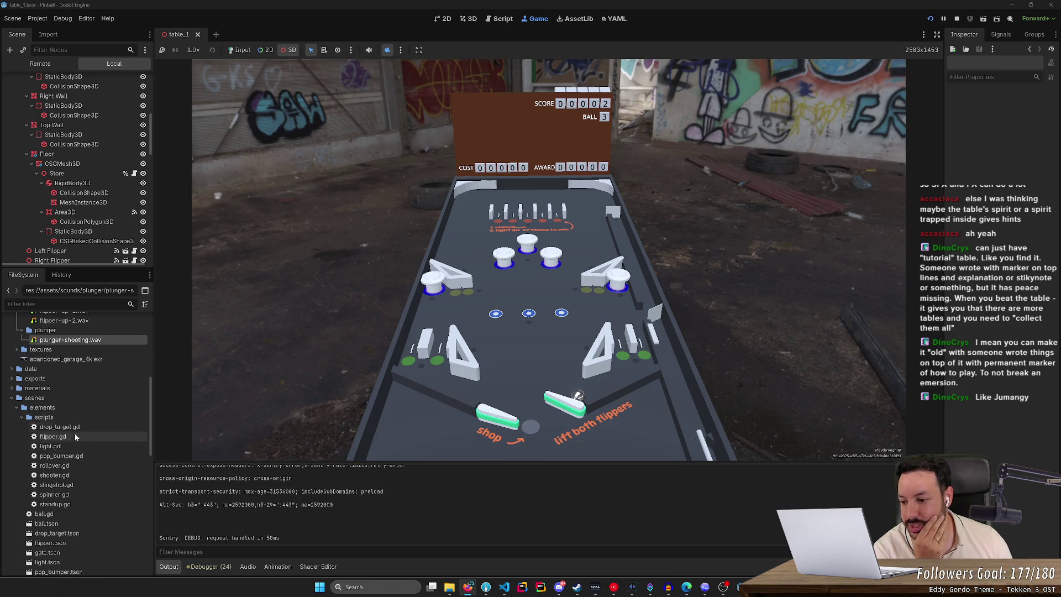
{"action": "scroll", "coordinate": [85, 243], "scroll_direction": "down", "scroll_amount": 5}
{"action": "scroll", "coordinate": [85, 243], "scroll_direction": "down", "scroll_amount": 10}
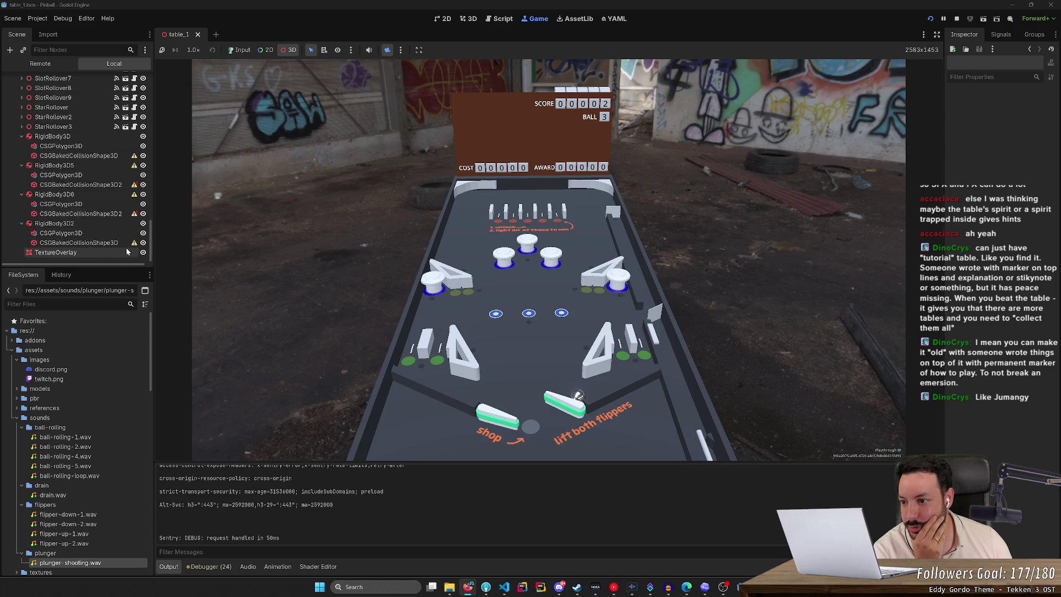
{"action": "left_click", "coordinate": [142, 253]}
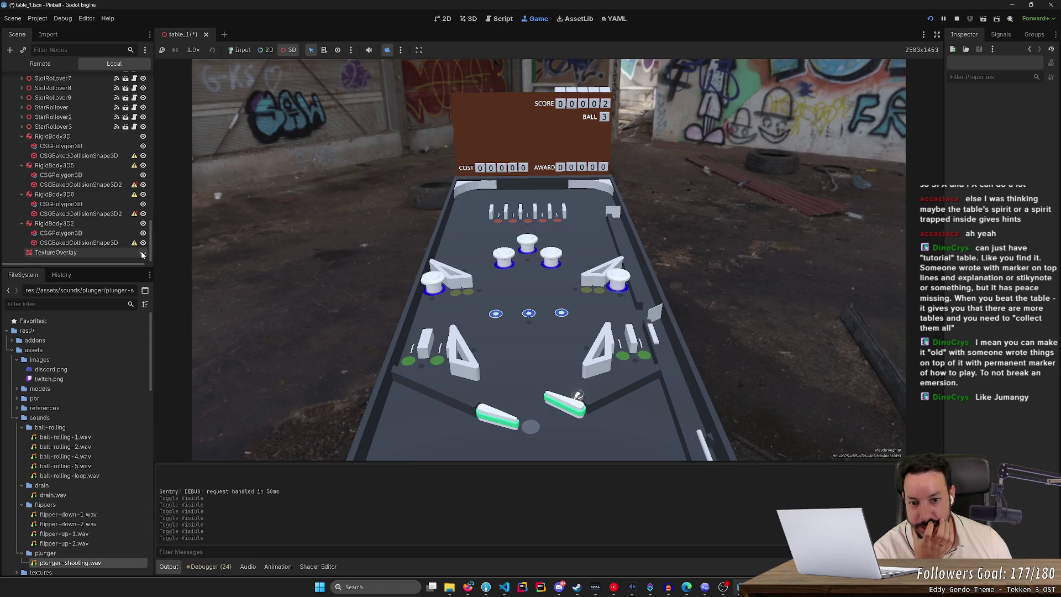
{"action": "left_click", "coordinate": [142, 253]}
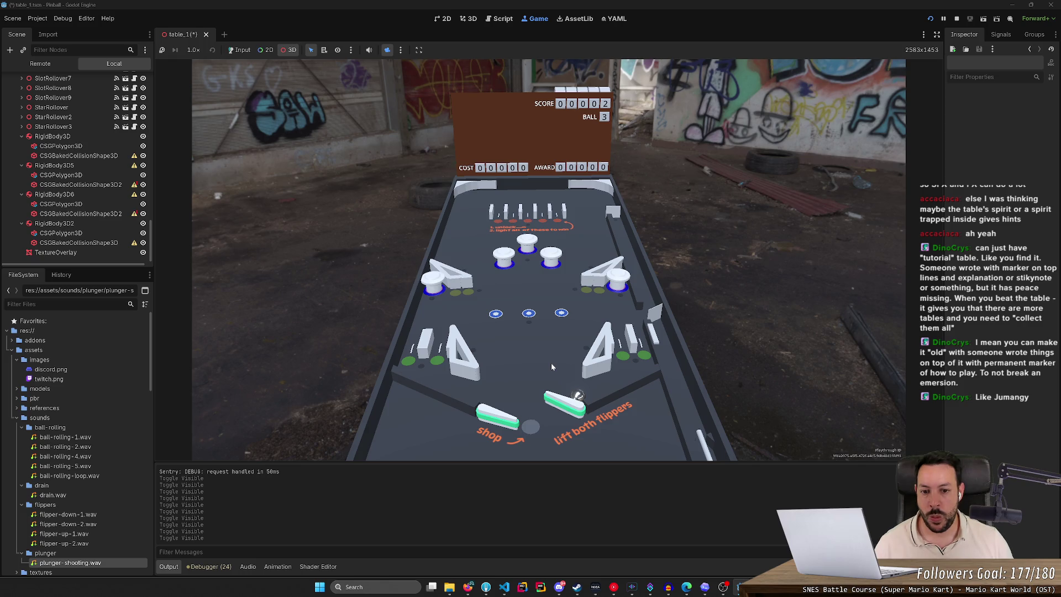
{"action": "key", "text": "alt+Tab"}
Step: Go back to the 'pinball 1970' results and preview the Bally playfield and KISS machine images
{"action": "scroll", "coordinate": [364, 332], "scroll_direction": "up", "scroll_amount": 10}
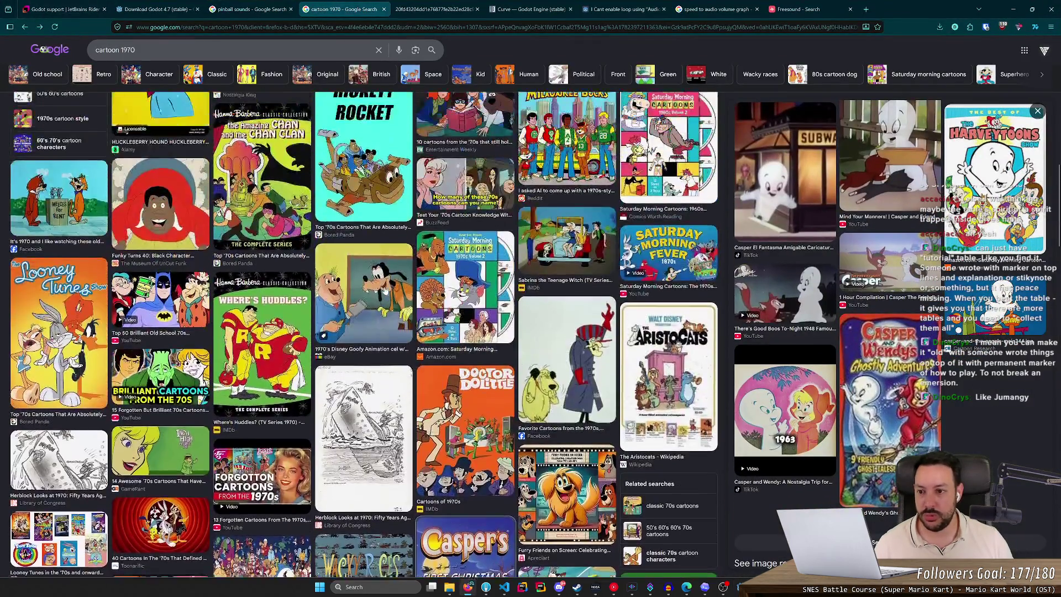
{"action": "scroll", "coordinate": [103, 267], "scroll_direction": "up", "scroll_amount": 10}
{"action": "scroll", "coordinate": [221, 276], "scroll_direction": "down", "scroll_amount": 5}
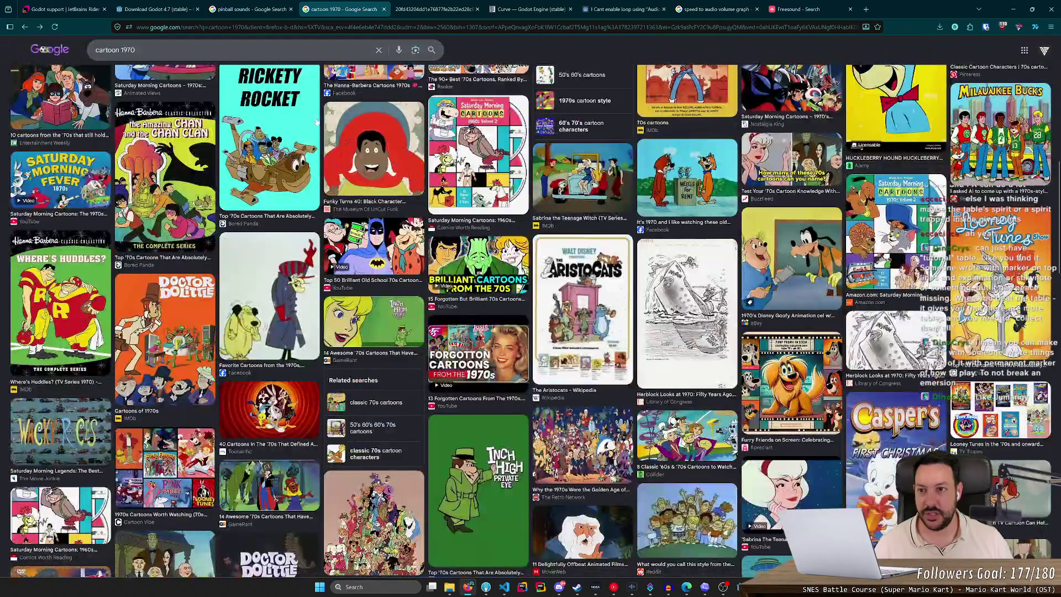
{"action": "key", "text": "alt+Left"}
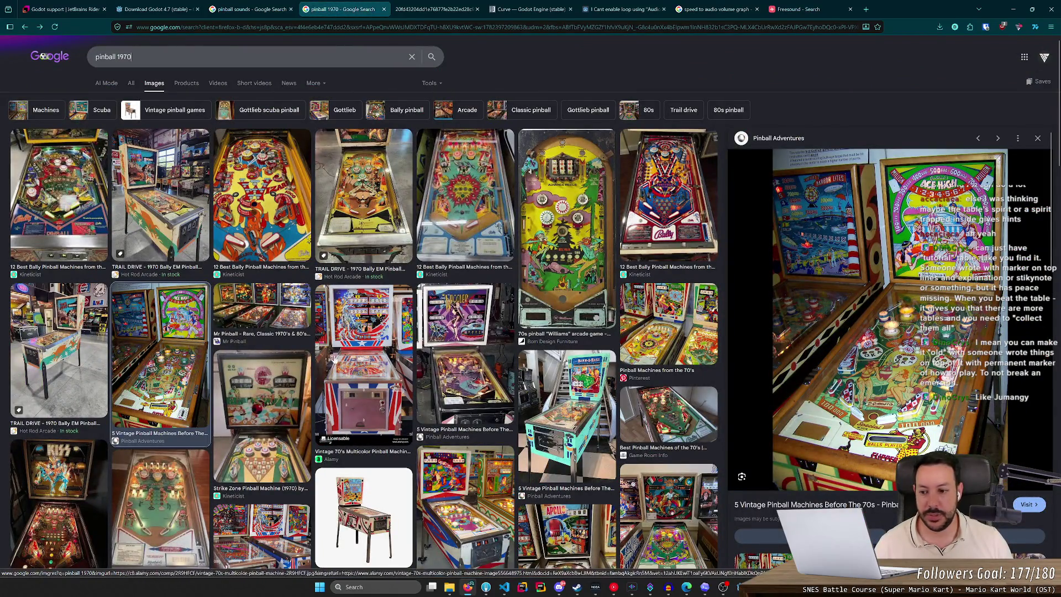
{"action": "left_click", "coordinate": [262, 193]}
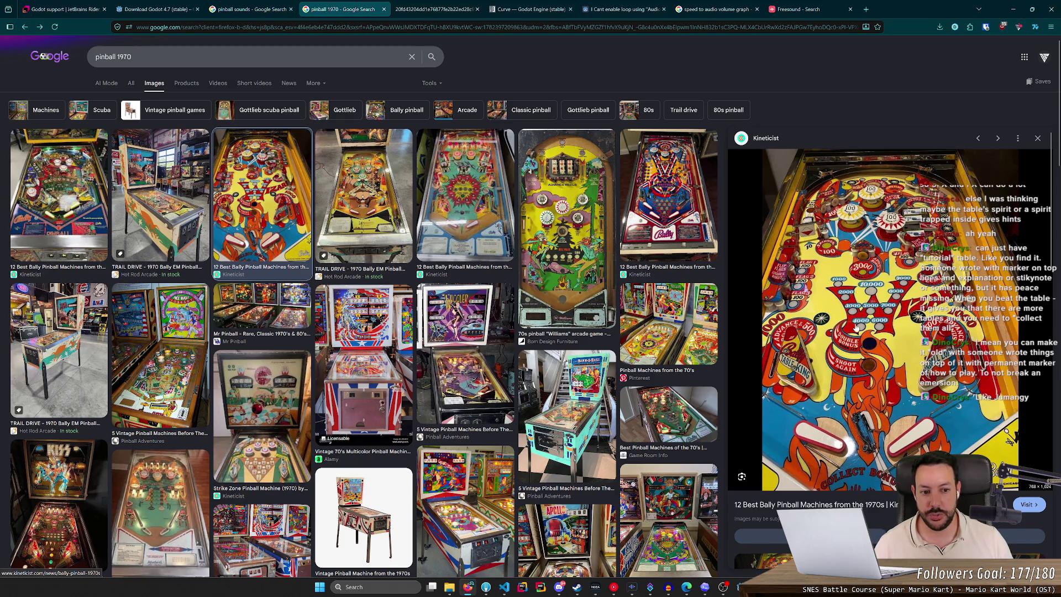
{"action": "scroll", "coordinate": [140, 366], "scroll_direction": "down", "scroll_amount": 3}
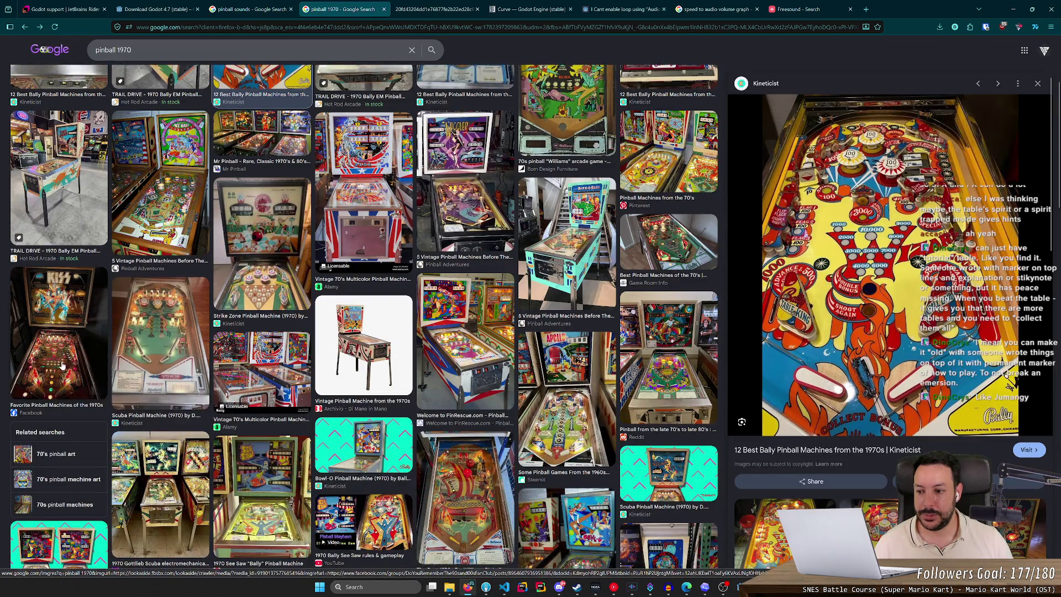
{"action": "left_click", "coordinate": [66, 362]}
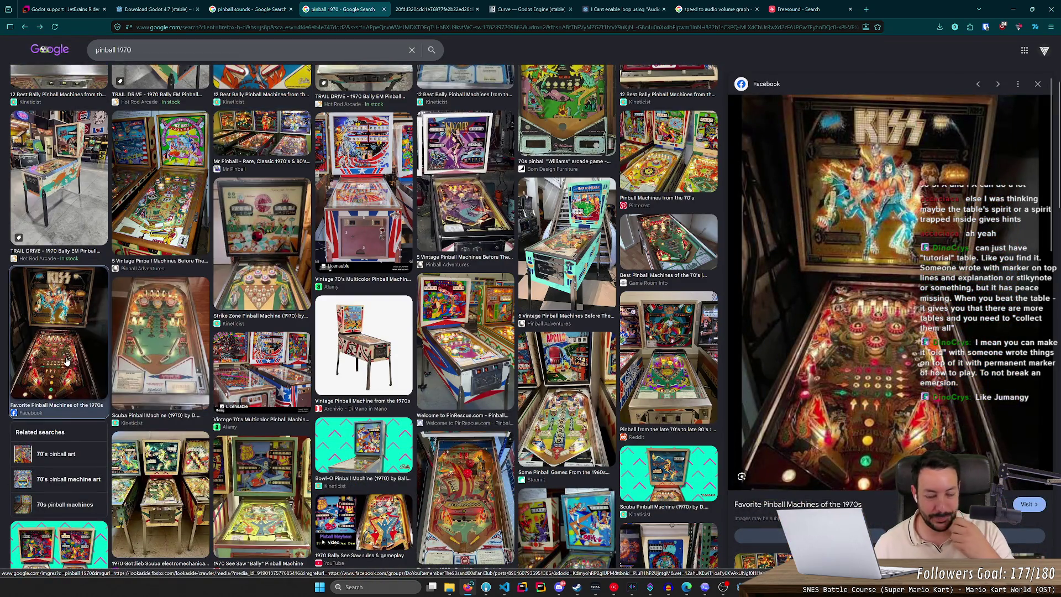
Step: Preview the Gay 90's Pinball Machine (1970) and another Gay 90's photo
{"action": "scroll", "coordinate": [829, 282], "scroll_direction": "down", "scroll_amount": 2}
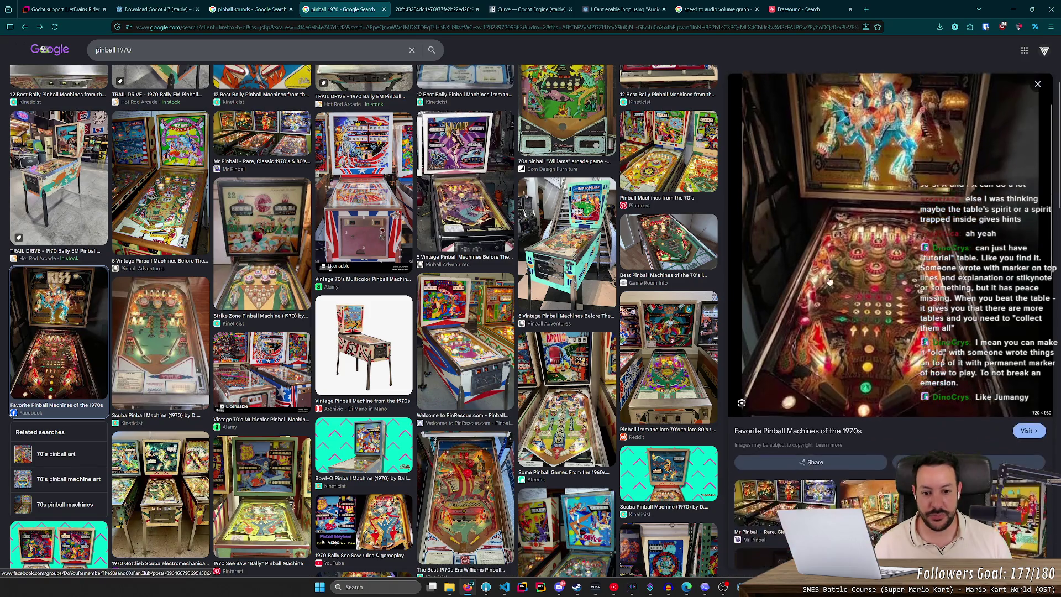
{"action": "scroll", "coordinate": [143, 297], "scroll_direction": "down", "scroll_amount": 3}
{"action": "scroll", "coordinate": [143, 298], "scroll_direction": "down", "scroll_amount": 4}
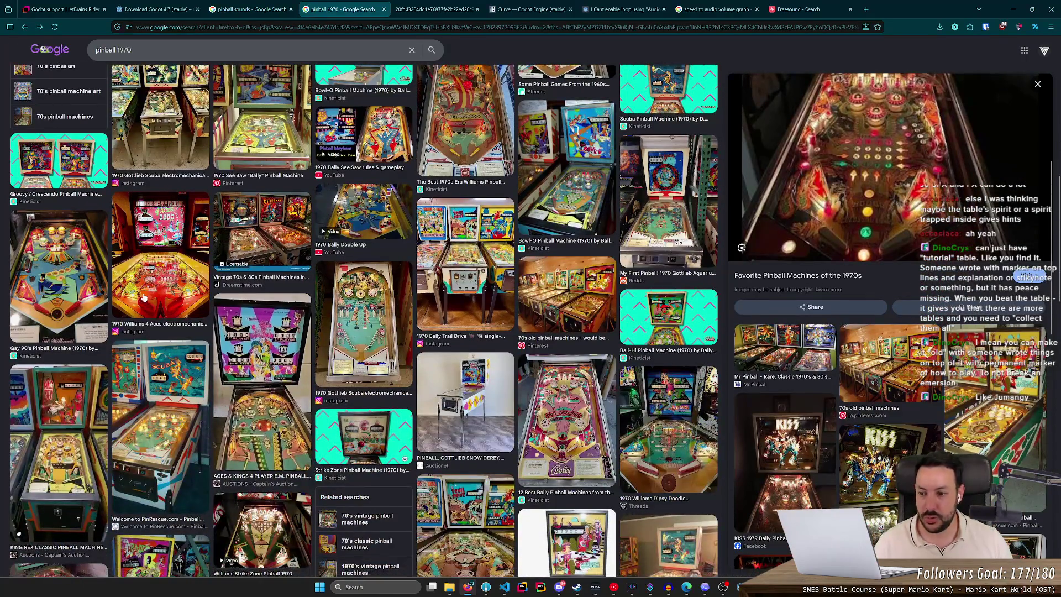
{"action": "left_click", "coordinate": [103, 298]}
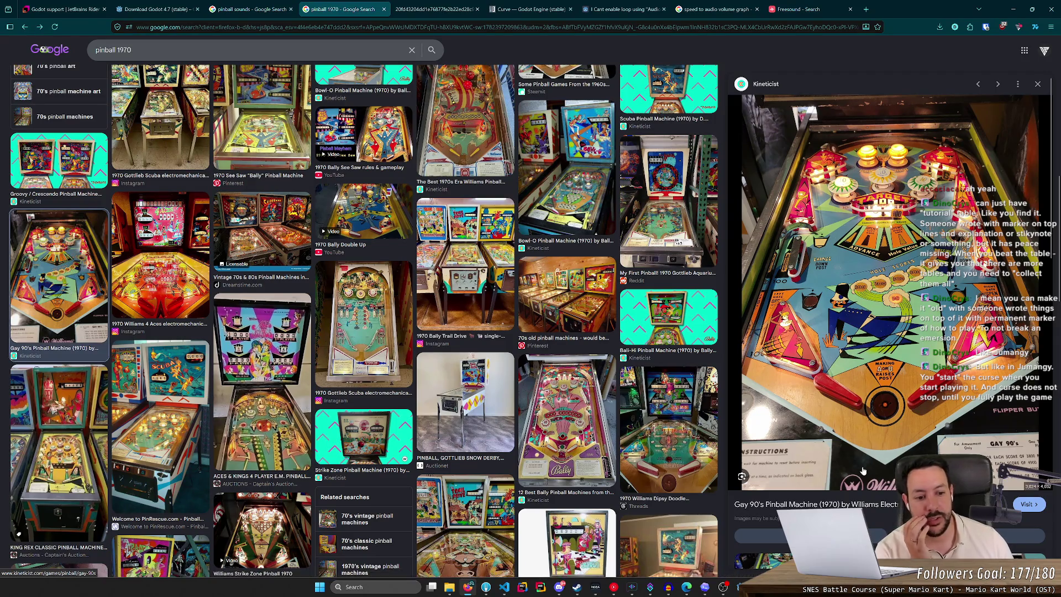
{"action": "scroll", "coordinate": [752, 466], "scroll_direction": "down", "scroll_amount": 5}
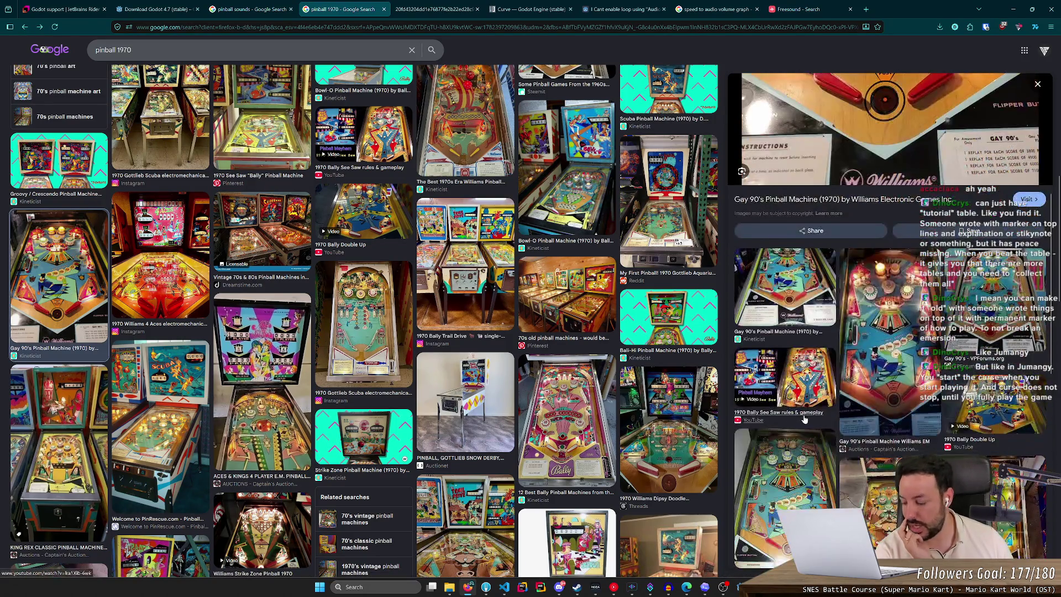
{"action": "scroll", "coordinate": [780, 305], "scroll_direction": "up", "scroll_amount": 2}
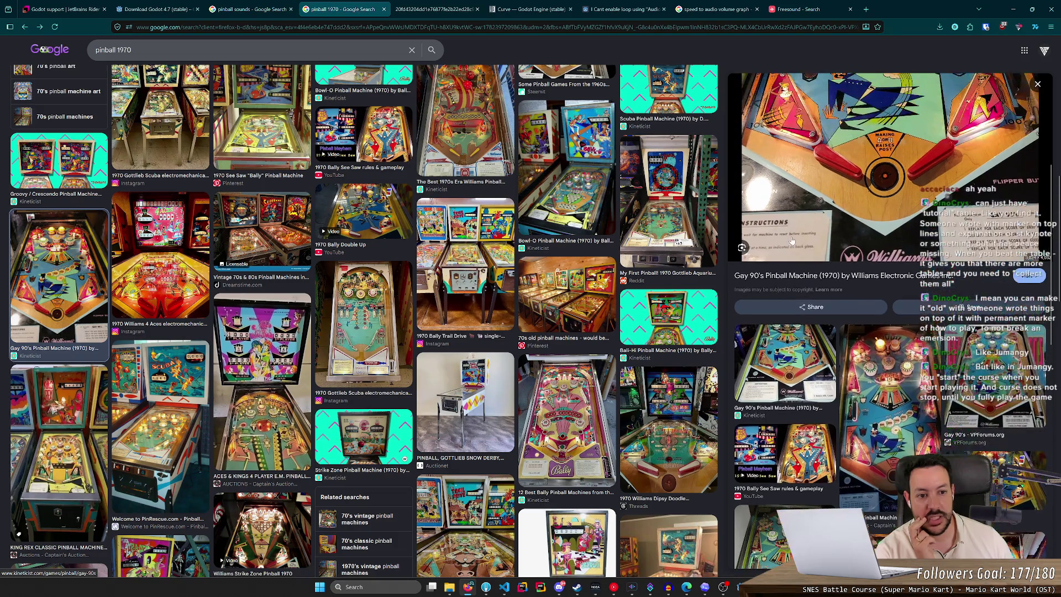
{"action": "scroll", "coordinate": [789, 252], "scroll_direction": "up", "scroll_amount": 2}
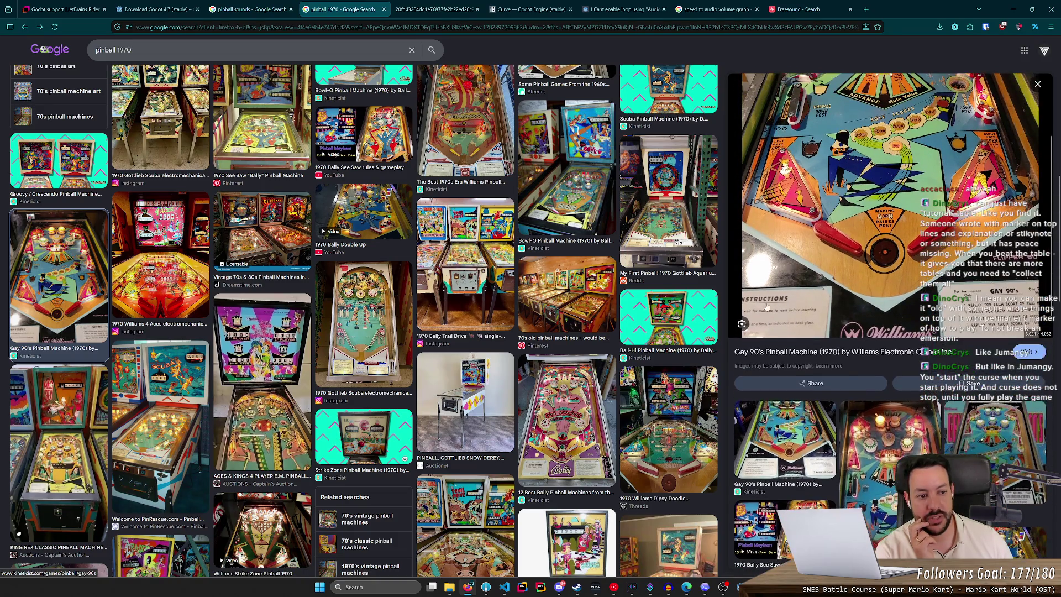
{"action": "left_click", "coordinate": [788, 328]}
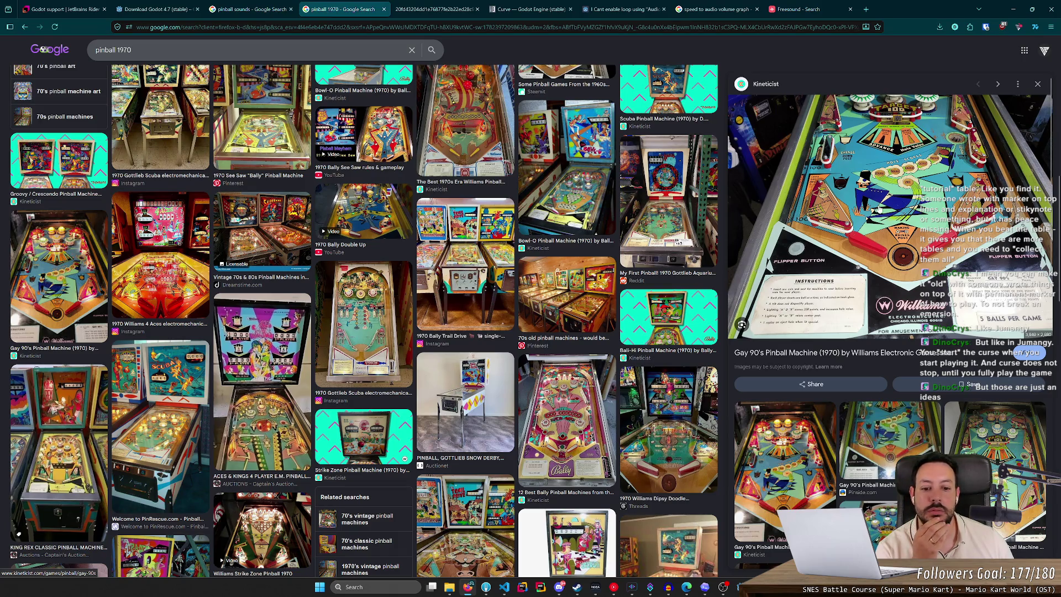
{"action": "left_click", "coordinate": [1014, 10]}
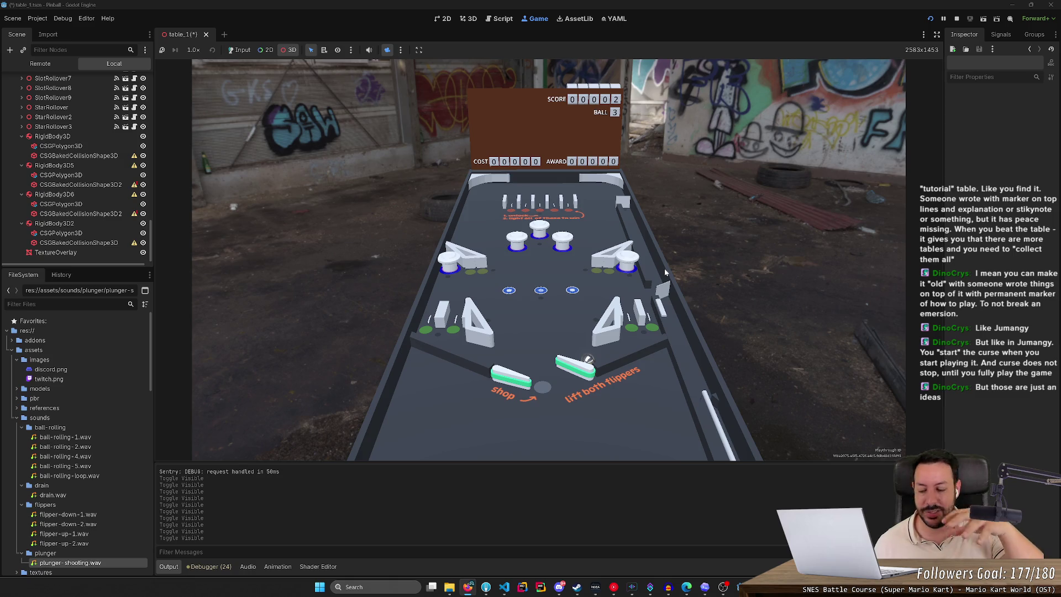
{"action": "key", "text": "alt+Tab"}
{"action": "left_click", "coordinate": [244, 56]}
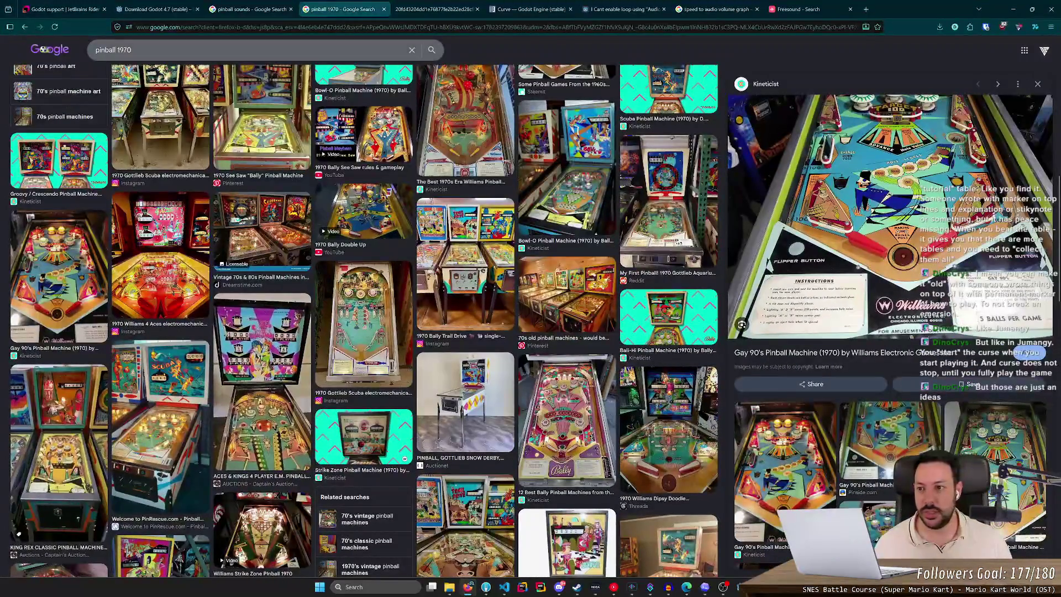
Step: Search Google Images for 'pinball 1990 animatronics'
{"action": "key", "text": "BackSpace"}
{"action": "key", "text": "BackSpace"}
{"action": "type", "text": "90"}
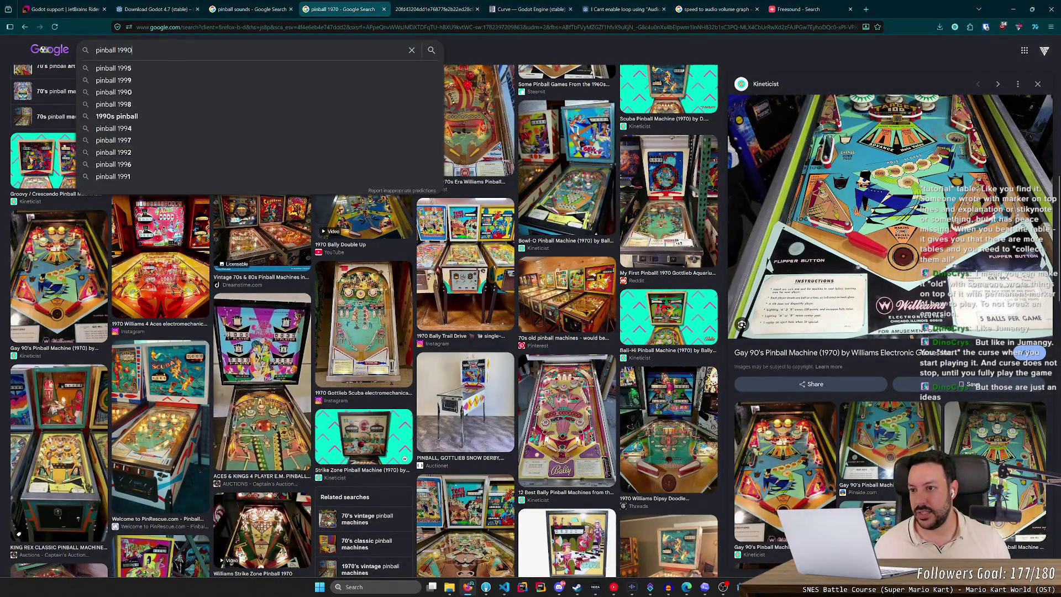
{"action": "type", "text": " animatronics"}
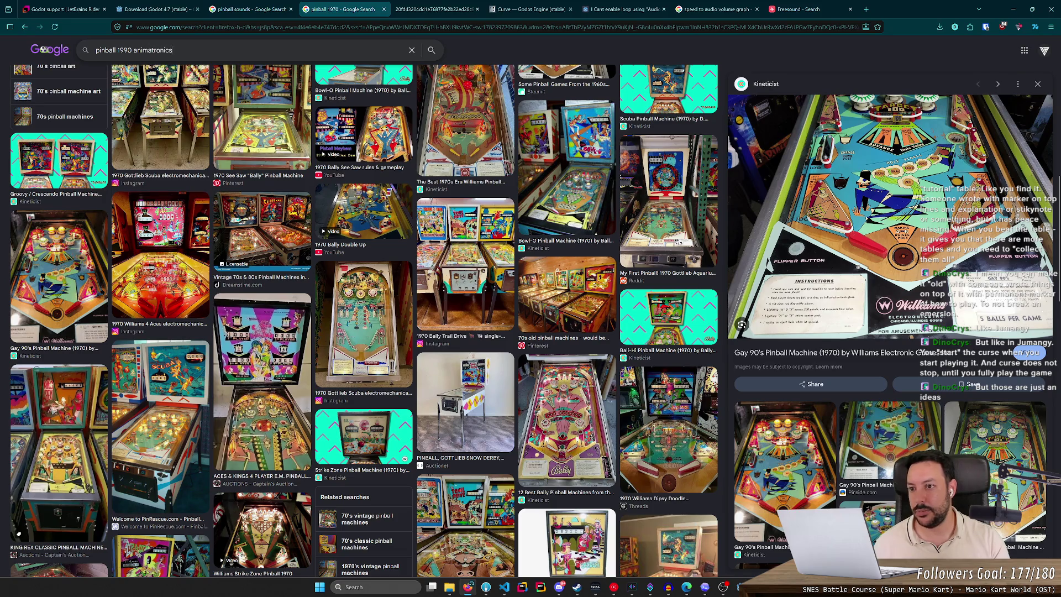
{"action": "key", "text": "Return"}
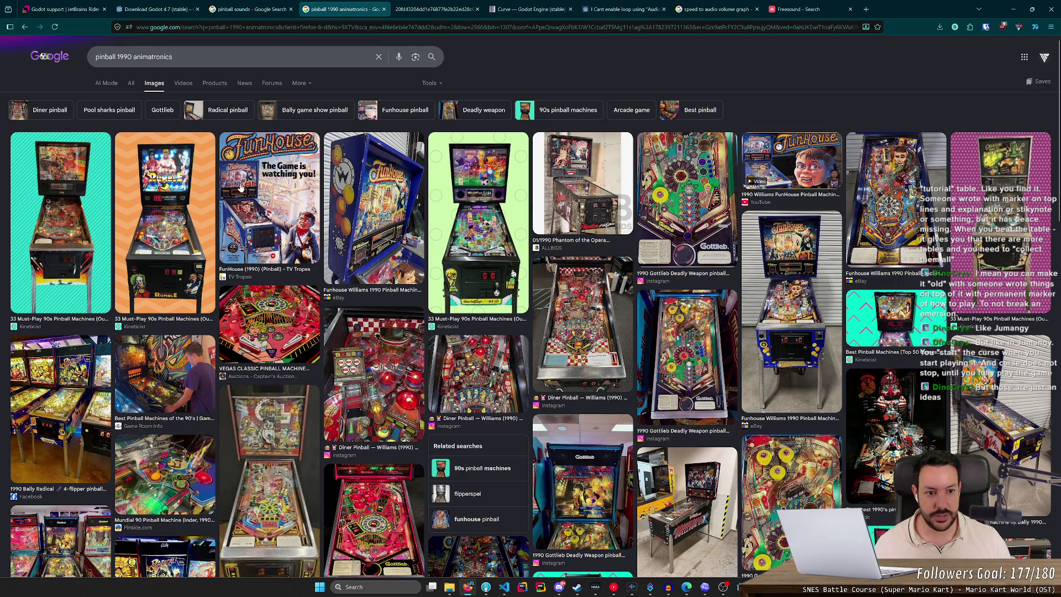
Step: Preview the FunHouse result and its related Funhouse pinball history video
{"action": "left_click", "coordinate": [825, 169]}
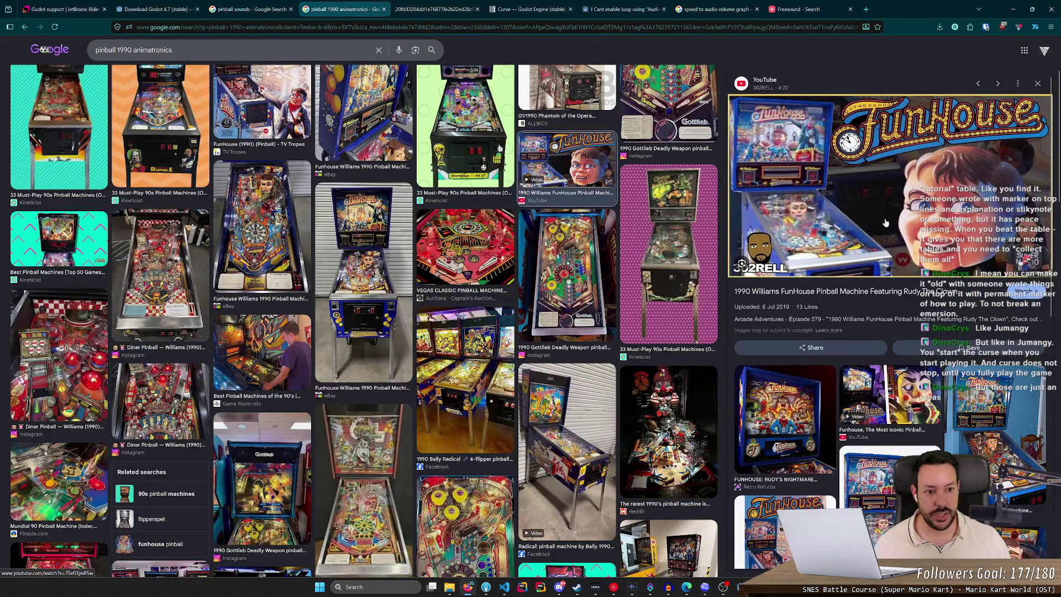
{"action": "left_click", "coordinate": [898, 419]}
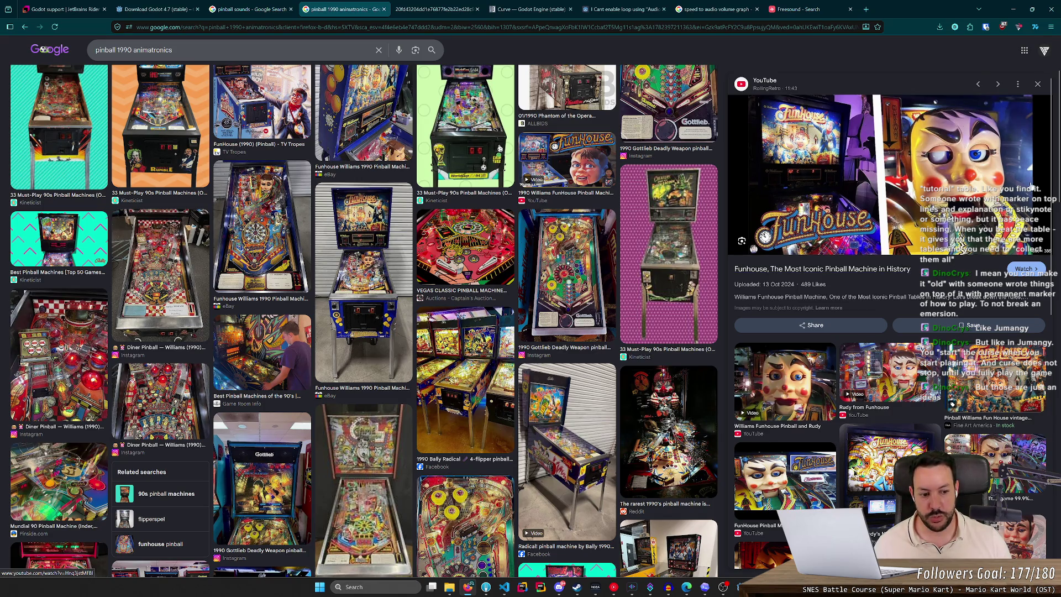
{"action": "scroll", "coordinate": [847, 444], "scroll_direction": "down", "scroll_amount": 2}
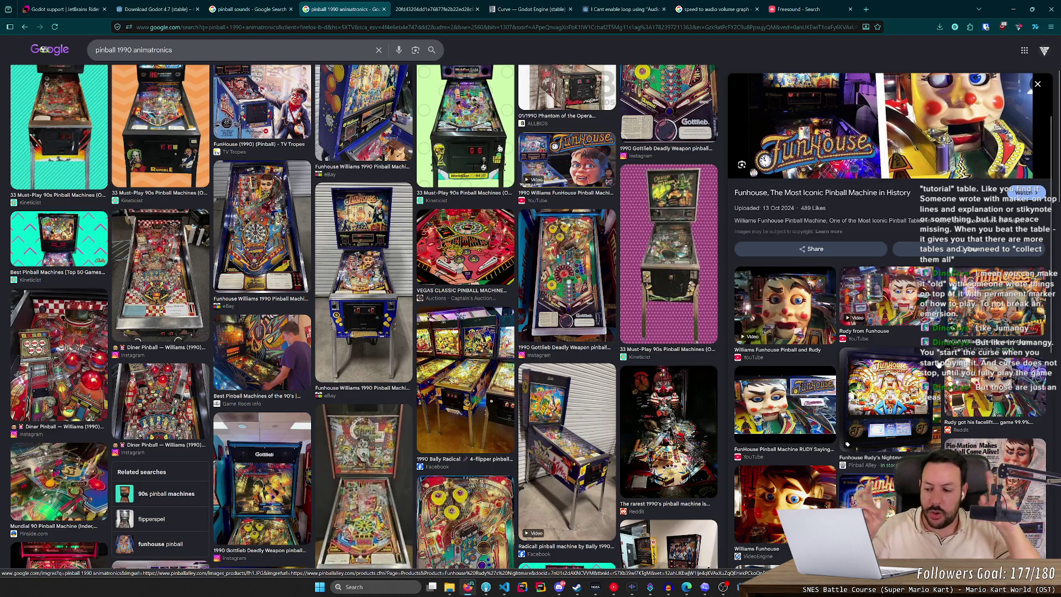
{"action": "mouse_move", "coordinate": [917, 149]}
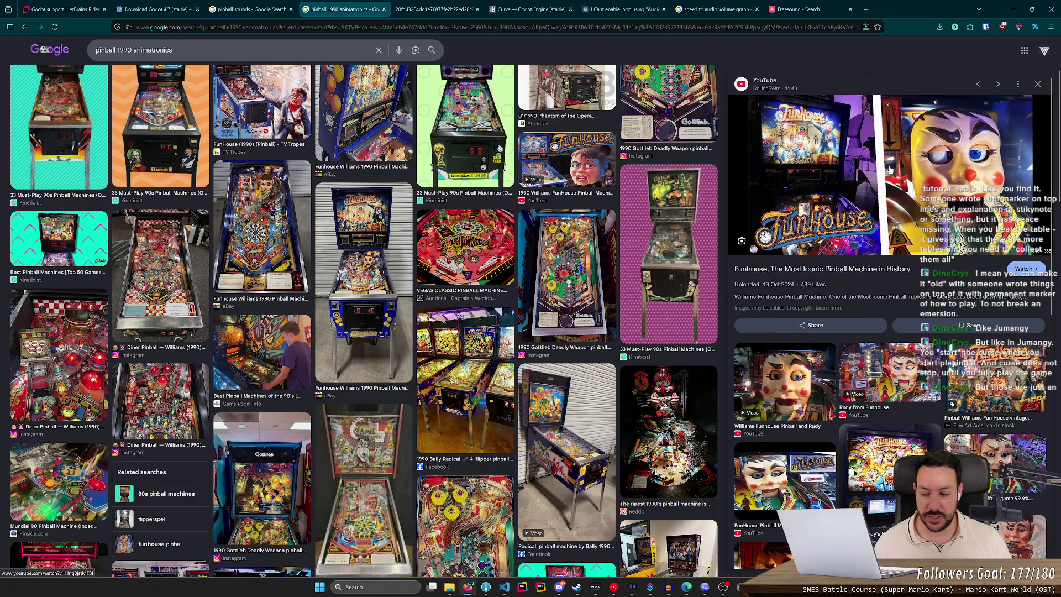
{"action": "scroll", "coordinate": [963, 103], "scroll_direction": "up", "scroll_amount": 2}
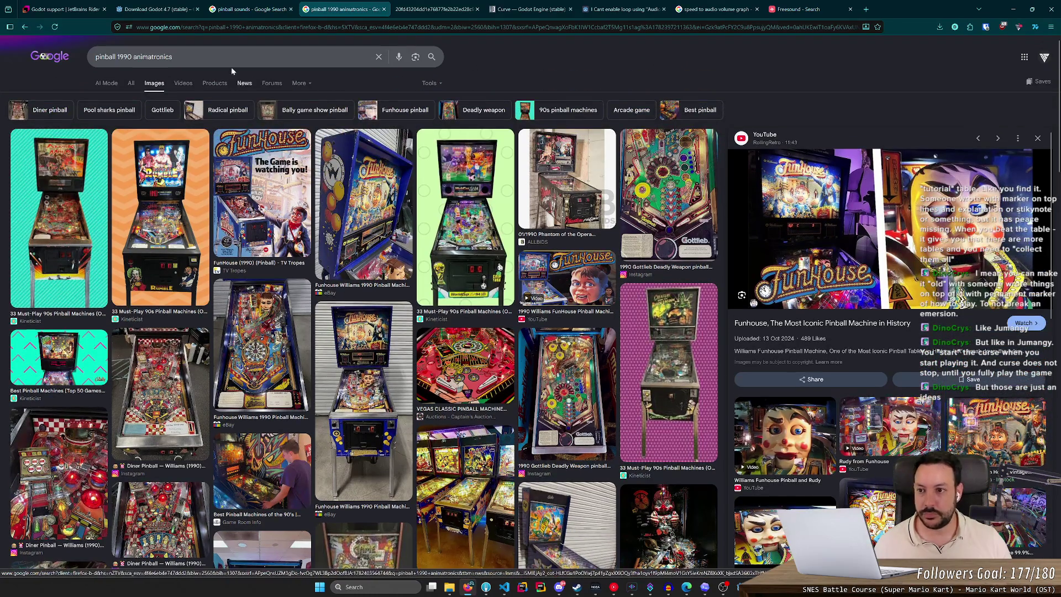
{"action": "left_click", "coordinate": [291, 58]}
{"action": "key", "text": "ctrl+shift+Left"}
{"action": "key", "text": "ctrl+shift+Left"}
Step: Search 'pinball 2020 lcd embedded' and preview Kineticist's top-50 pinball machines image
{"action": "type", "text": "2"}
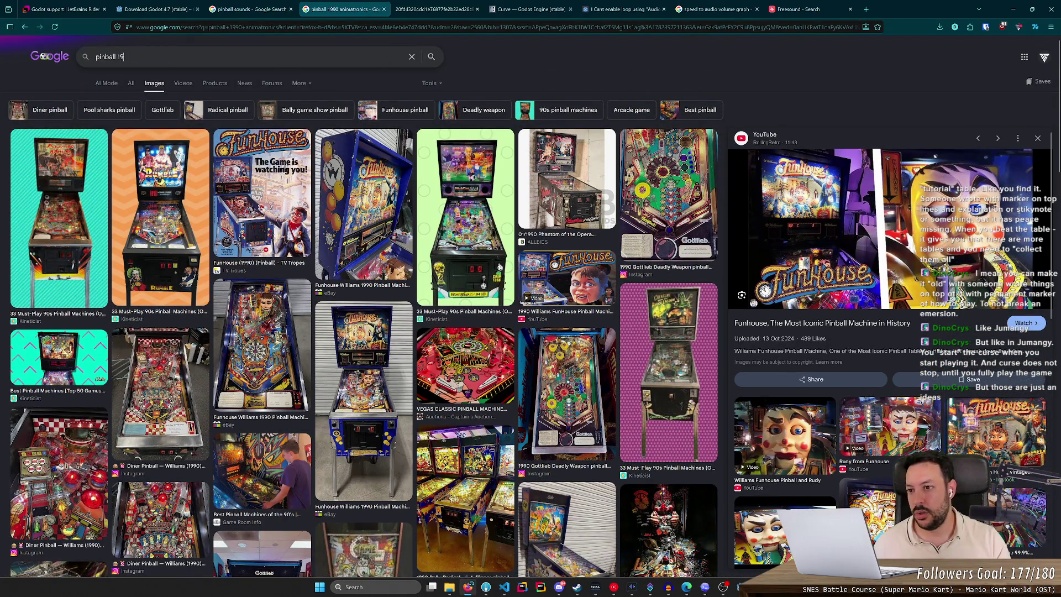
{"action": "type", "text": "020 "}
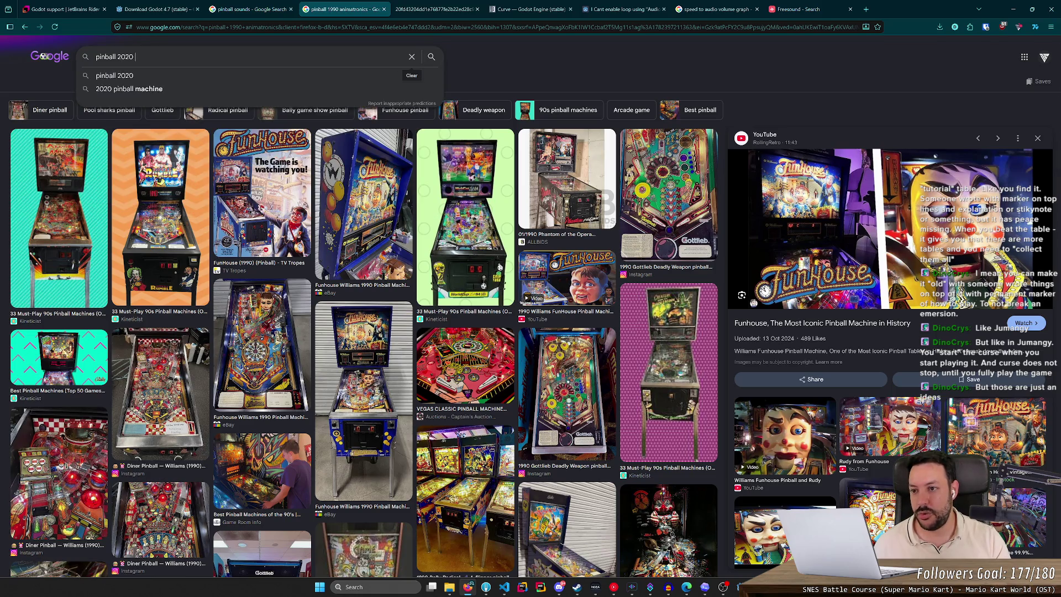
{"action": "type", "text": "lcd embedded"}
{"action": "key", "text": "Return"}
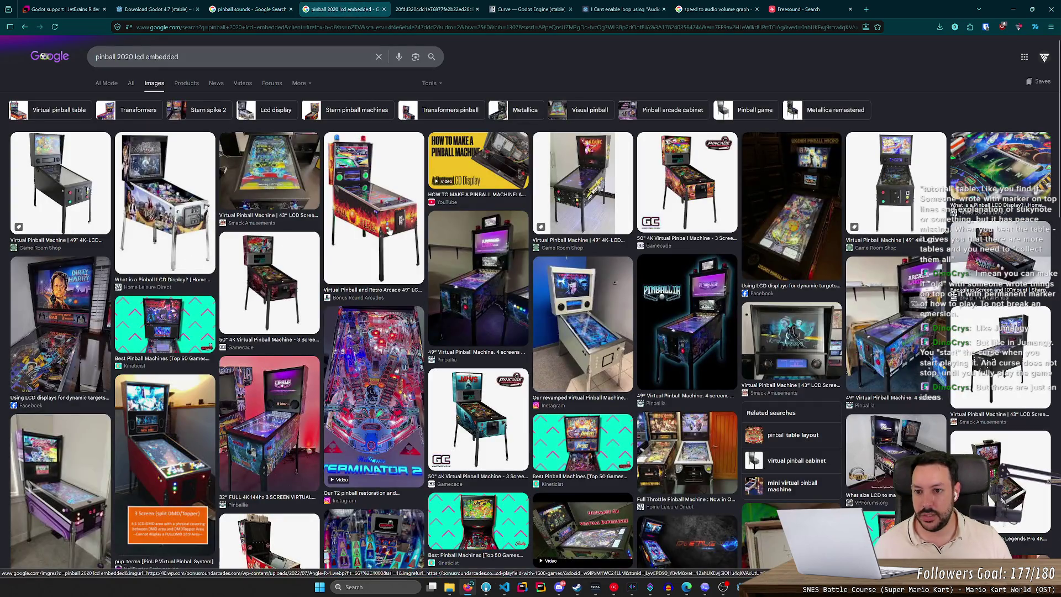
{"action": "left_click", "coordinate": [170, 323]}
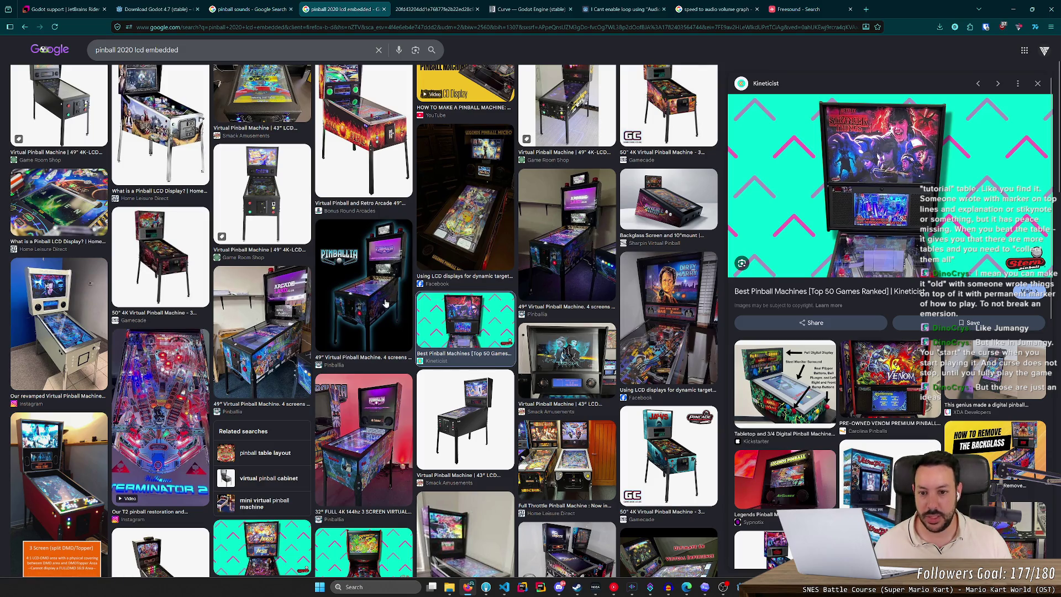
Step: Preview the Terminator 2 result, then Pinballia's 49" four-screen virtual pinball machine, and hide the browser
{"action": "left_click", "coordinate": [161, 392]}
{"action": "right_click", "coordinate": [150, 419]}
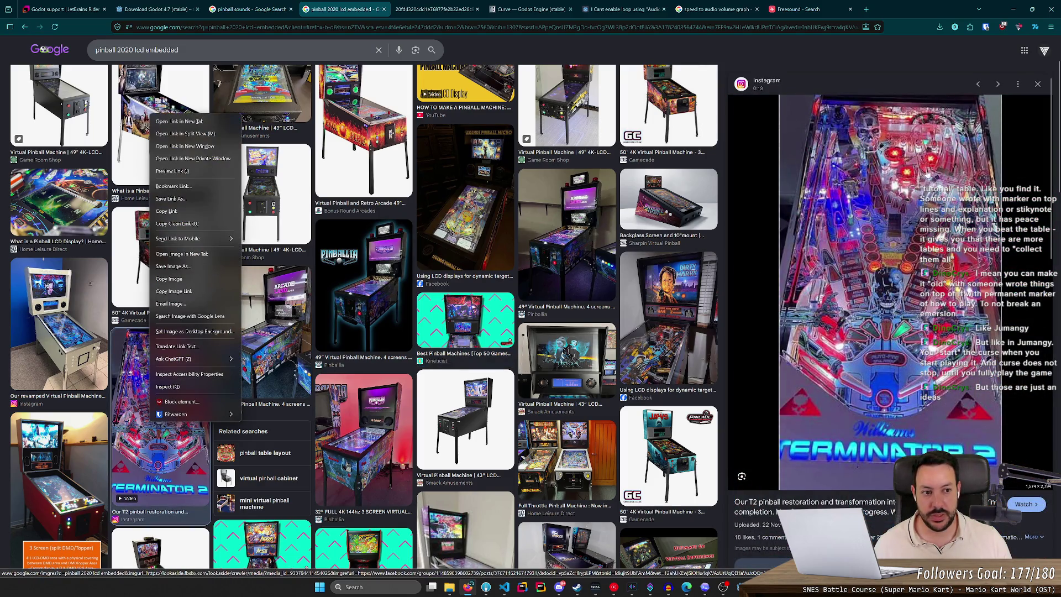
{"action": "key", "text": "Escape"}
{"action": "key", "text": "alt+Right"}
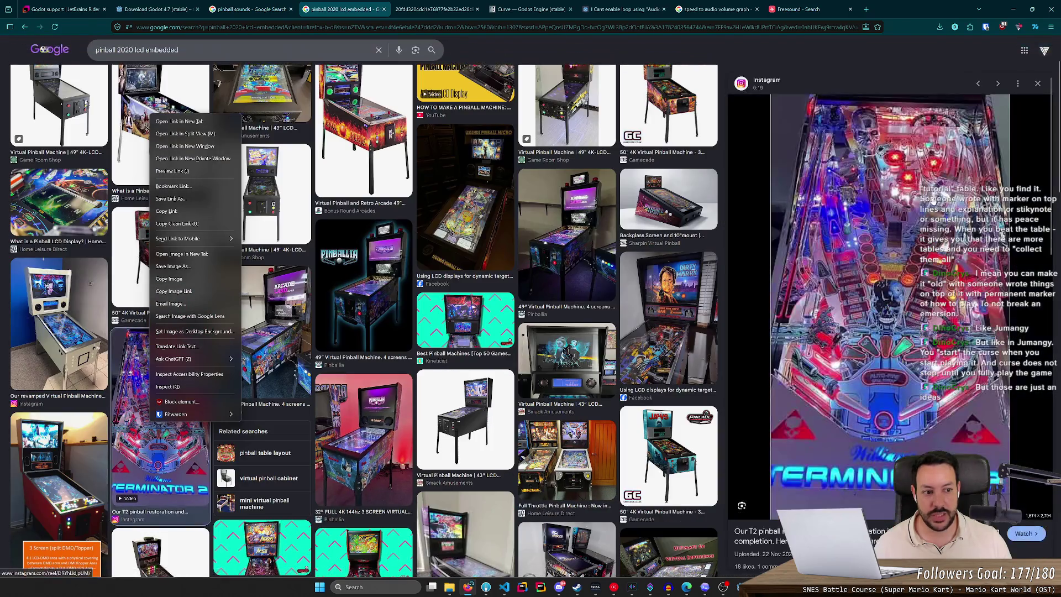
{"action": "left_click", "coordinate": [572, 213]}
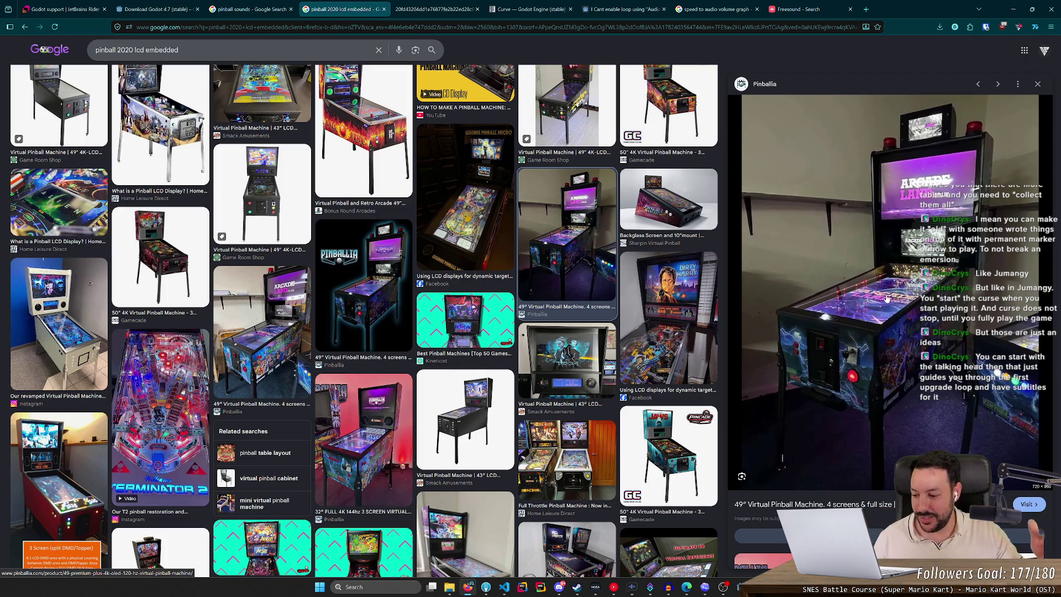
{"action": "left_click", "coordinate": [1013, 9]}
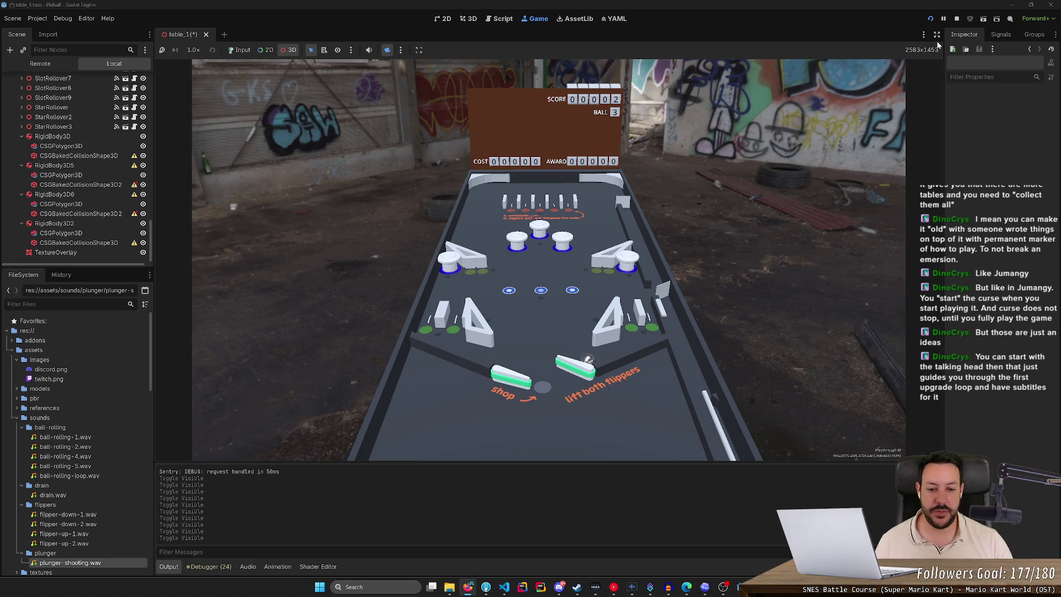
Step: Restore the game's own camera view and start playing the table with the flippers
{"action": "left_click", "coordinate": [616, 209]}
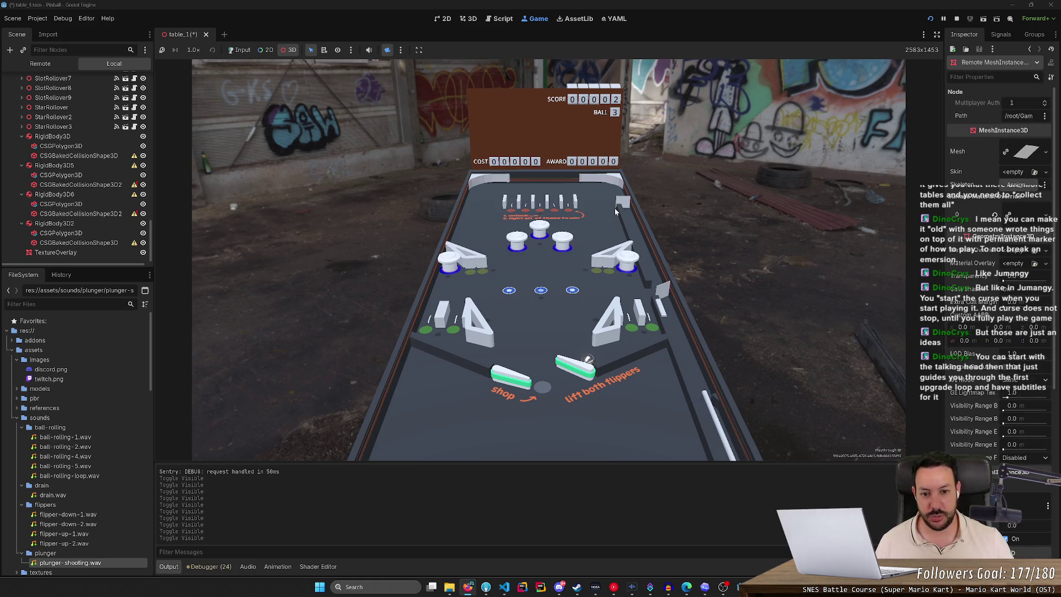
{"action": "left_click", "coordinate": [240, 50]}
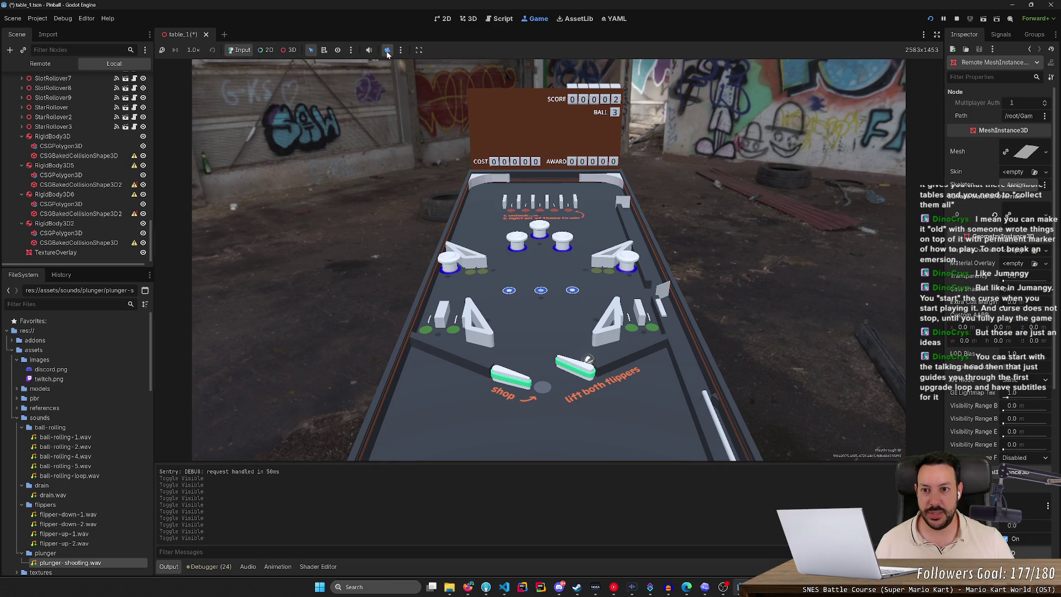
{"action": "left_click", "coordinate": [387, 50]}
{"action": "key", "text": "Right"}
{"action": "key", "text": "Left"}
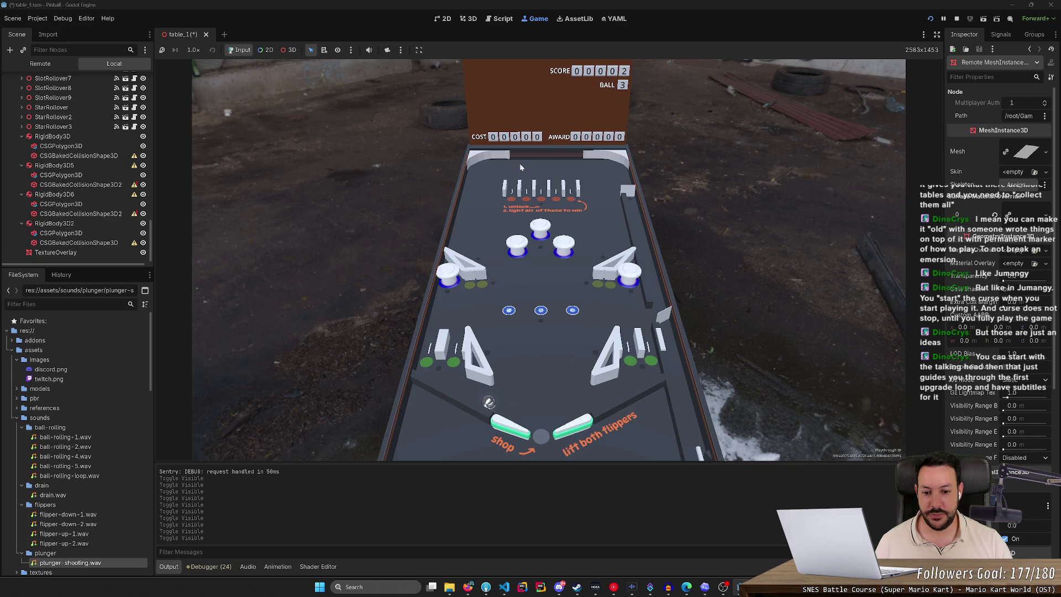
{"action": "key", "text": "Left"}
{"action": "key", "text": "Left"}
{"action": "key", "text": "Right"}
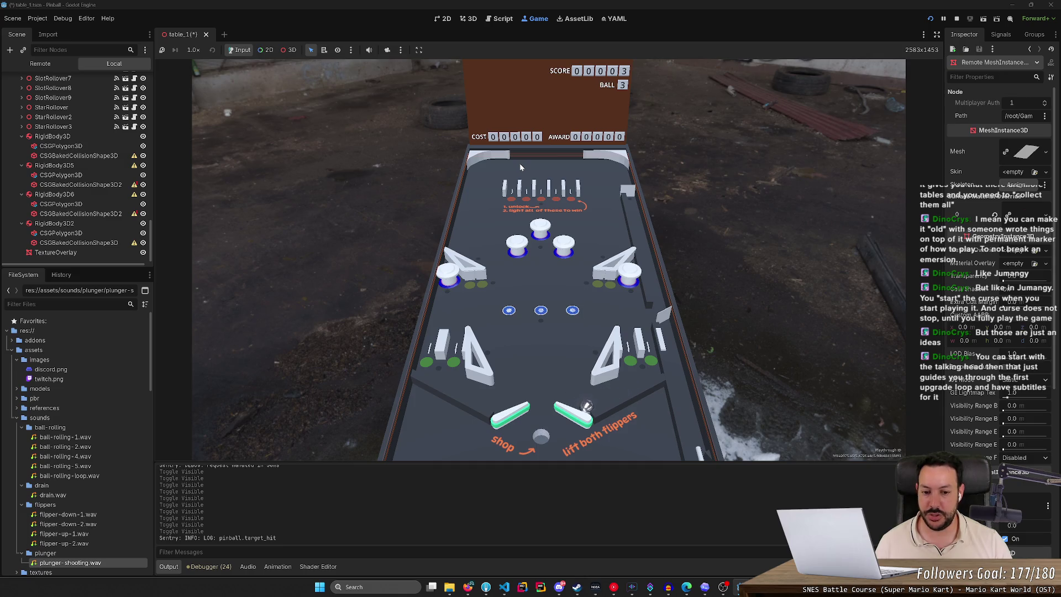
{"action": "key", "text": "Right"}
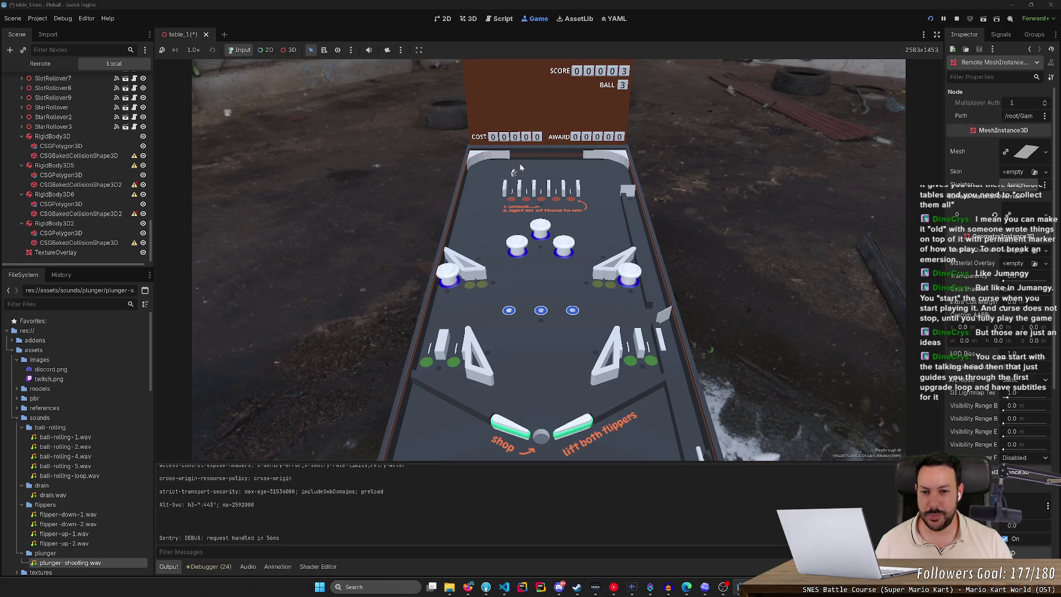
{"action": "key", "text": "Left"}
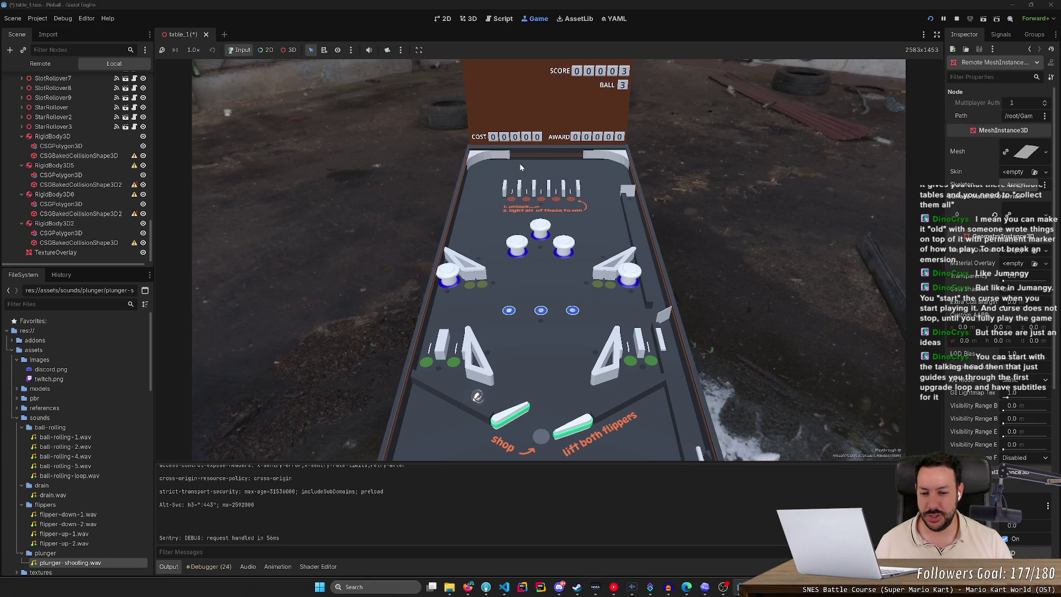
{"action": "key", "text": "Left"}
{"action": "key", "text": "Left"}
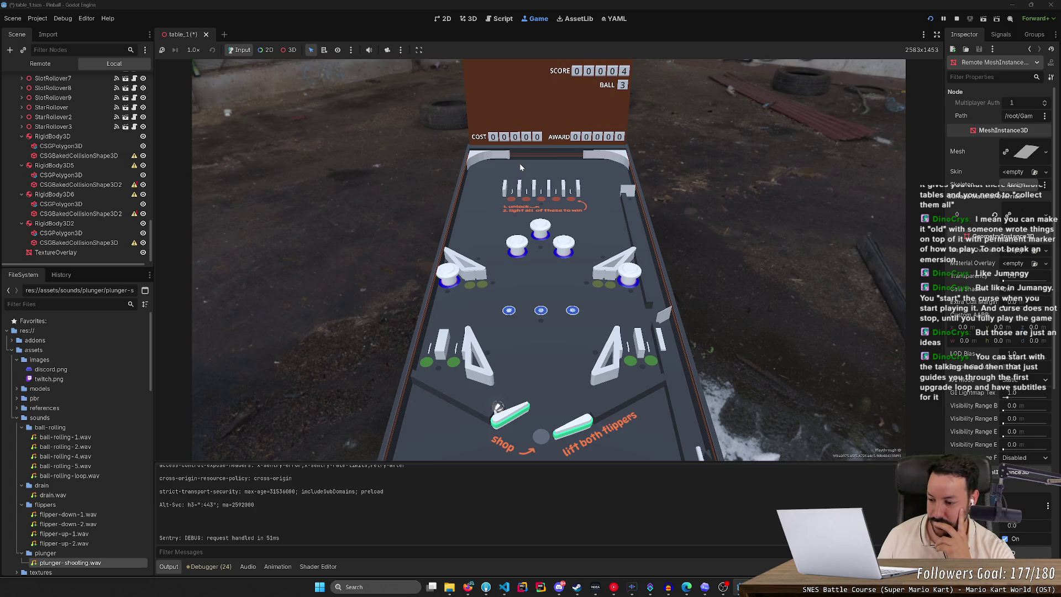
Step: Keep flipping the ball until the score reaches 10, then switch to the browser
{"action": "key", "text": "Left"}
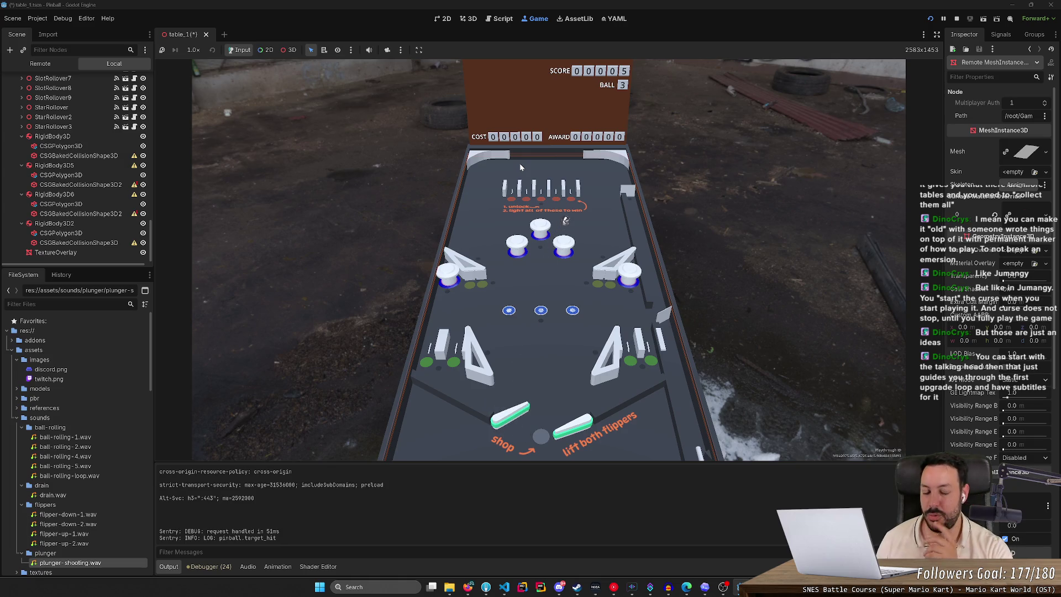
{"action": "key", "text": "Left"}
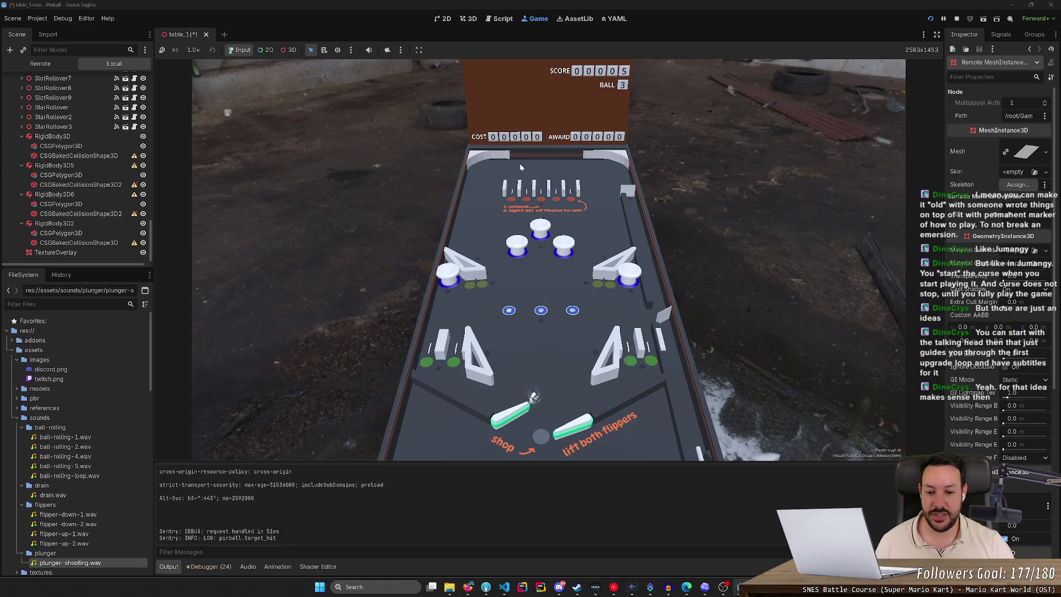
{"action": "key", "text": "Right"}
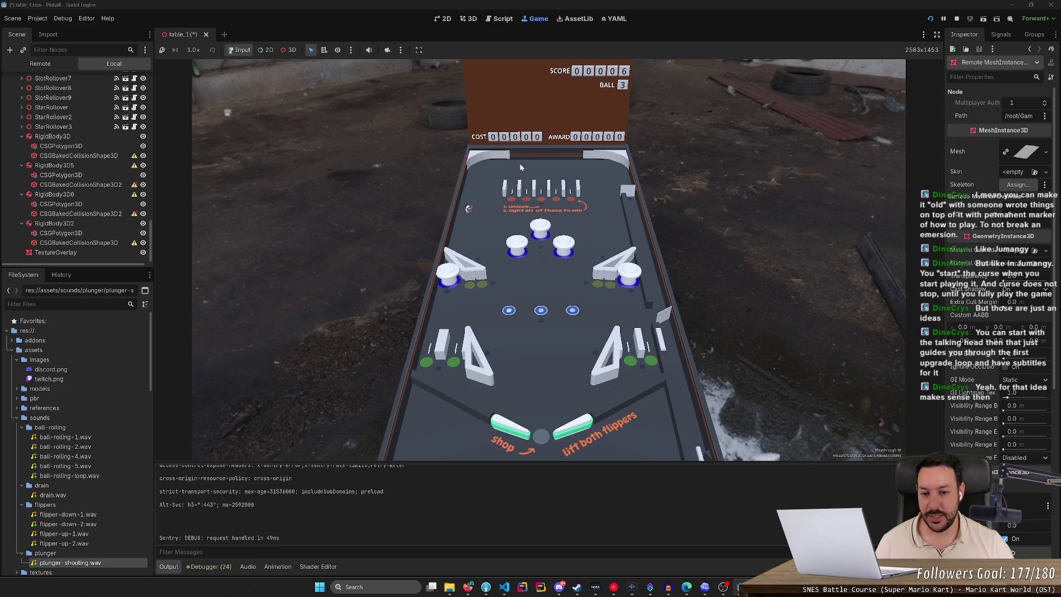
{"action": "key", "text": "Right"}
{"action": "key", "text": "Left"}
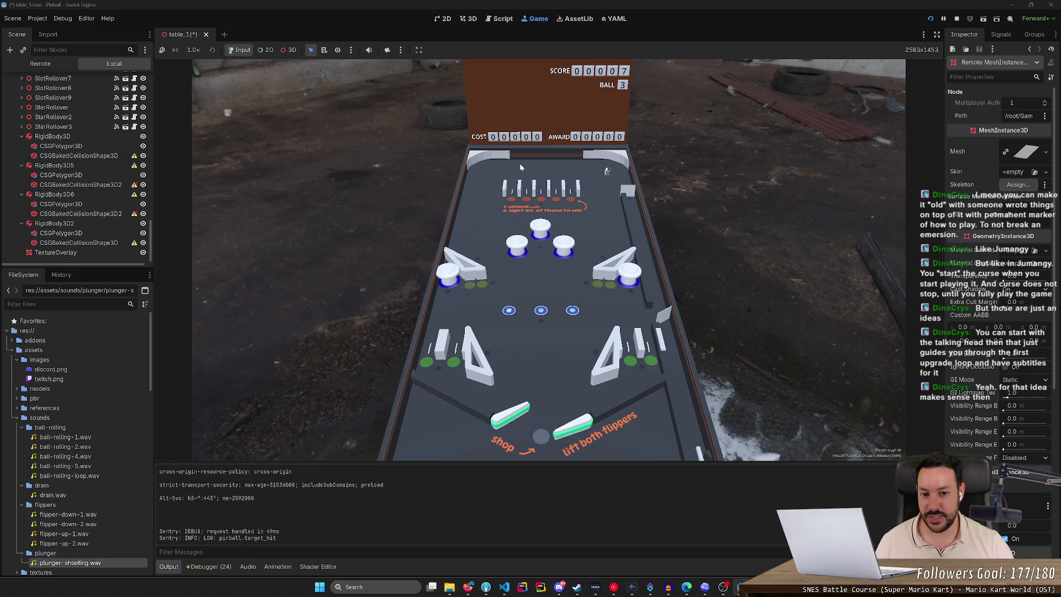
{"action": "key", "text": "Left"}
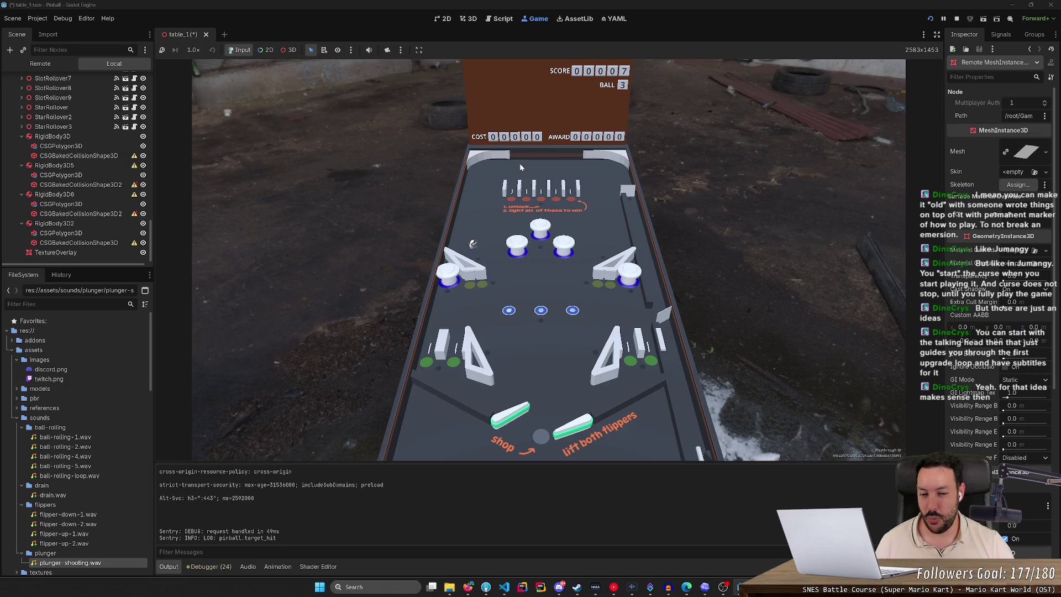
{"action": "key", "text": "Right"}
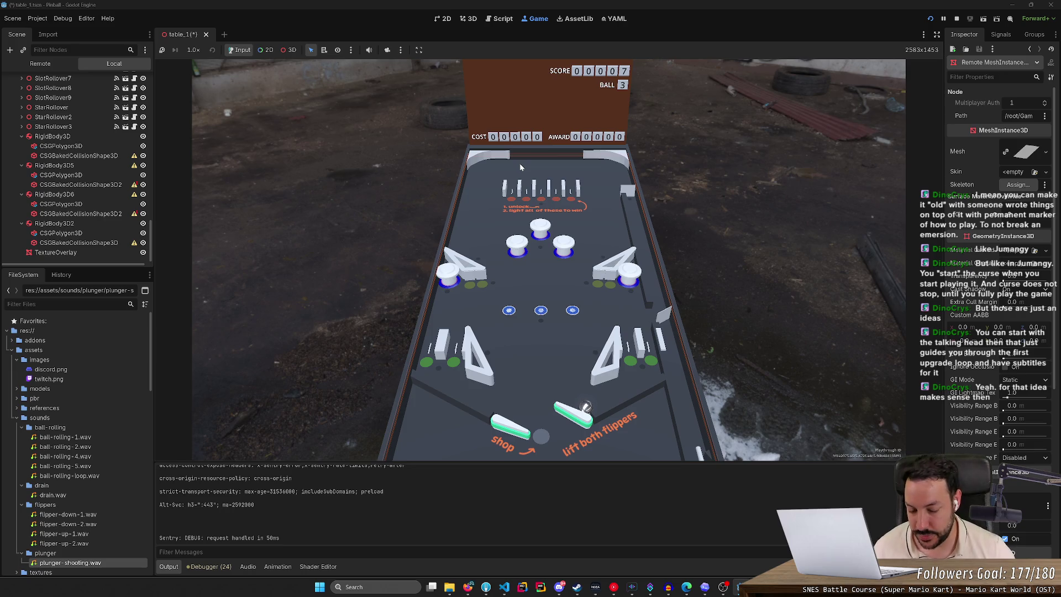
{"action": "key", "text": "Right"}
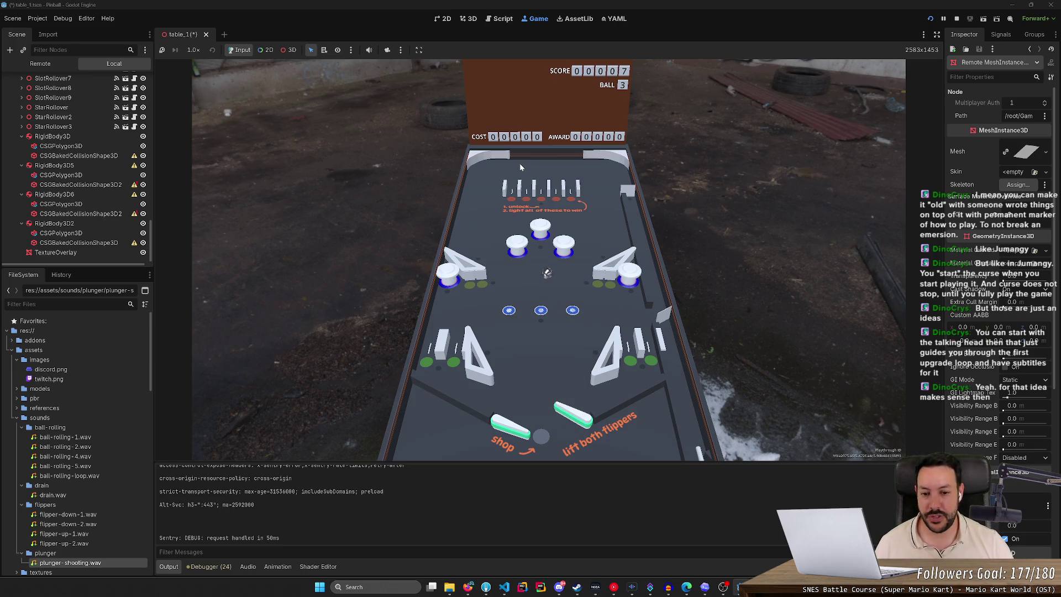
{"action": "key", "text": "Left"}
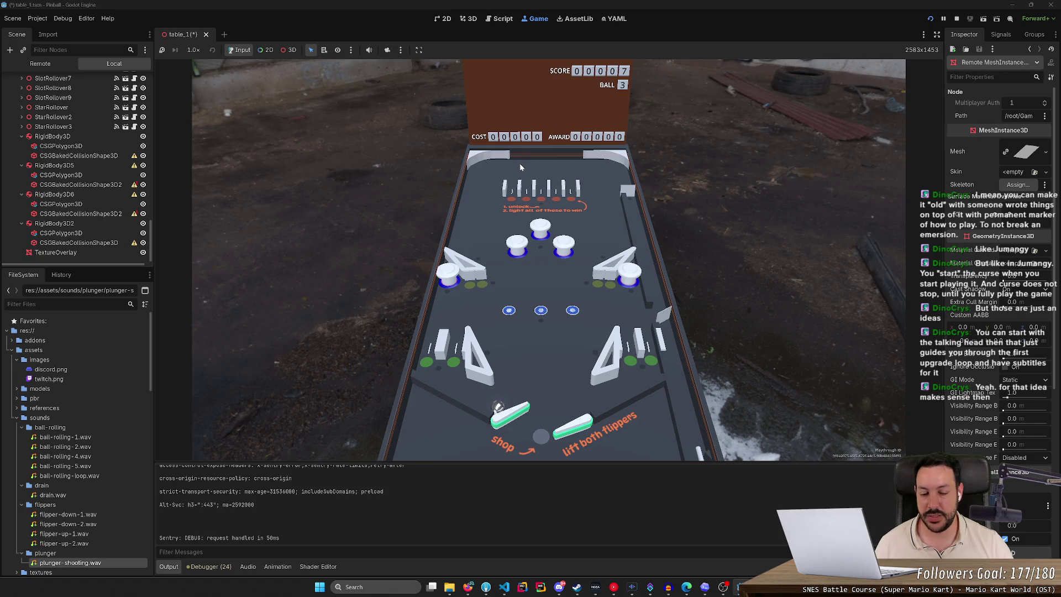
{"action": "key", "text": "Left"}
{"action": "key", "text": "Right"}
{"action": "key", "text": "Left"}
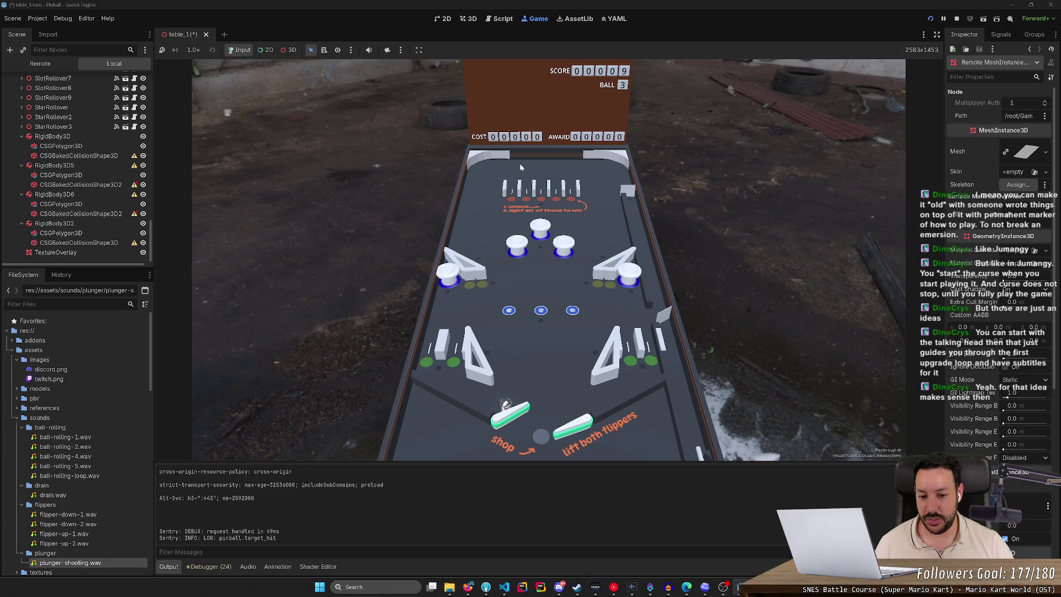
{"action": "key", "text": "Left"}
{"action": "key", "text": "Right"}
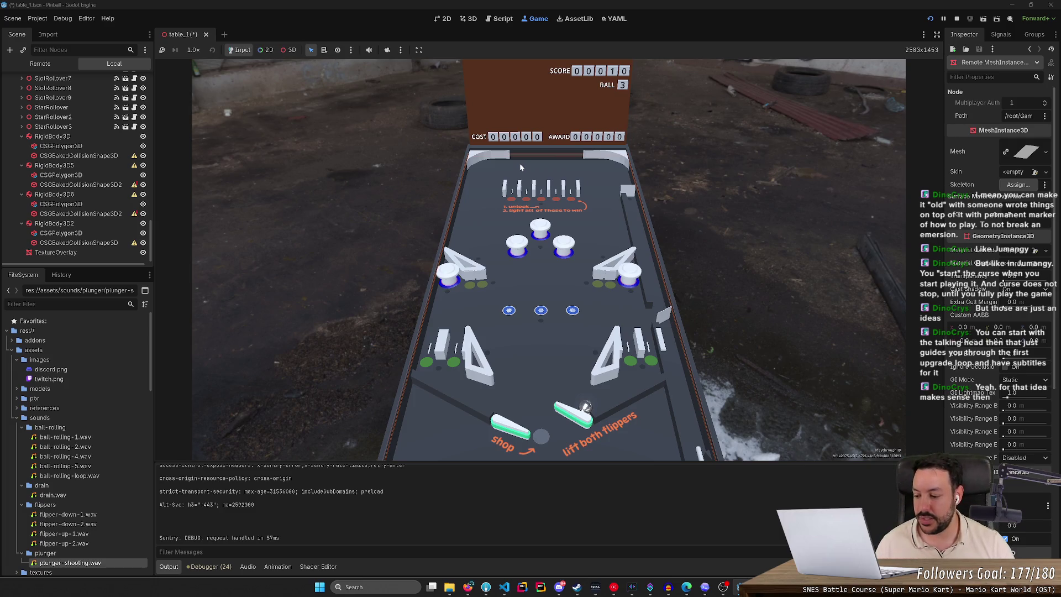
{"action": "key", "text": "alt+Tab"}
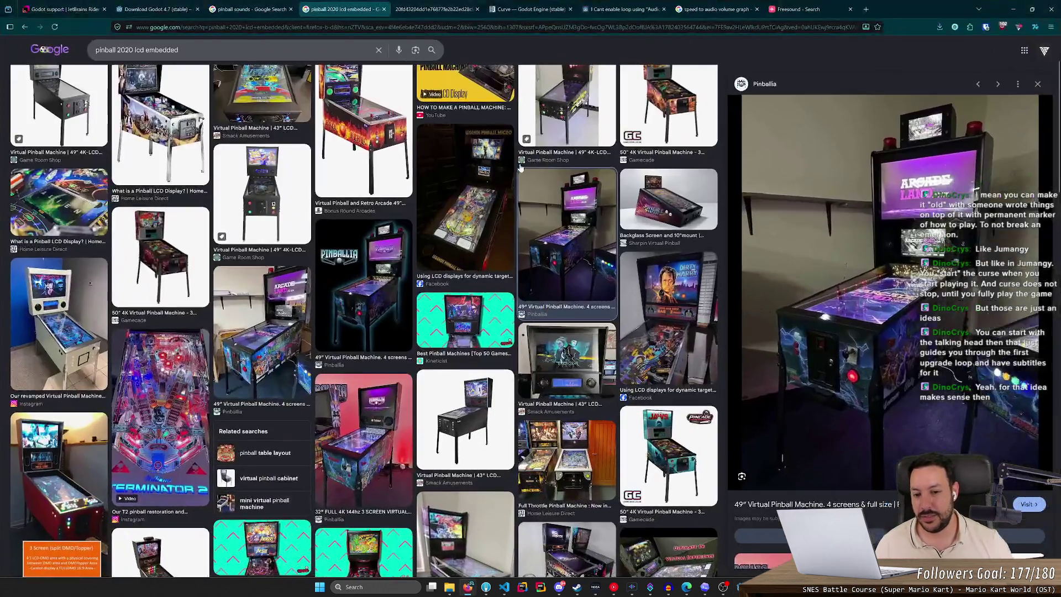
Step: Return to the 'pinball 1970' results and preview Bally playfield images, including the yellow one
{"action": "key", "text": "alt+Left"}
{"action": "key", "text": "alt+Left"}
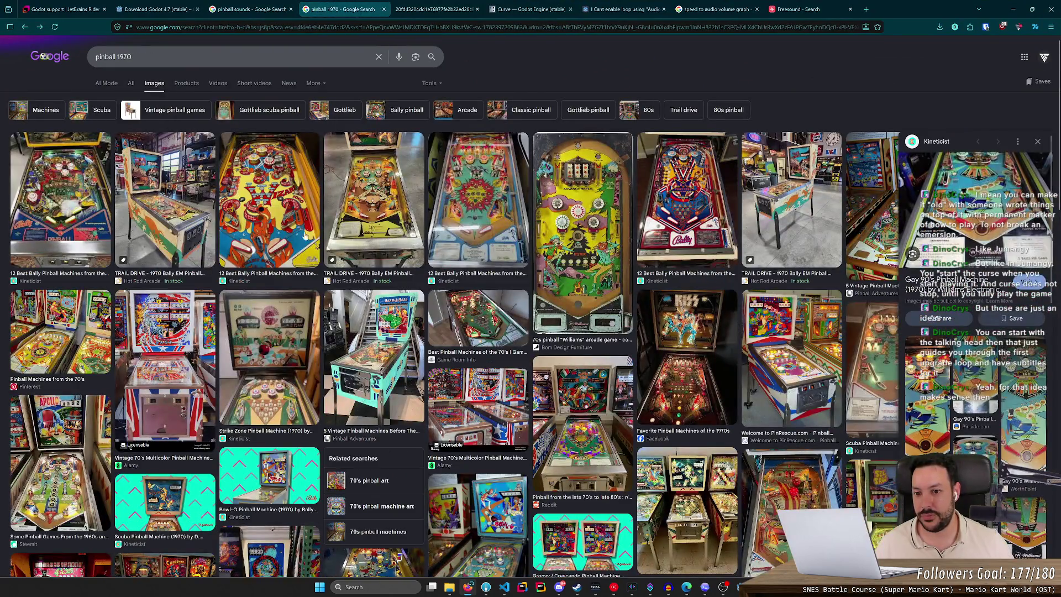
{"action": "type", "text": "pinball 1970"}
{"action": "left_click", "coordinate": [262, 167]}
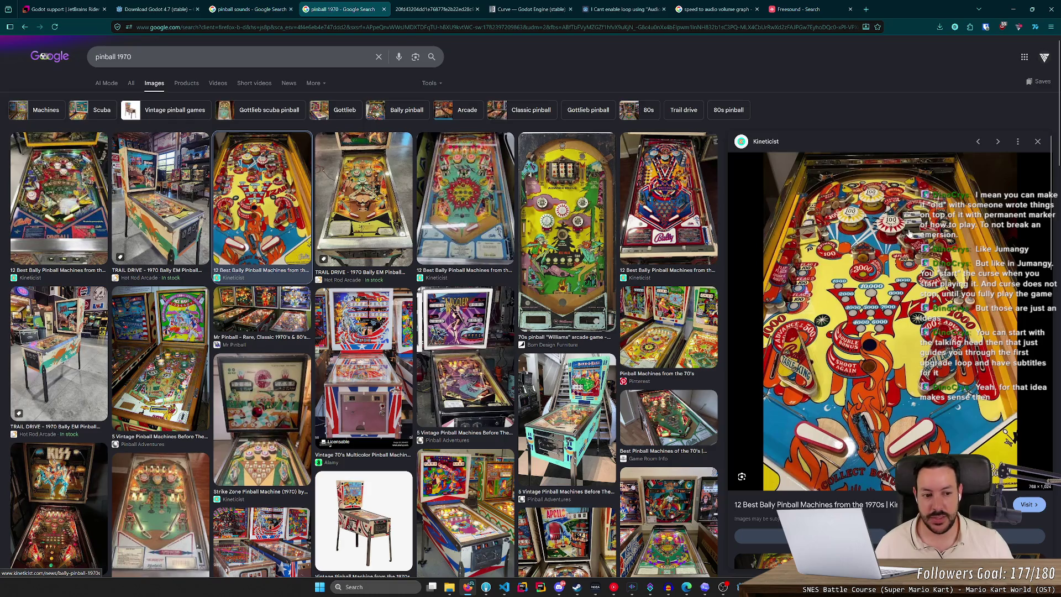
{"action": "left_click", "coordinate": [672, 215]}
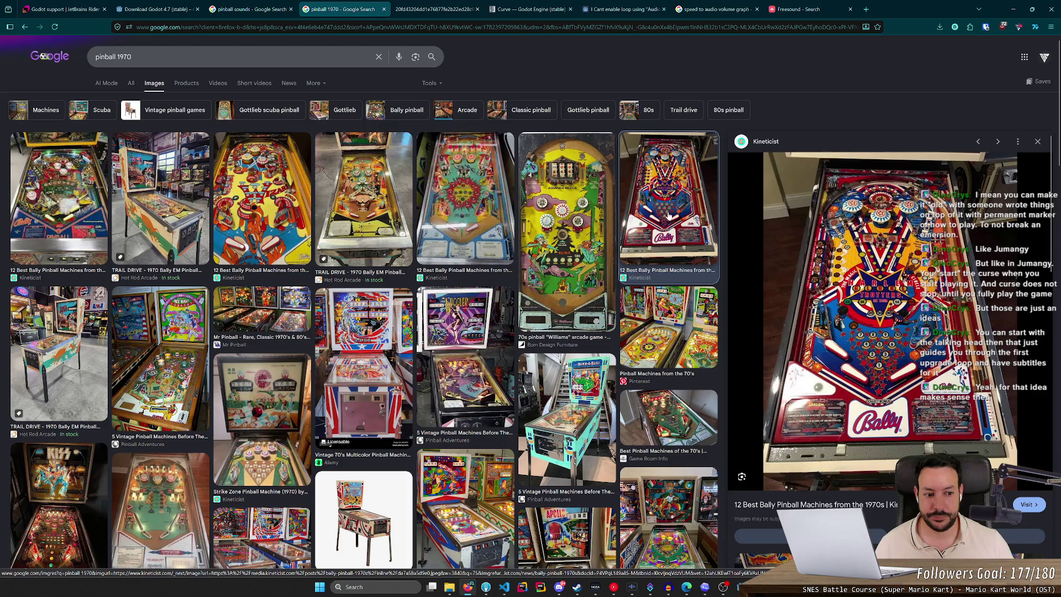
{"action": "left_click", "coordinate": [265, 205]}
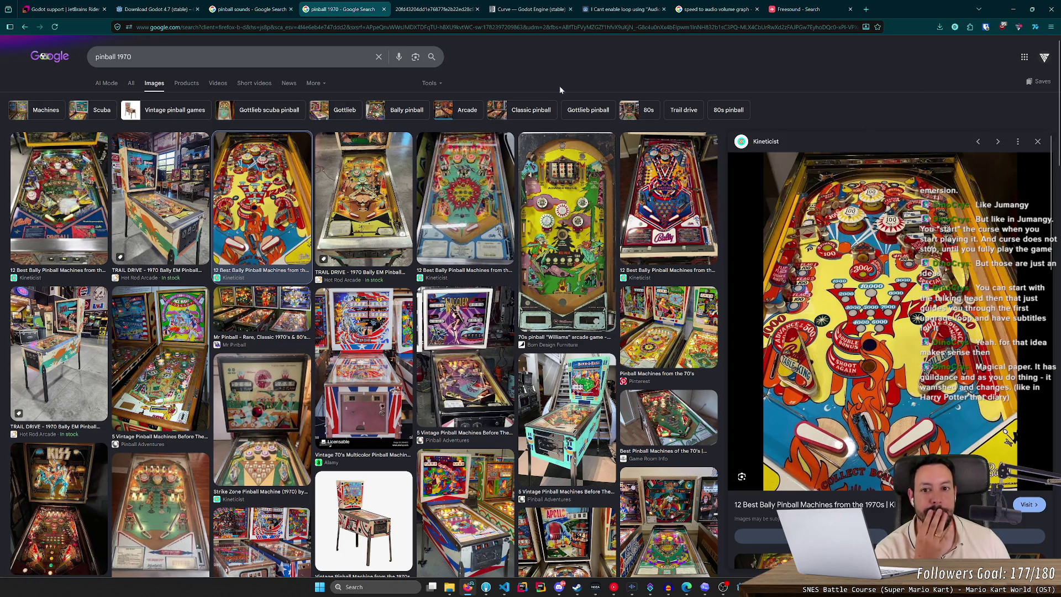
{"action": "left_click", "coordinate": [356, 59]}
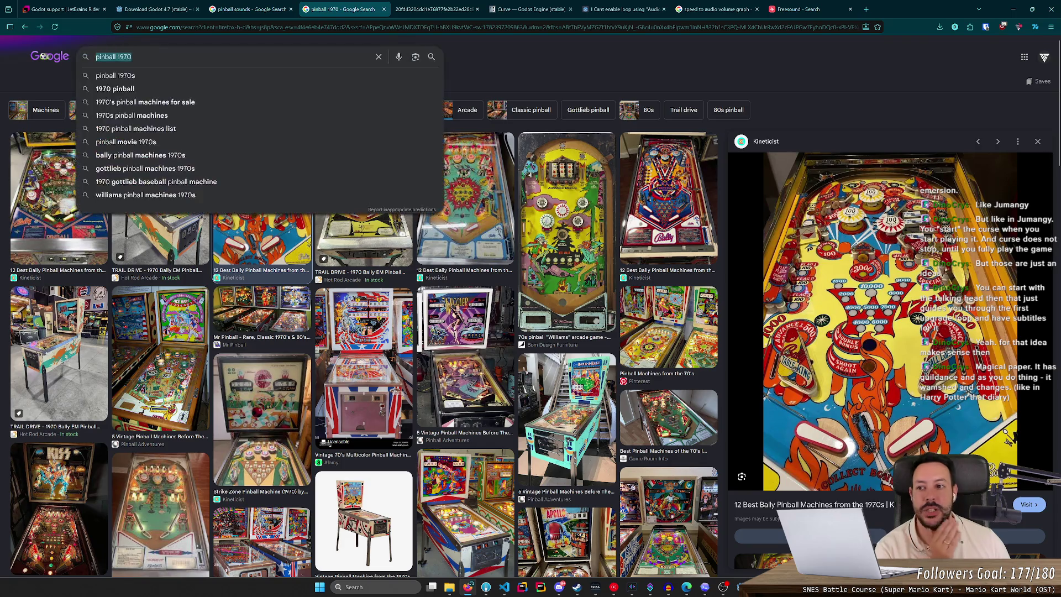
Step: Search Google Images for 'harry potter map footprints'
{"action": "type", "text": "harry "}
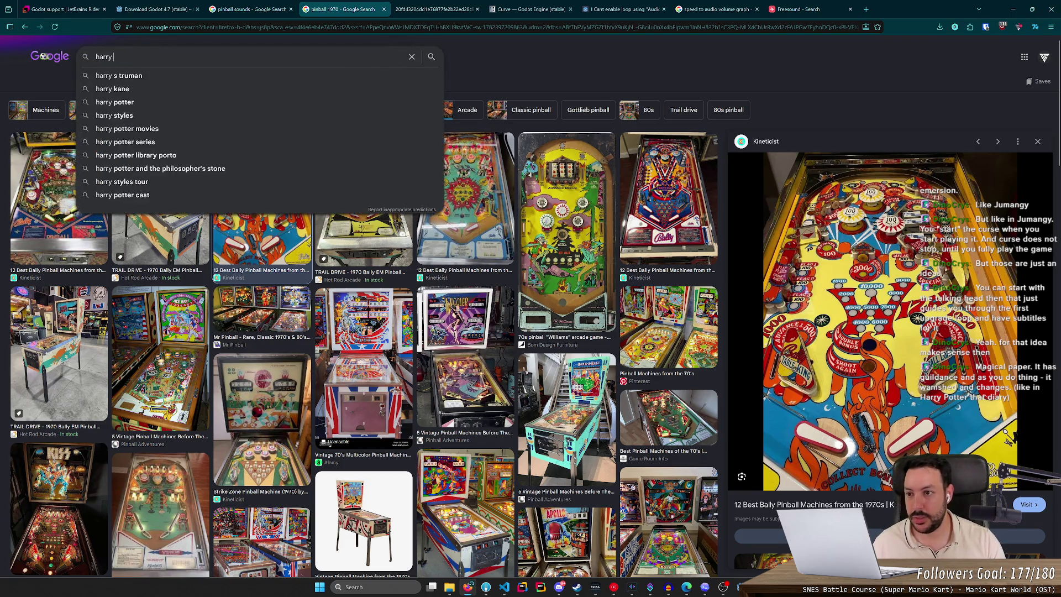
{"action": "type", "text": "potter map"}
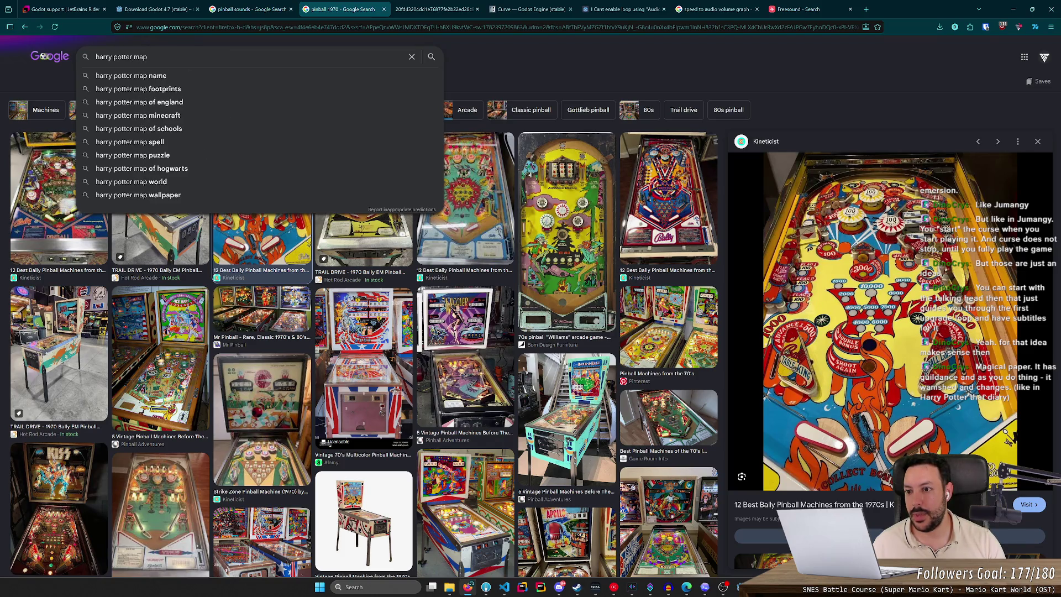
{"action": "key", "text": "Down"}
{"action": "key", "text": "Down"}
{"action": "key", "text": "Return"}
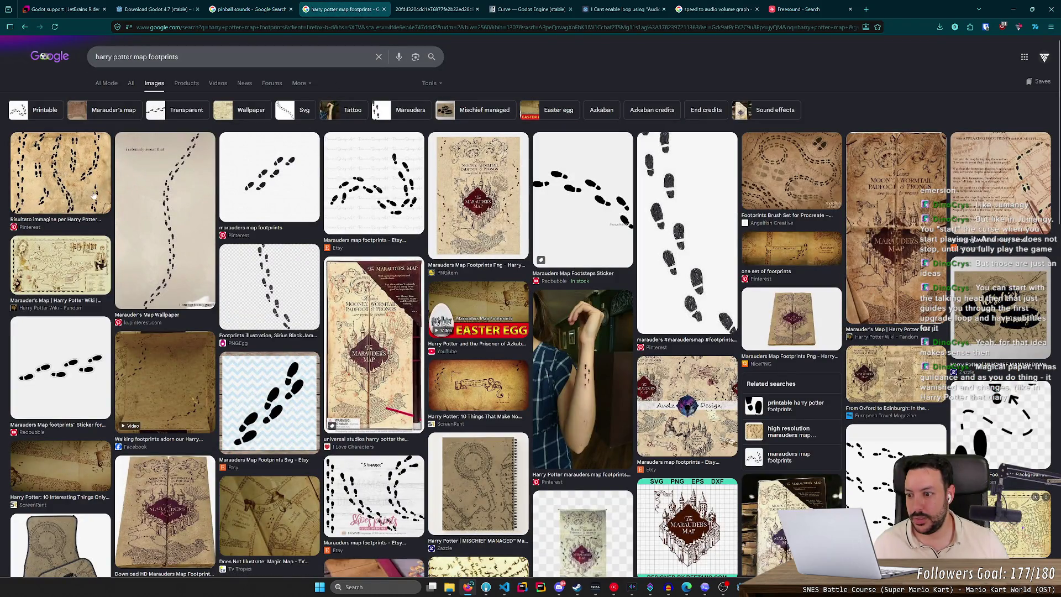
Step: View the Marauder's Map image preview, close it, and return to Godot
{"action": "left_click", "coordinate": [78, 264]}
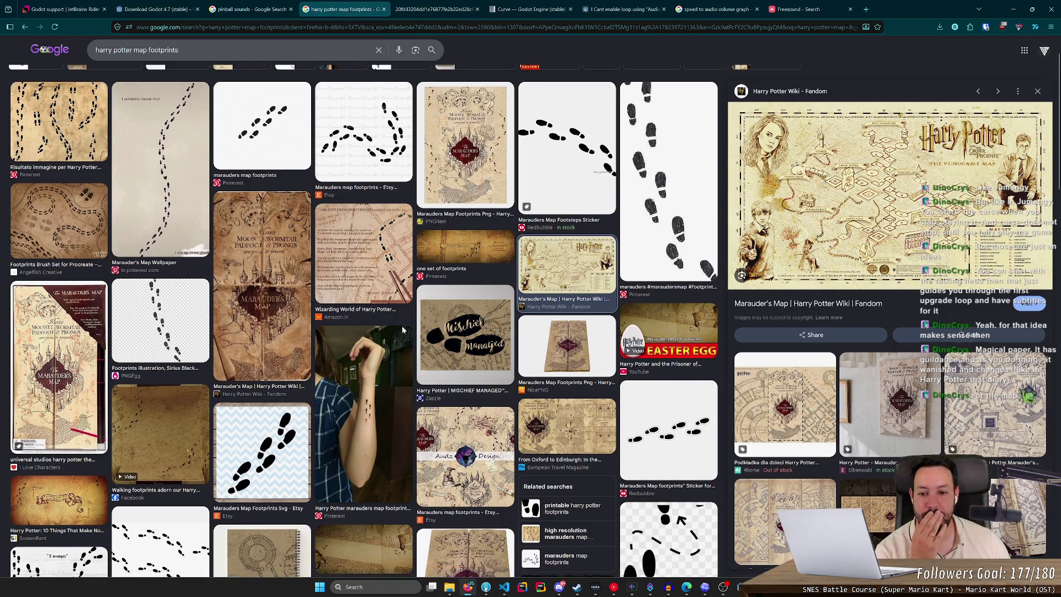
{"action": "scroll", "coordinate": [423, 342], "scroll_direction": "up", "scroll_amount": 2}
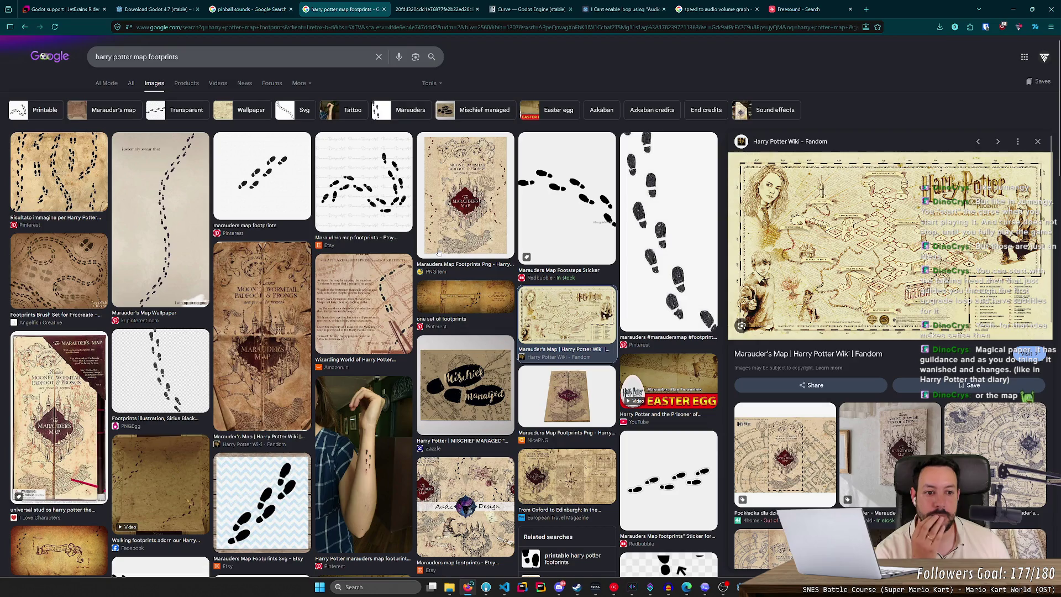
{"action": "key", "text": "Escape"}
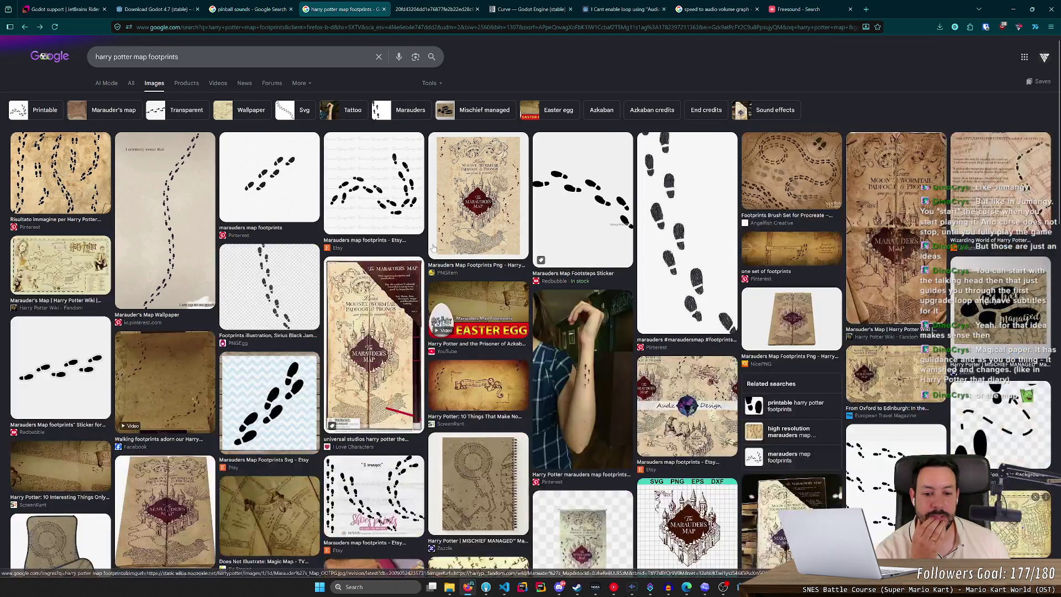
{"action": "key", "text": "alt+Tab"}
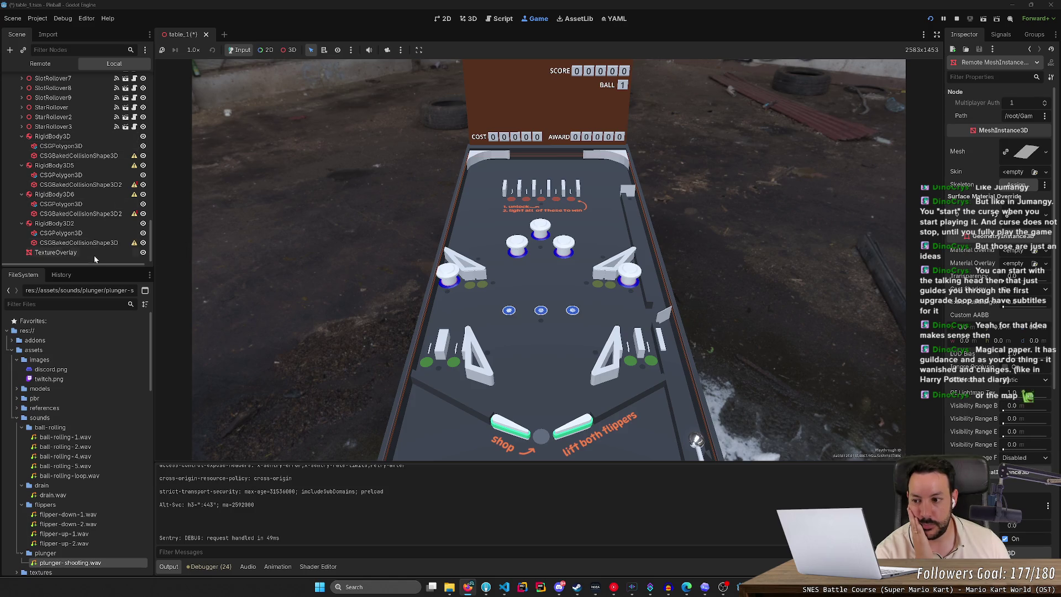
{"action": "left_click", "coordinate": [143, 252]}
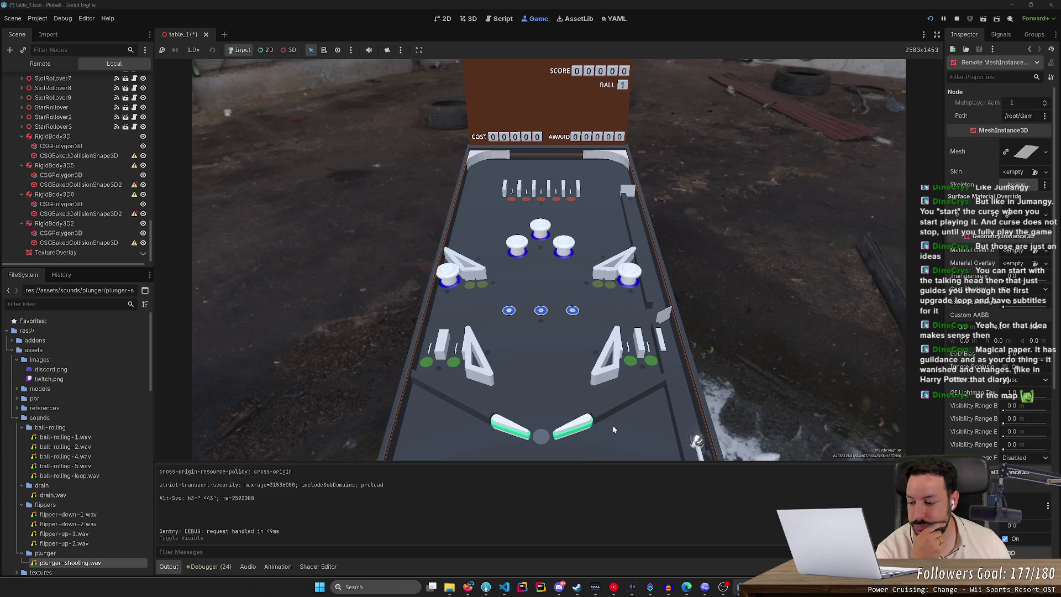
{"action": "left_click", "coordinate": [143, 253]}
{"action": "left_click", "coordinate": [144, 254]}
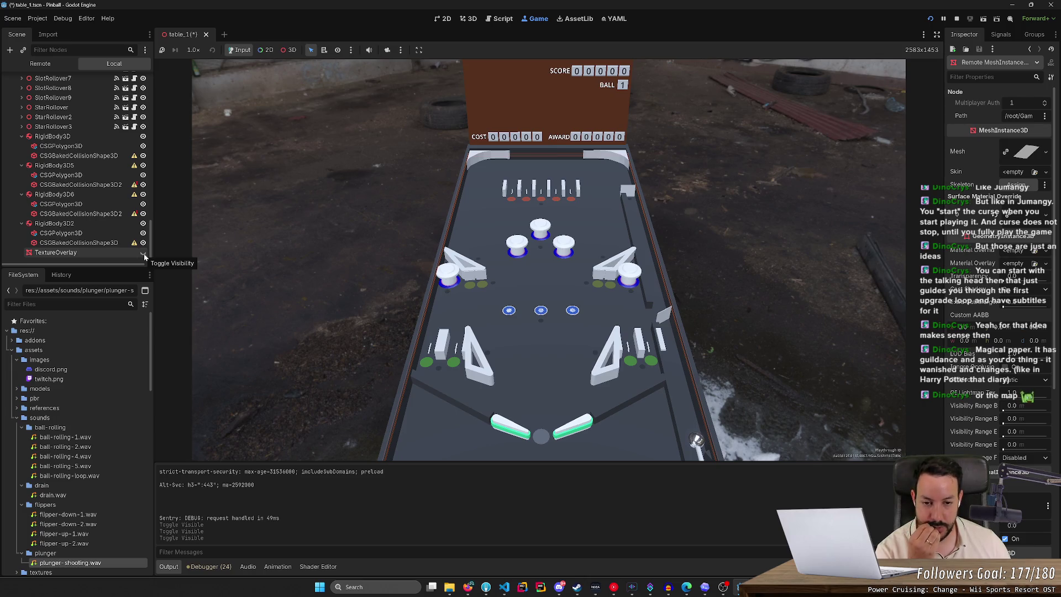
{"action": "left_click", "coordinate": [143, 255]}
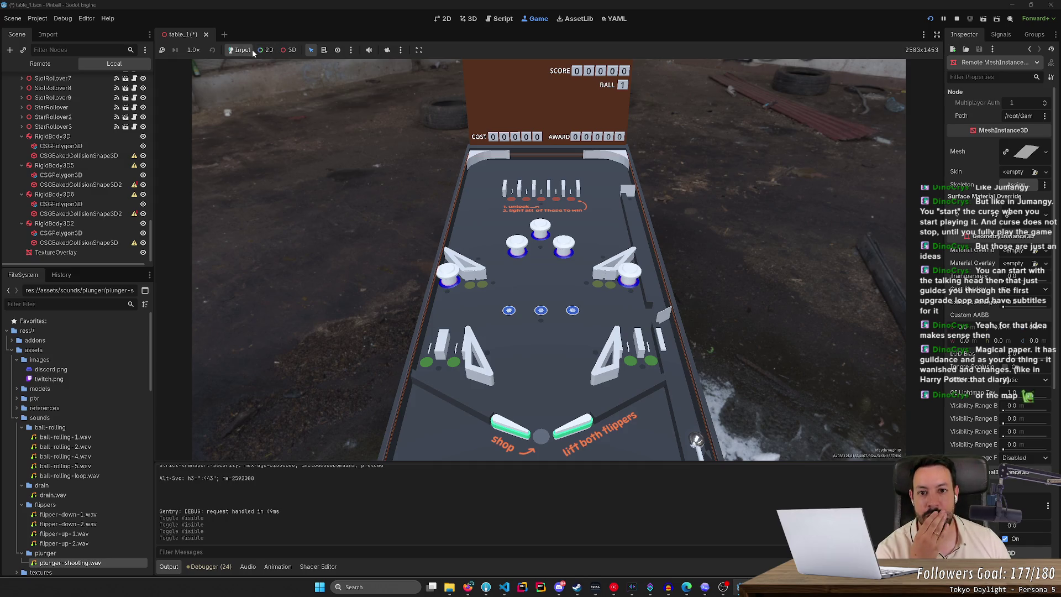
Step: Stop the running game to save the table scene, then start a New Game on Ball 1
{"action": "left_click", "coordinate": [931, 19]}
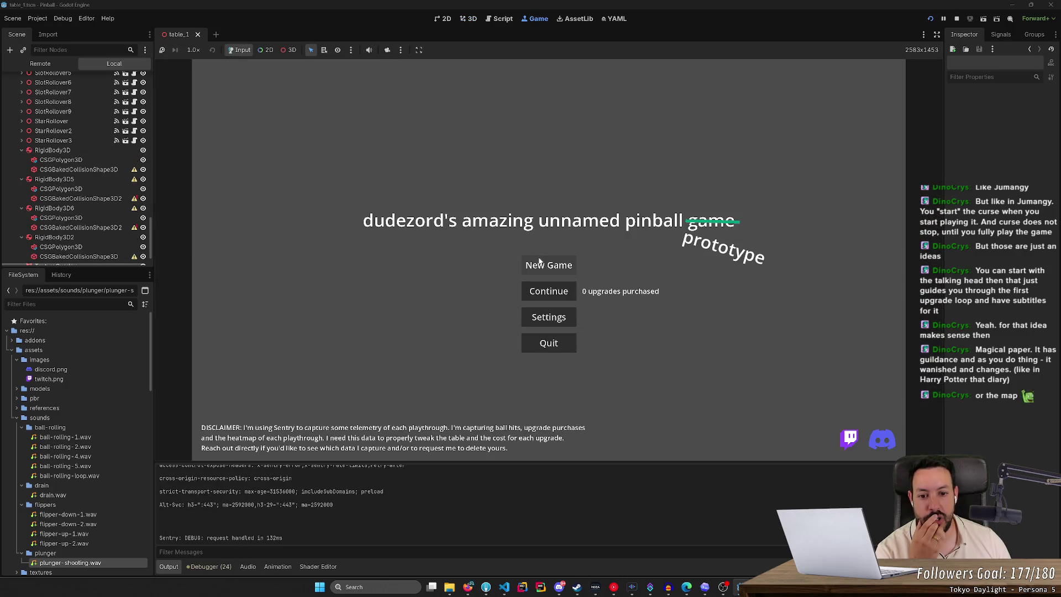
{"action": "left_click", "coordinate": [534, 264]}
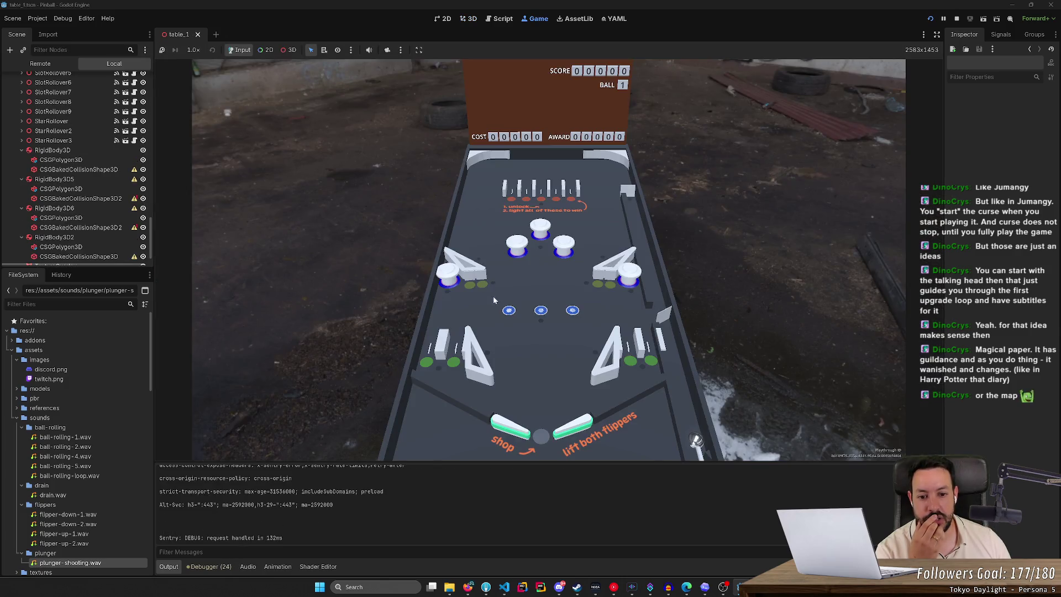
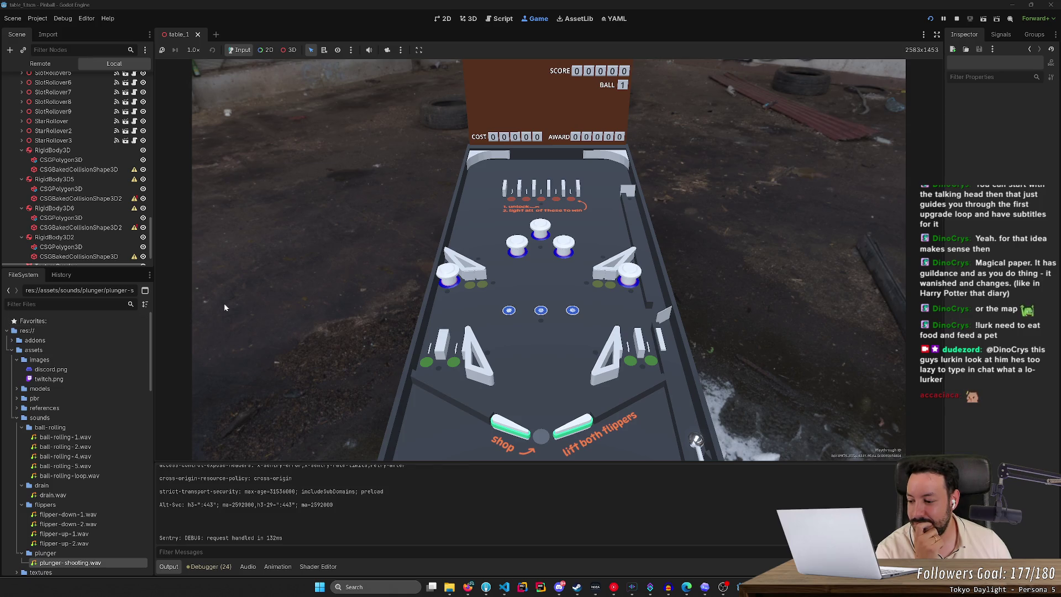
Step: Launch balls with the plunger and raise the left flipper to test how the table plays
{"action": "key", "text": "space"}
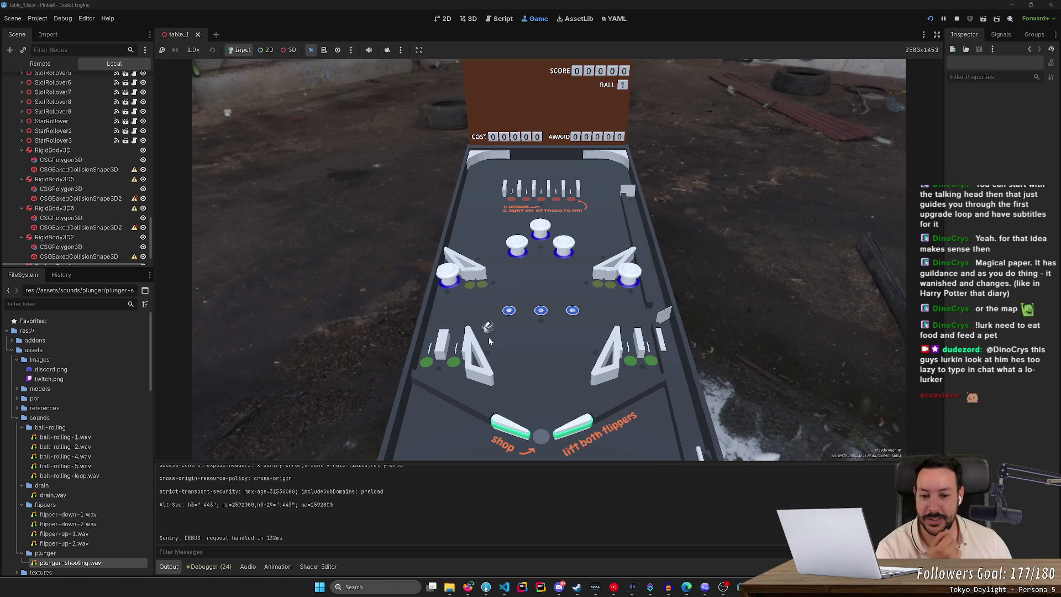
{"action": "key", "text": "Left"}
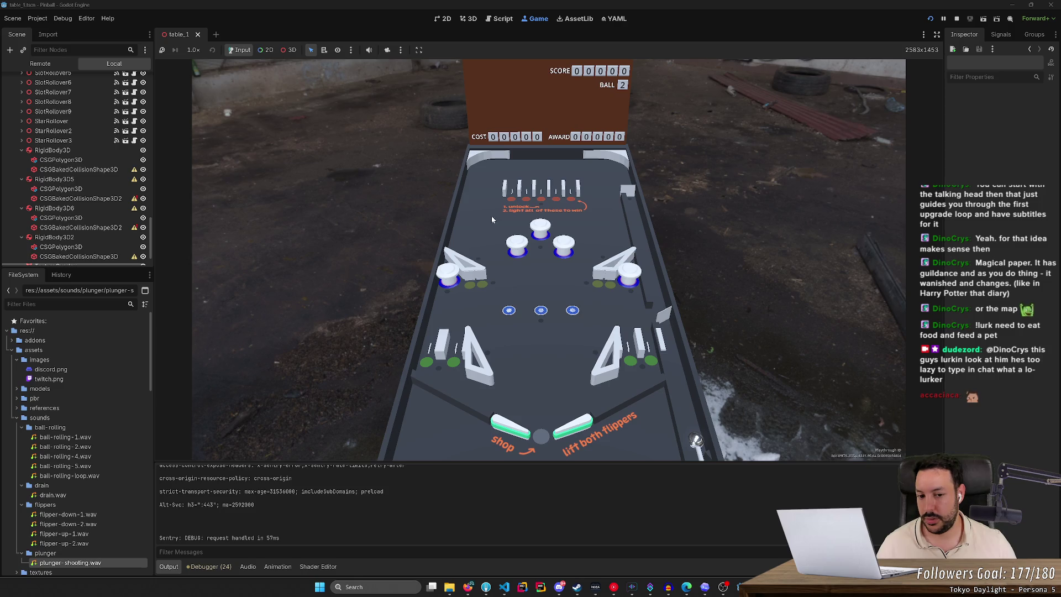
{"action": "key", "text": "space"}
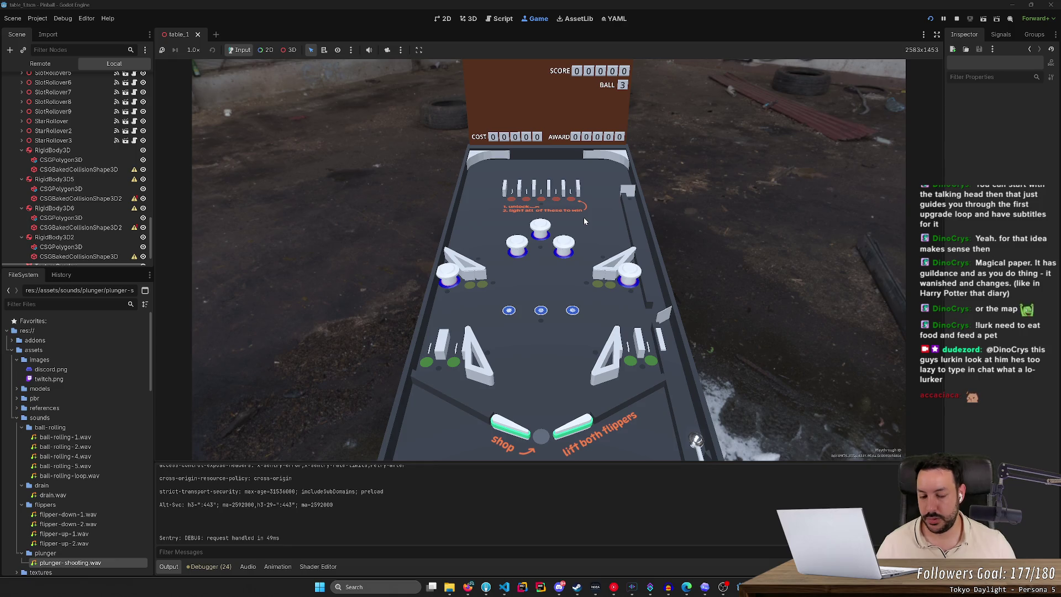
{"action": "key", "text": "space"}
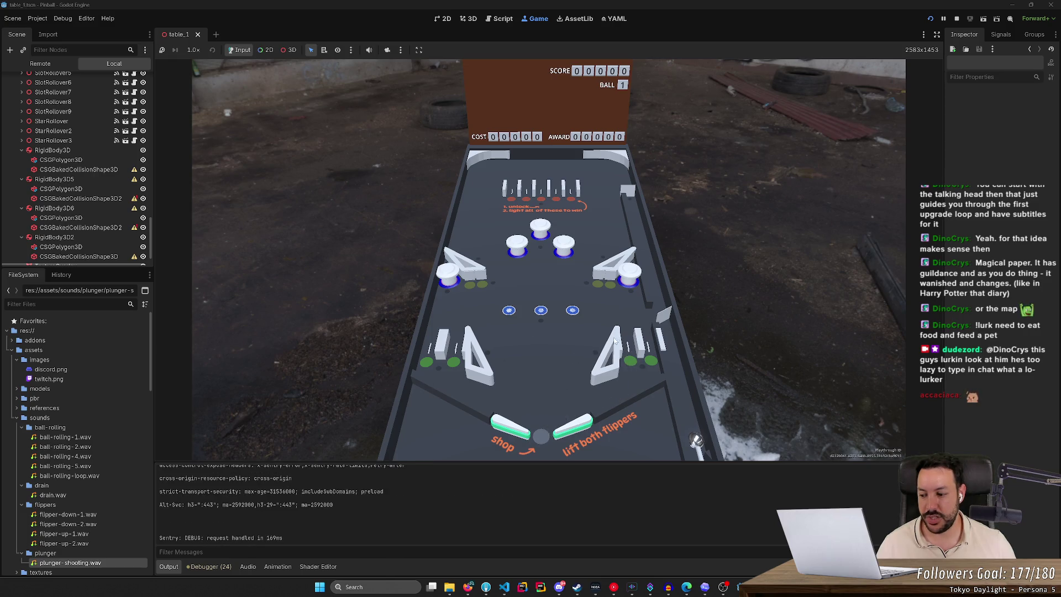
Step: Launch six fresh balls up the right lane in the game view, then raise the left flipper
{"action": "key", "text": "space"}
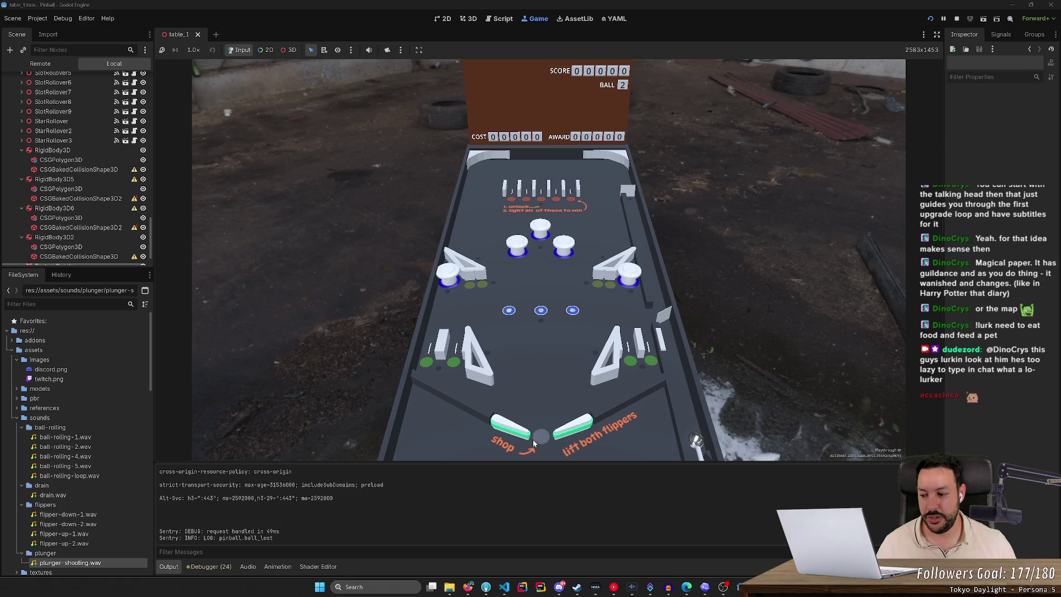
{"action": "left_click", "coordinate": [682, 432]}
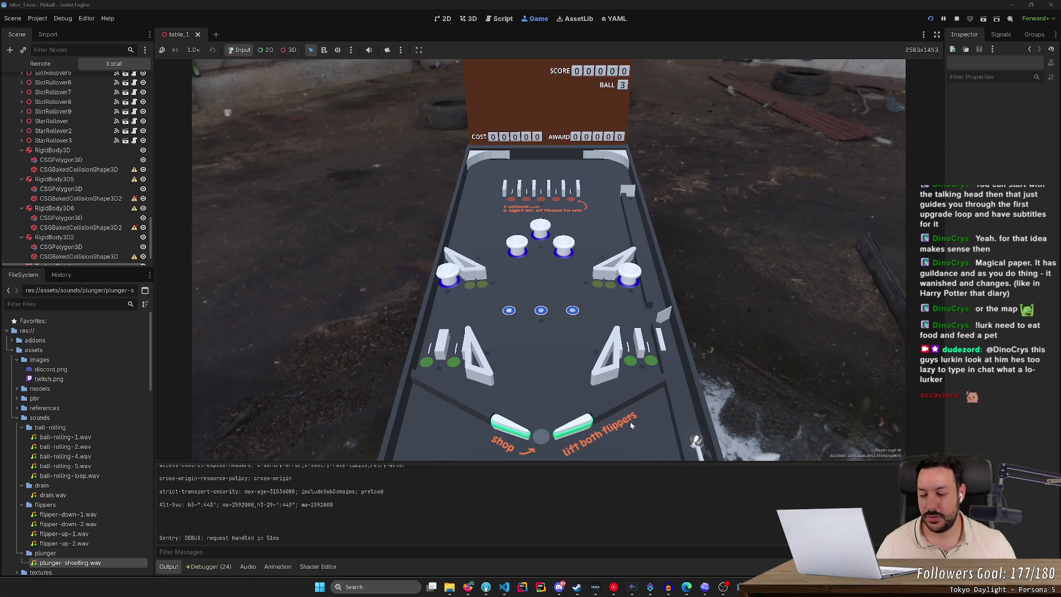
{"action": "key", "text": "space"}
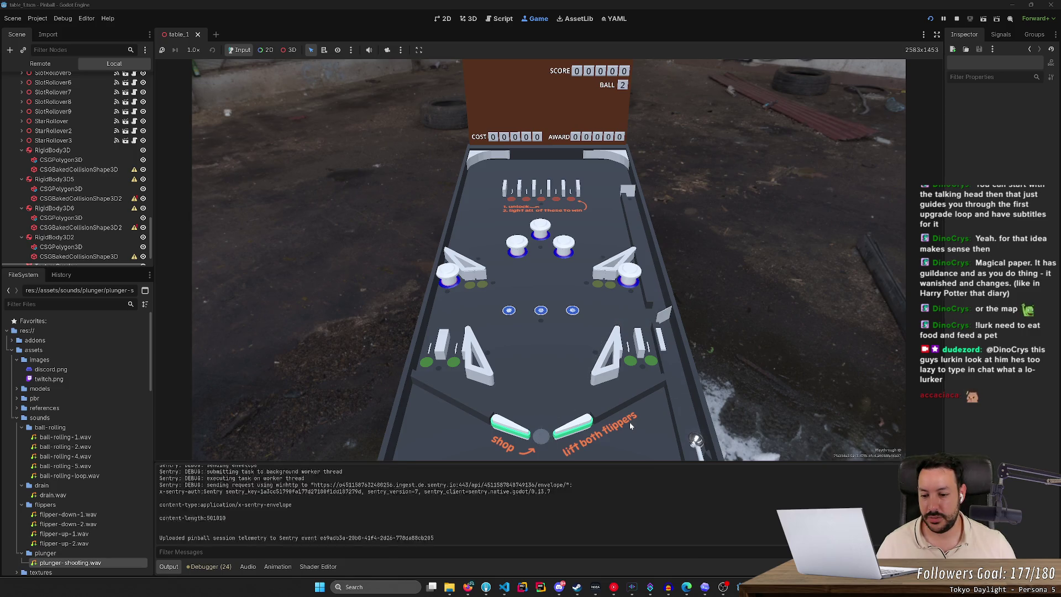
{"action": "key", "text": "space"}
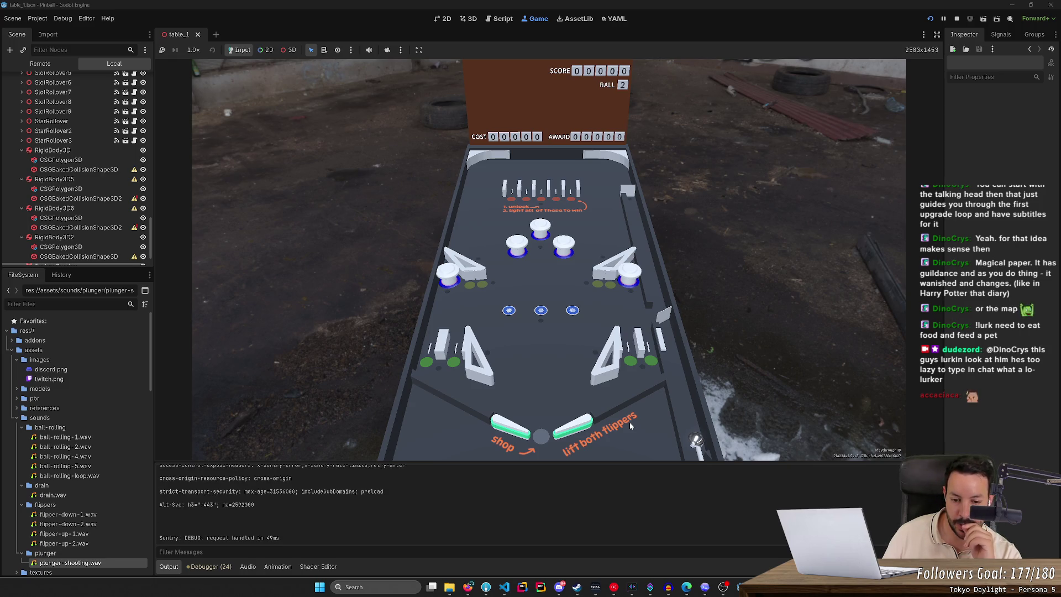
{"action": "key", "text": "space"}
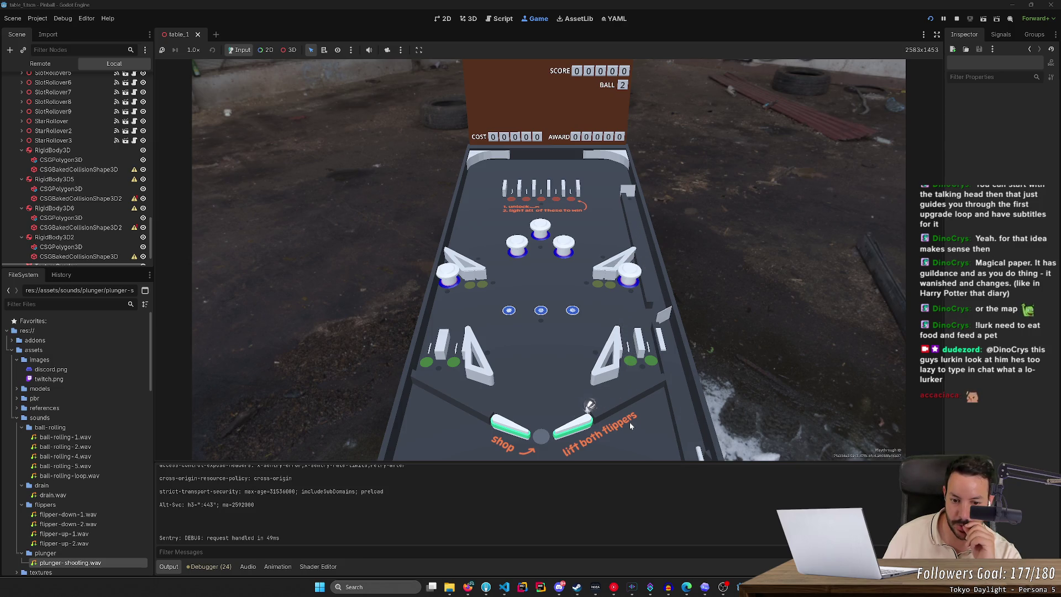
{"action": "key", "text": "space"}
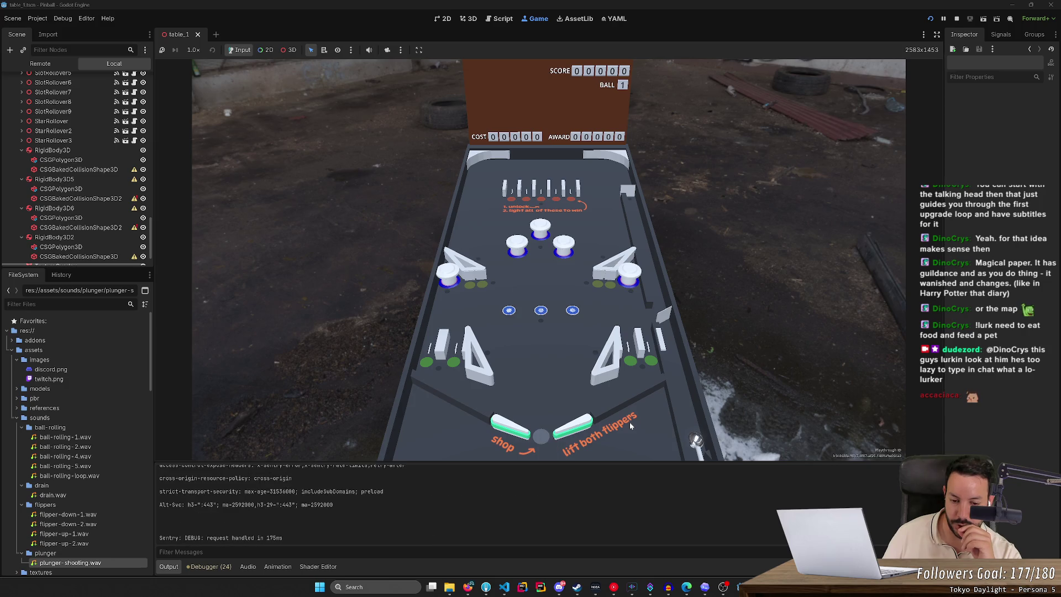
{"action": "key", "text": "Left"}
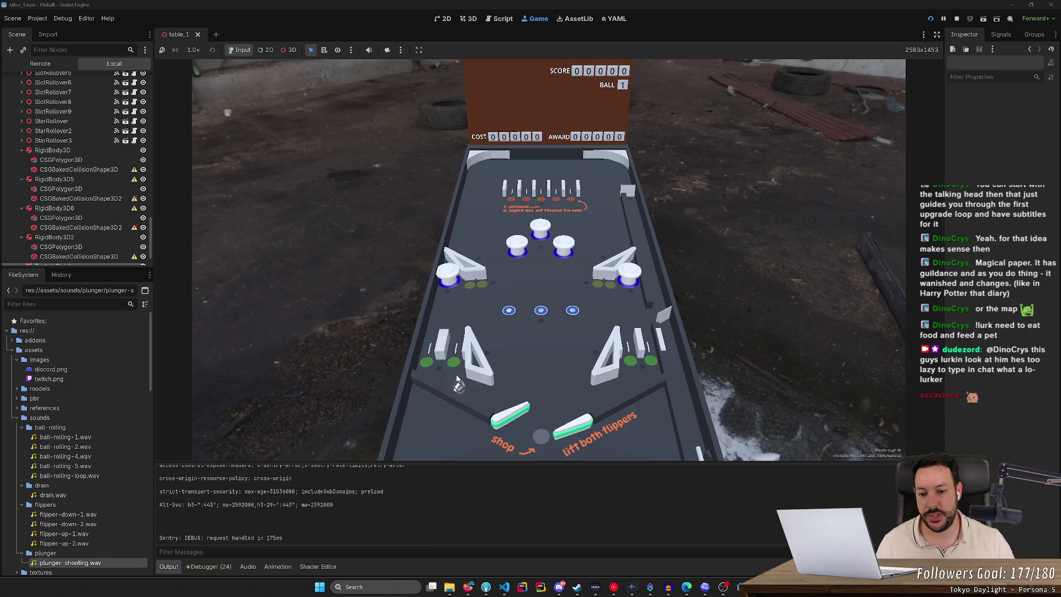
Step: Flick the ball with the right flipper, then both flippers, to hit targets and change COST/AWARD
{"action": "key", "text": "Right"}
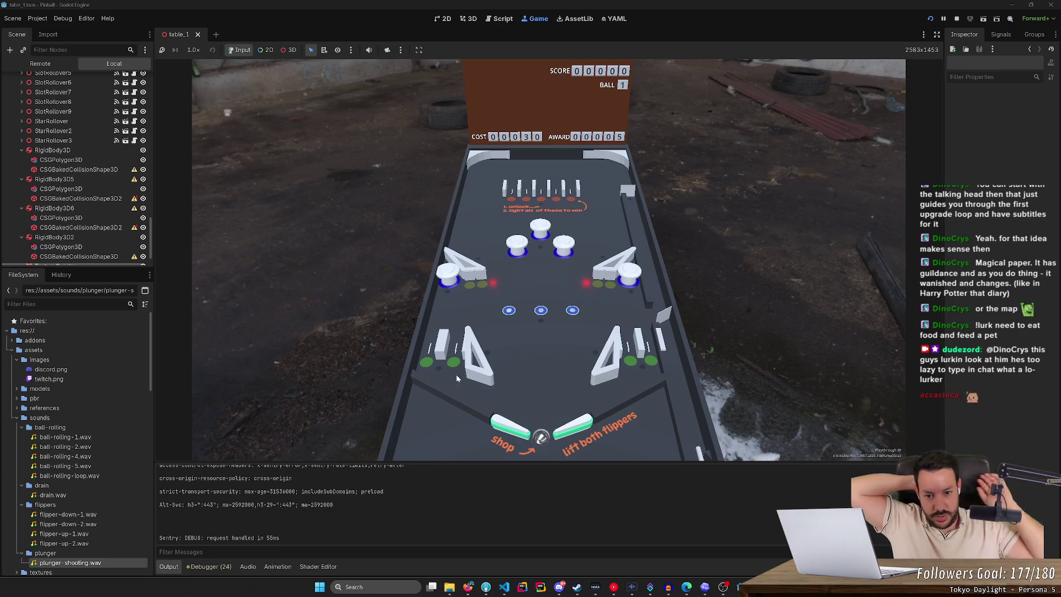
{"action": "key", "text": "Right"}
{"action": "key", "text": "Right"}
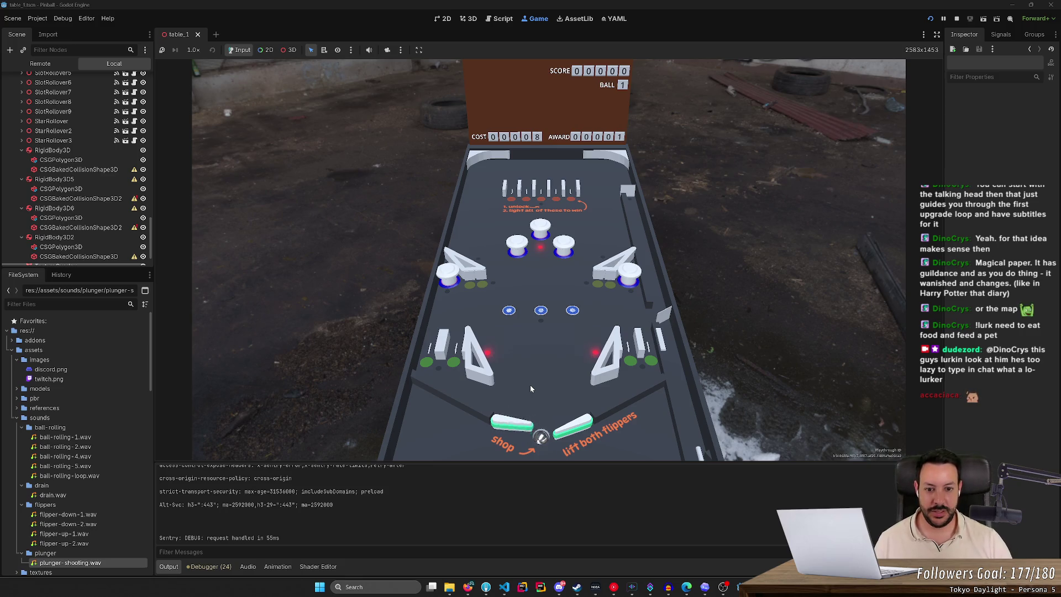
{"action": "key", "text": "Left+Right"}
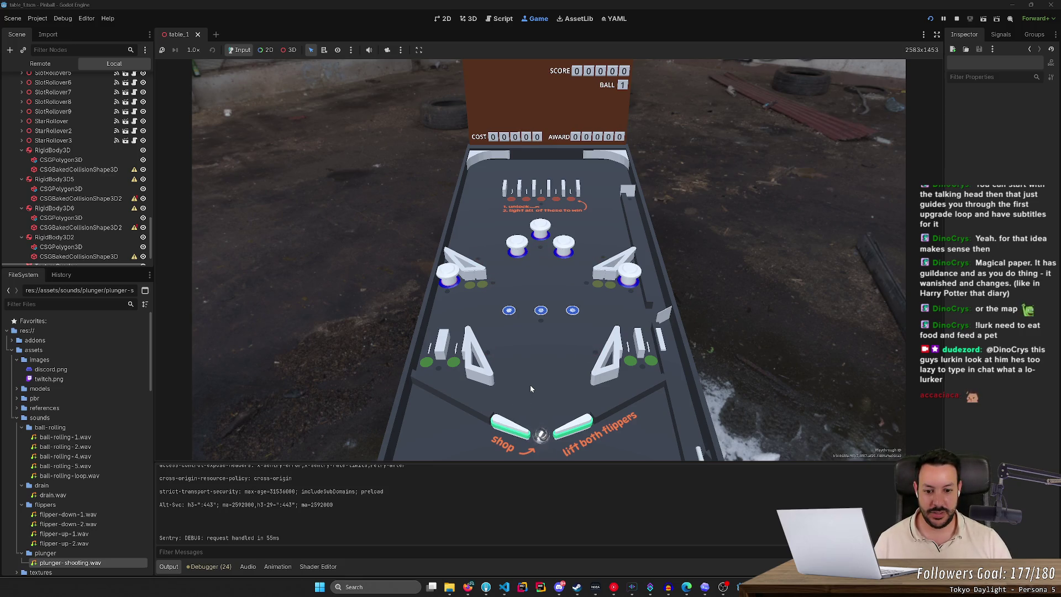
Step: Keep the first ball alive with alternating flipper hits, sending it into targets
{"action": "key", "text": "Right"}
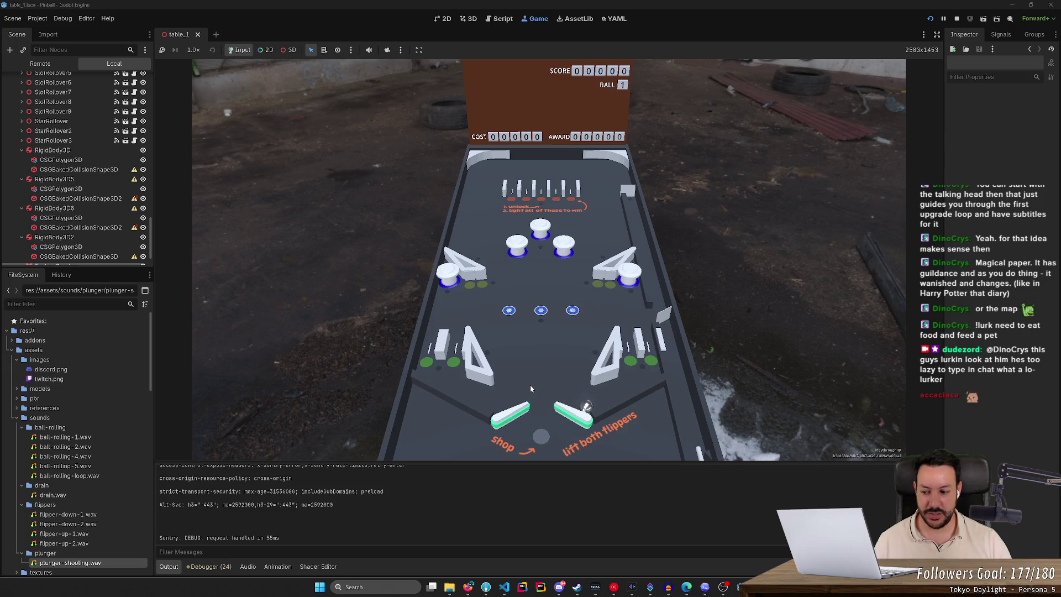
{"action": "key", "text": "Right"}
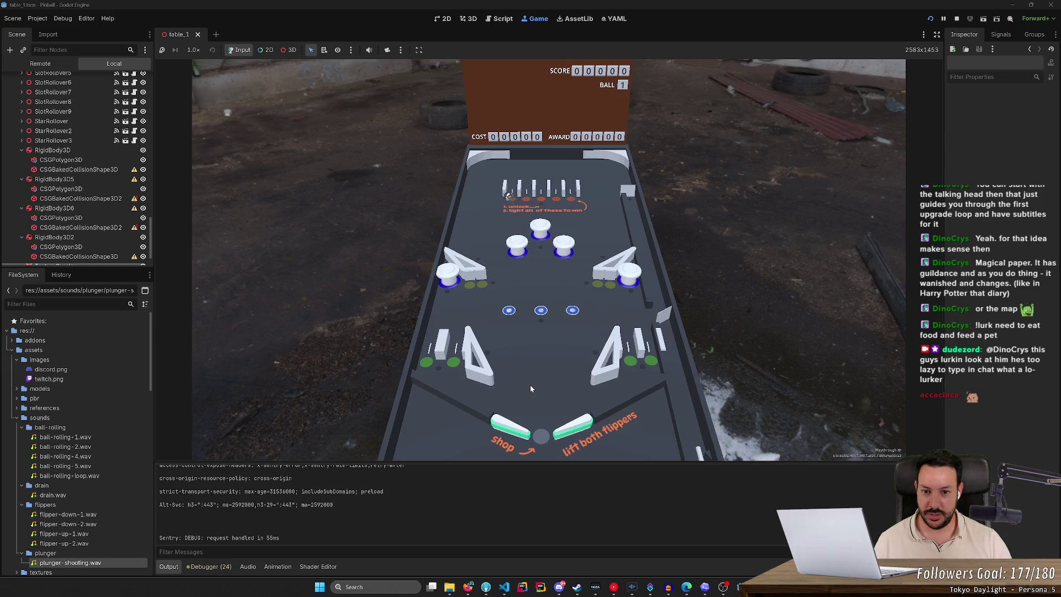
{"action": "key", "text": "Left"}
{"action": "key", "text": "Left"}
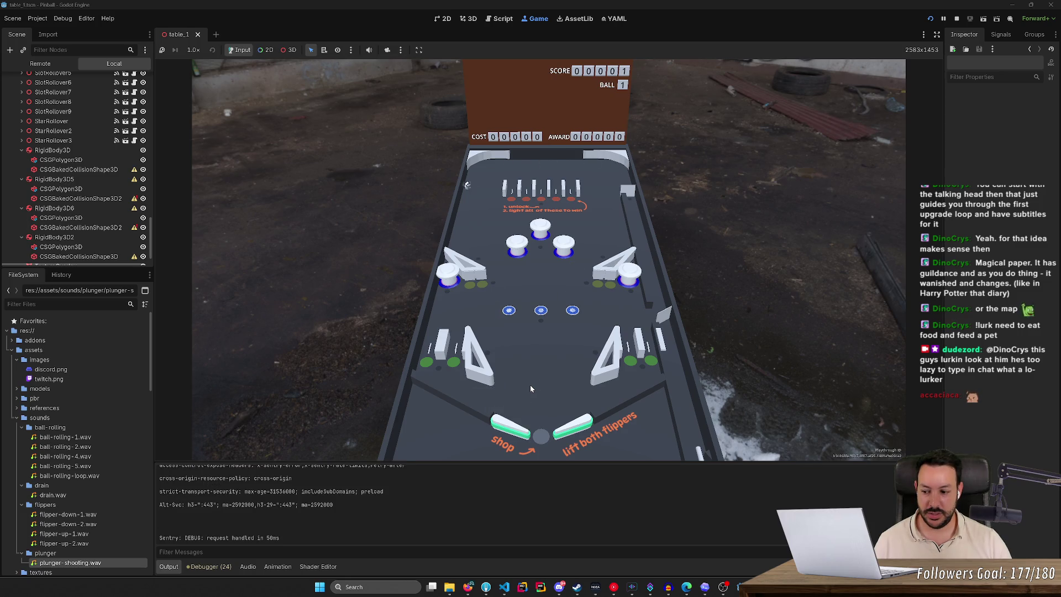
{"action": "key", "text": "Left"}
{"action": "key", "text": "Right"}
{"action": "key", "text": "Right"}
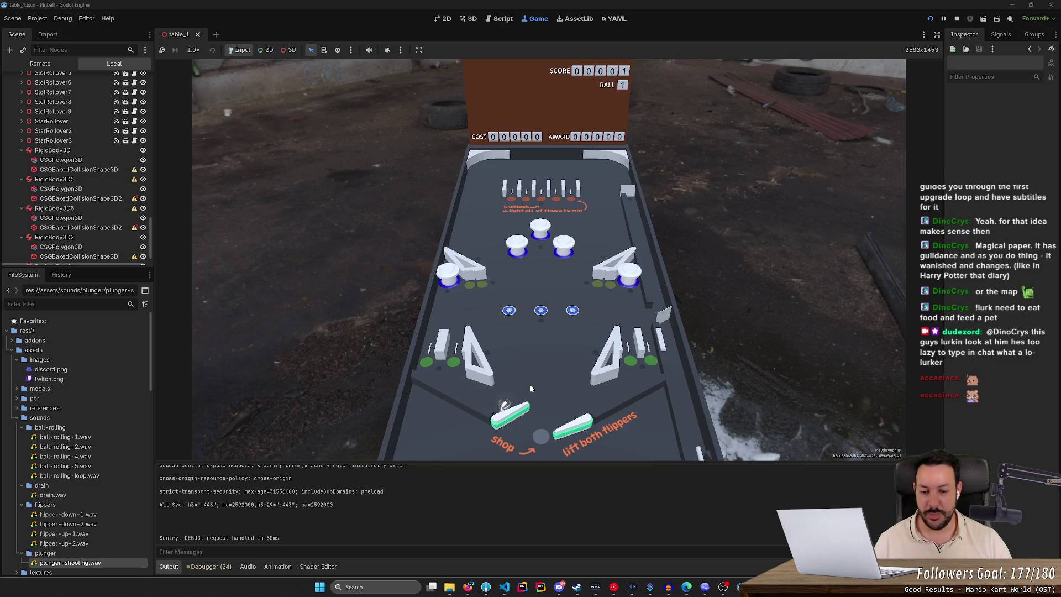
{"action": "key", "text": "Left"}
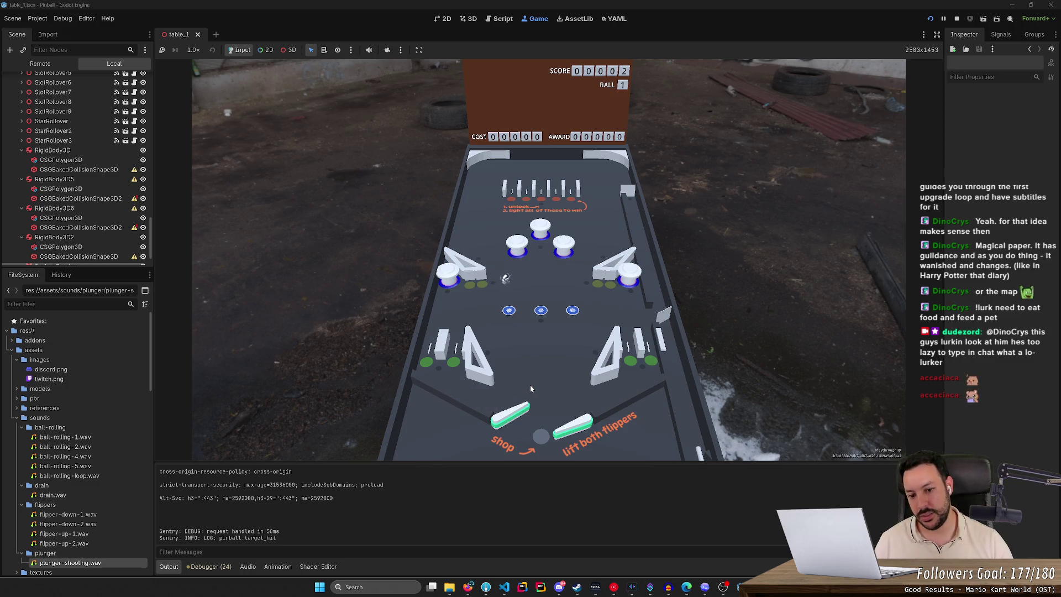
{"action": "key", "text": "Left"}
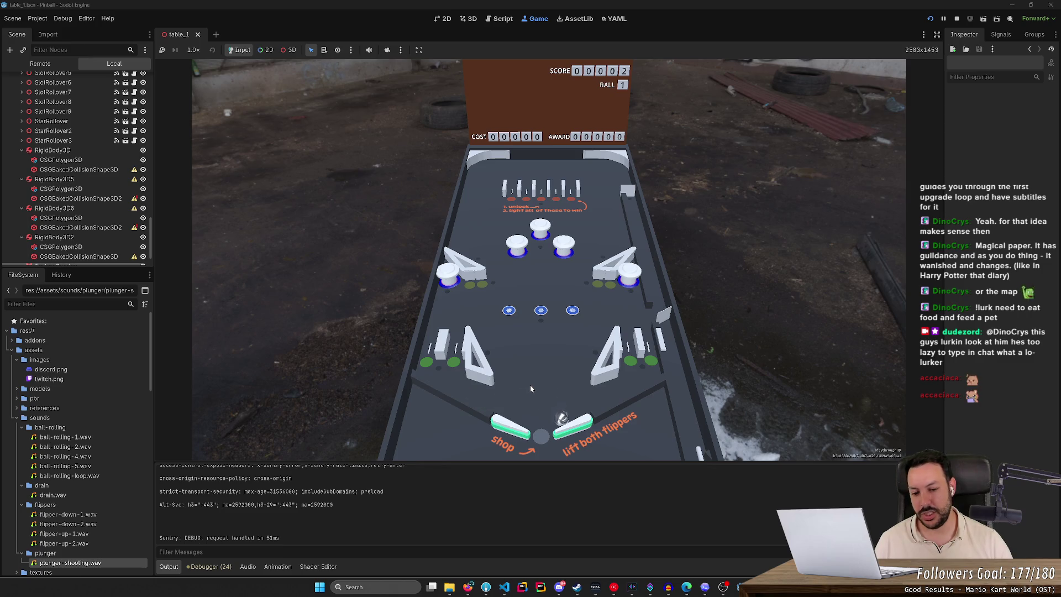
{"action": "key", "text": "Right"}
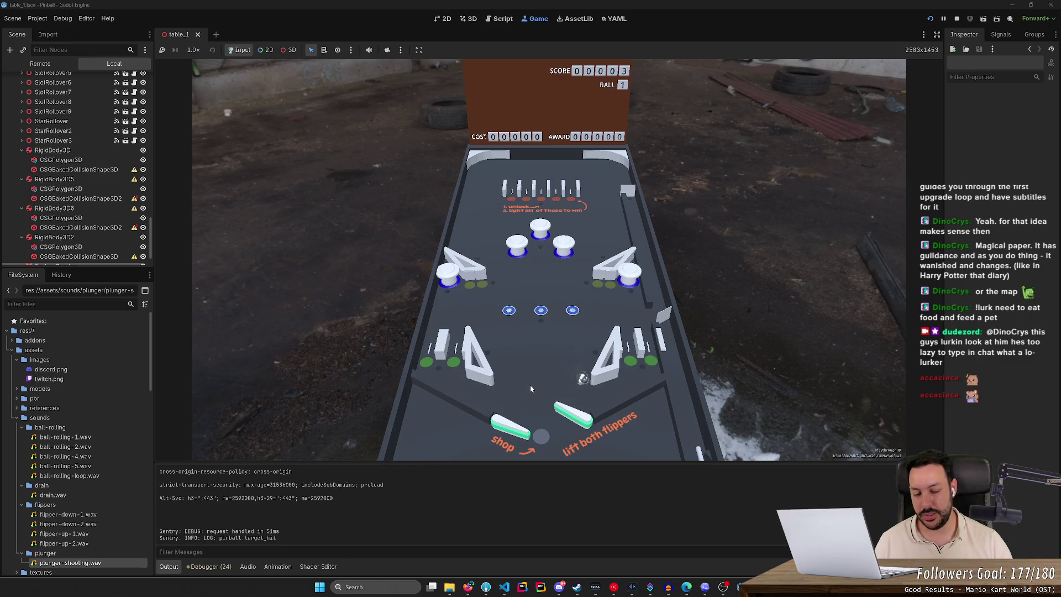
{"action": "key", "text": "Left"}
Step: Launch the next ball and cradle and flick it toward the top bumpers until it drains
{"action": "key", "text": "space"}
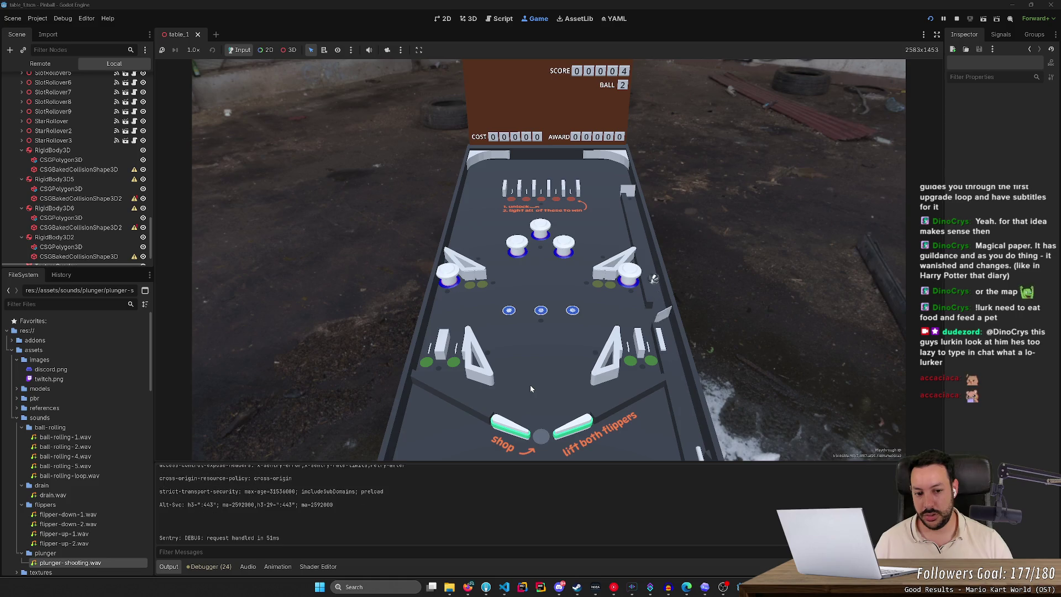
{"action": "key", "text": "Left"}
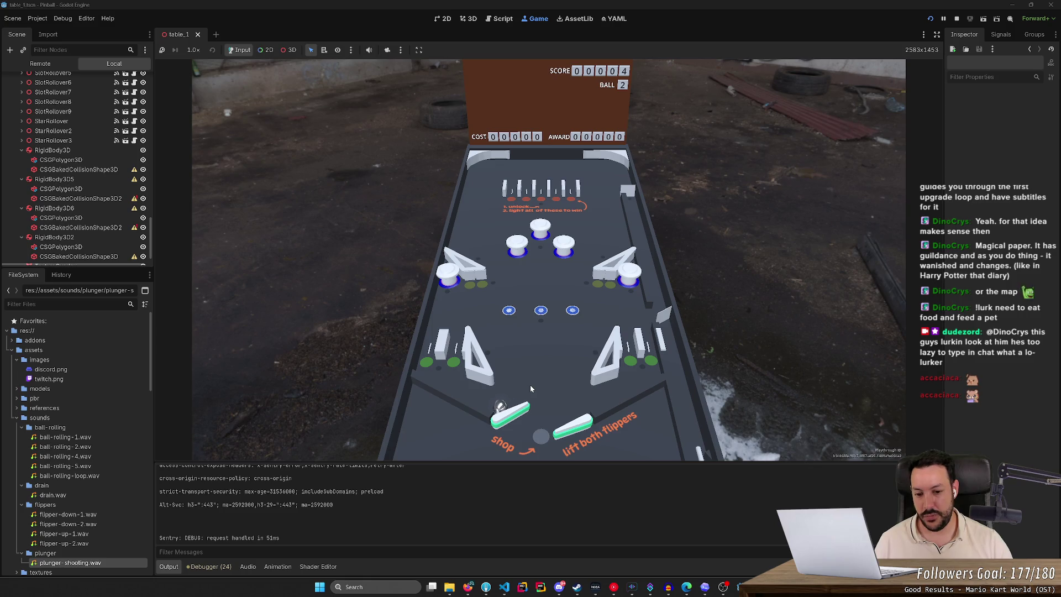
{"action": "key", "text": "Left"}
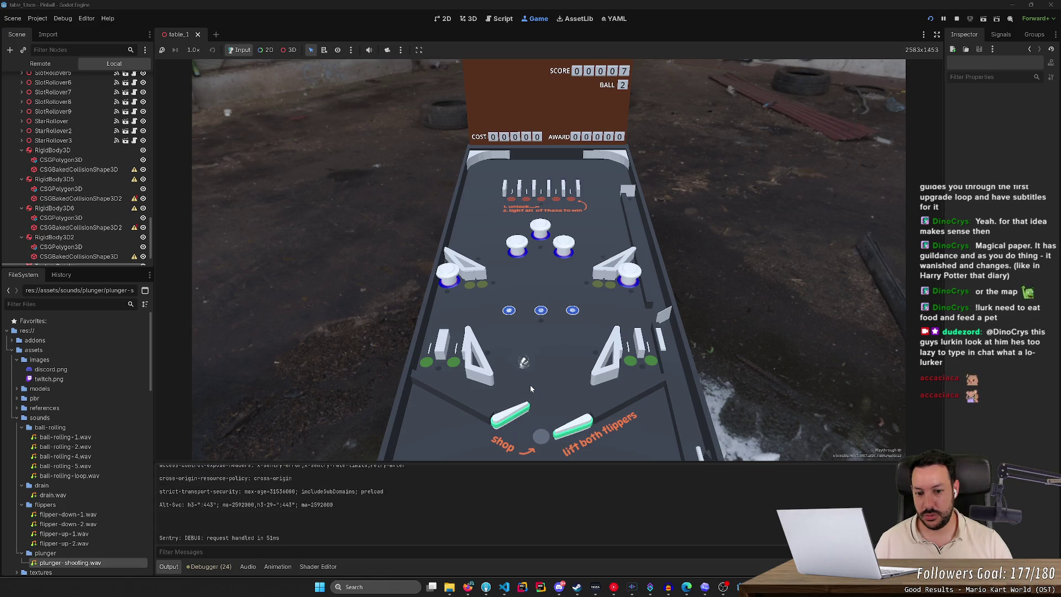
{"action": "key", "text": "Left"}
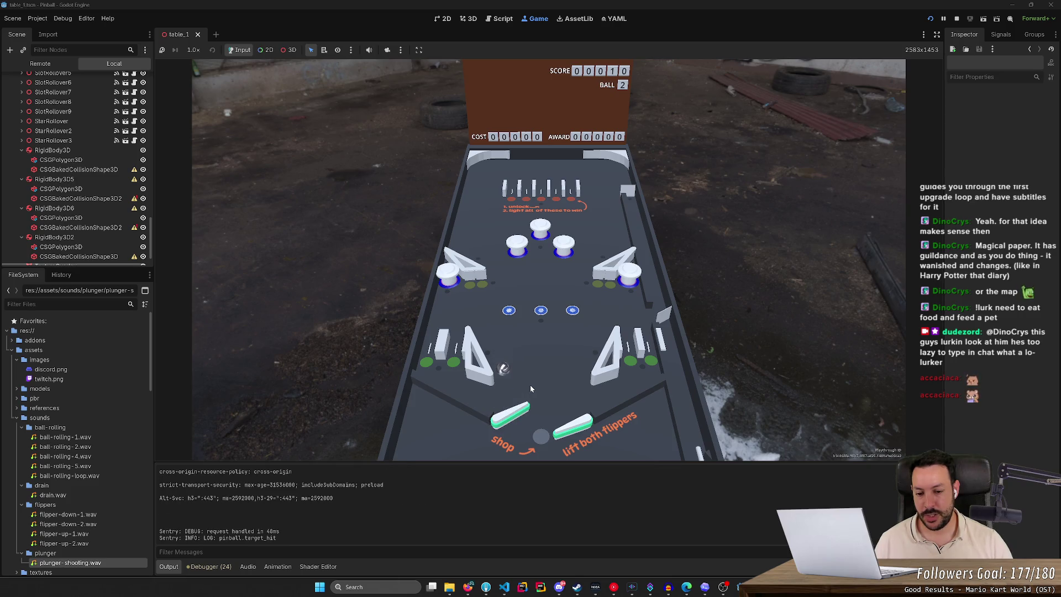
{"action": "key", "text": "Left"}
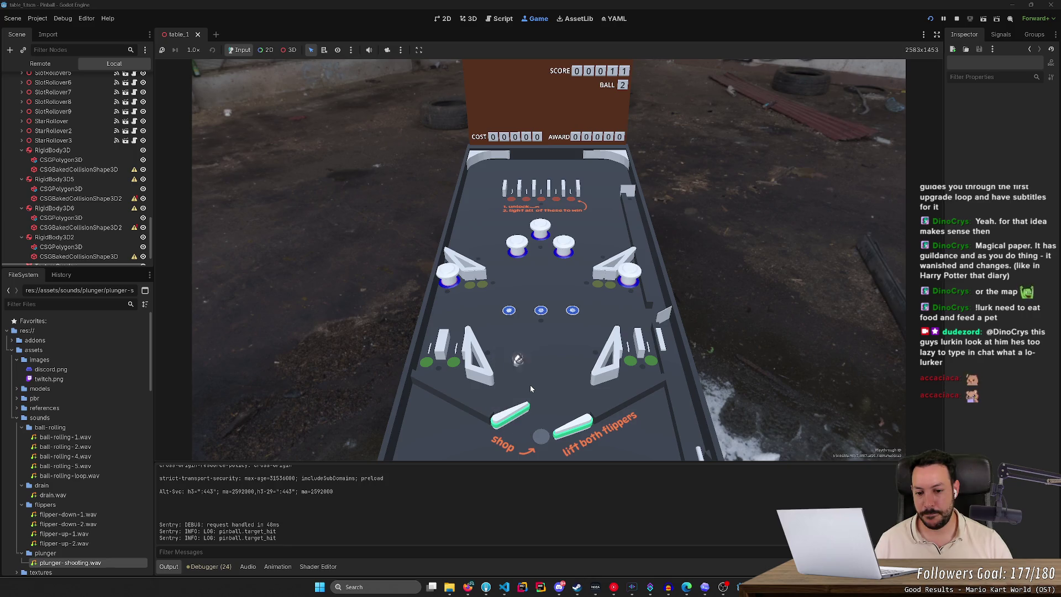
{"action": "key", "text": "Right"}
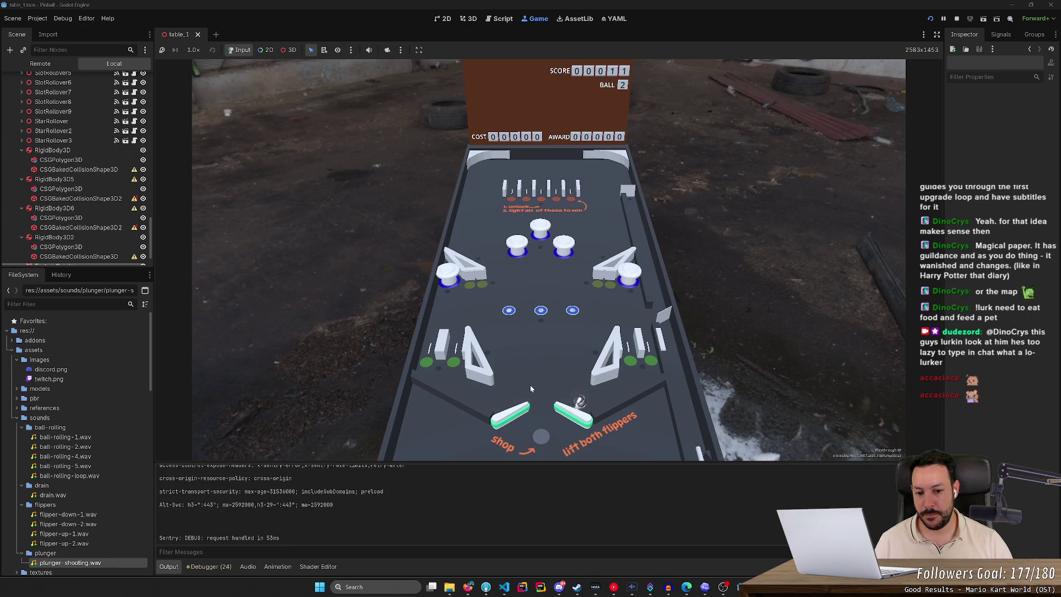
{"action": "key", "text": "Right"}
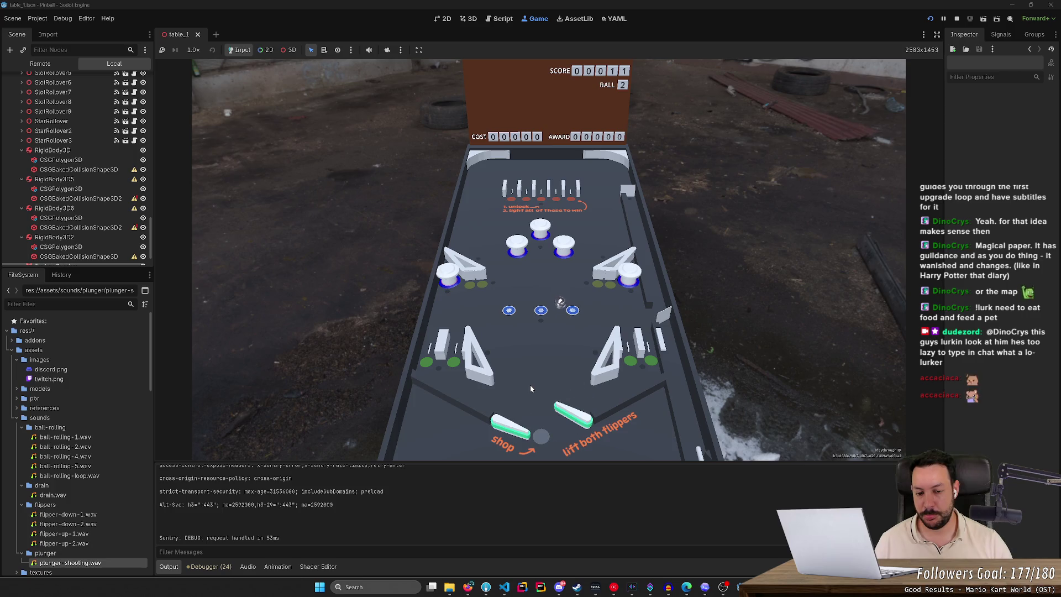
{"action": "key", "text": "Left"}
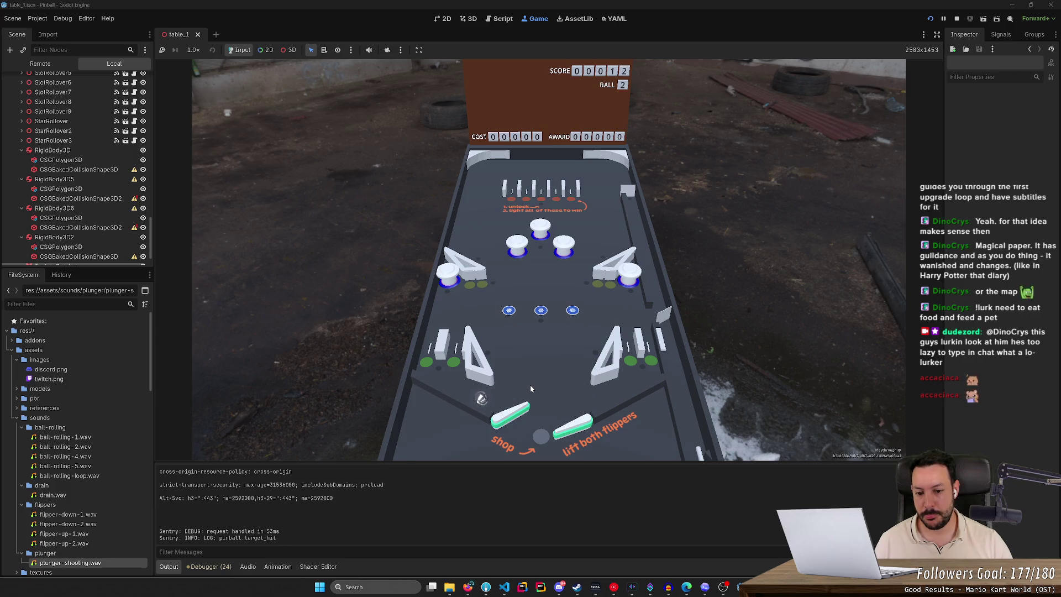
{"action": "key", "text": "Left"}
{"action": "key", "text": "Left"}
{"action": "key", "text": "Right"}
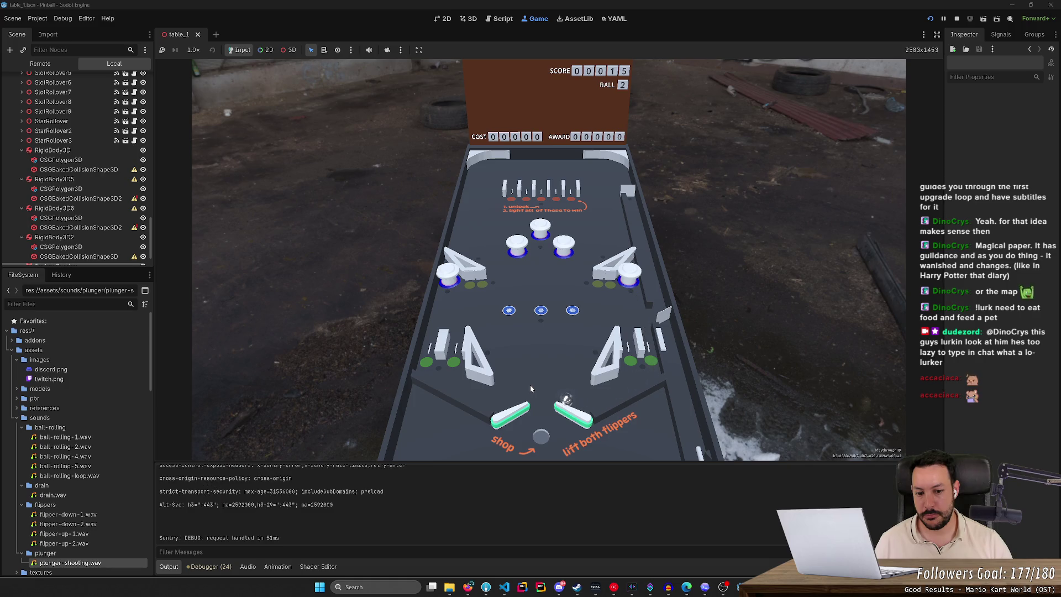
{"action": "key", "text": "Right"}
{"action": "key", "text": "Left"}
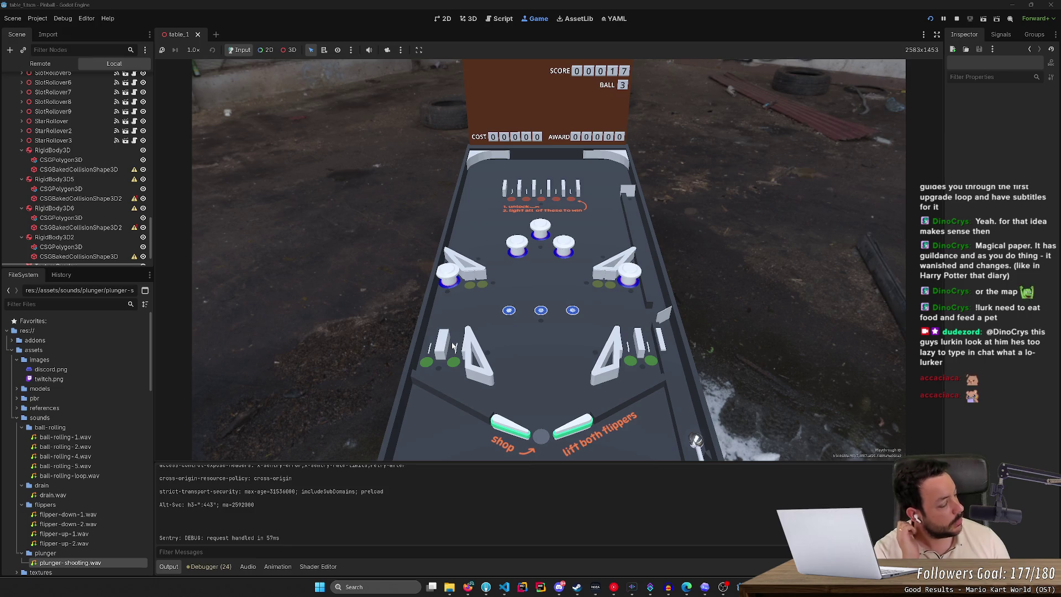
Step: Launch the final ball and flip it into targets and bumpers, bringing the score to 19
{"action": "key", "text": "space"}
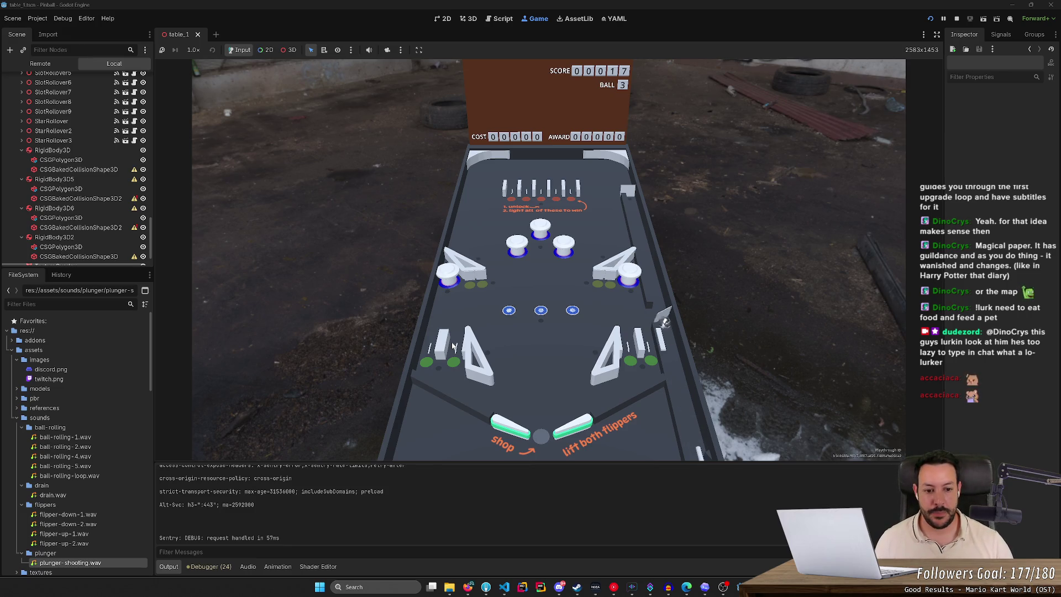
{"action": "key", "text": "Right"}
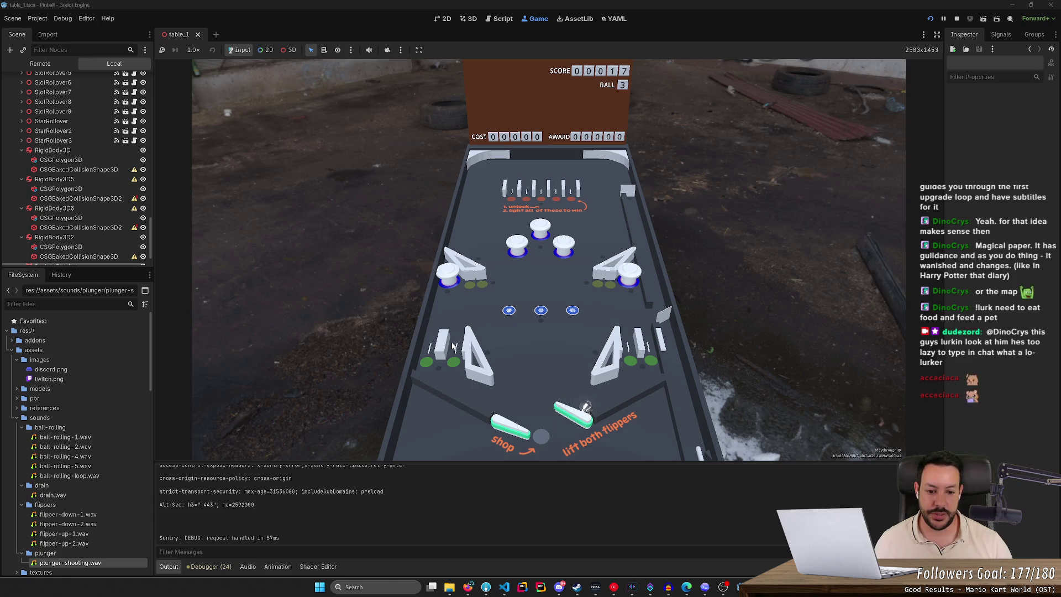
{"action": "key", "text": "Right"}
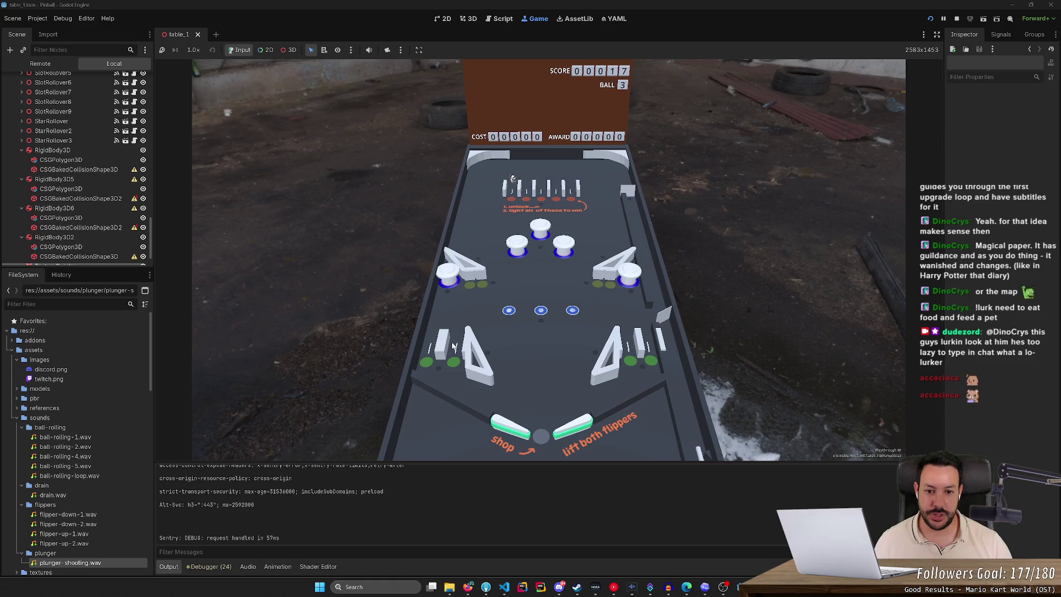
{"action": "key", "text": "Left"}
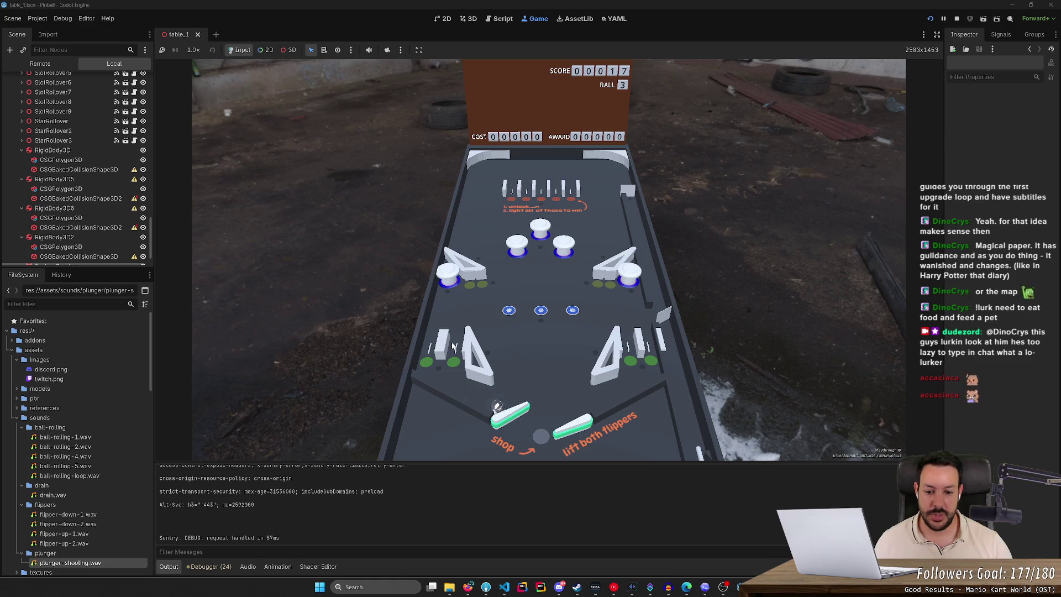
{"action": "key", "text": "Left"}
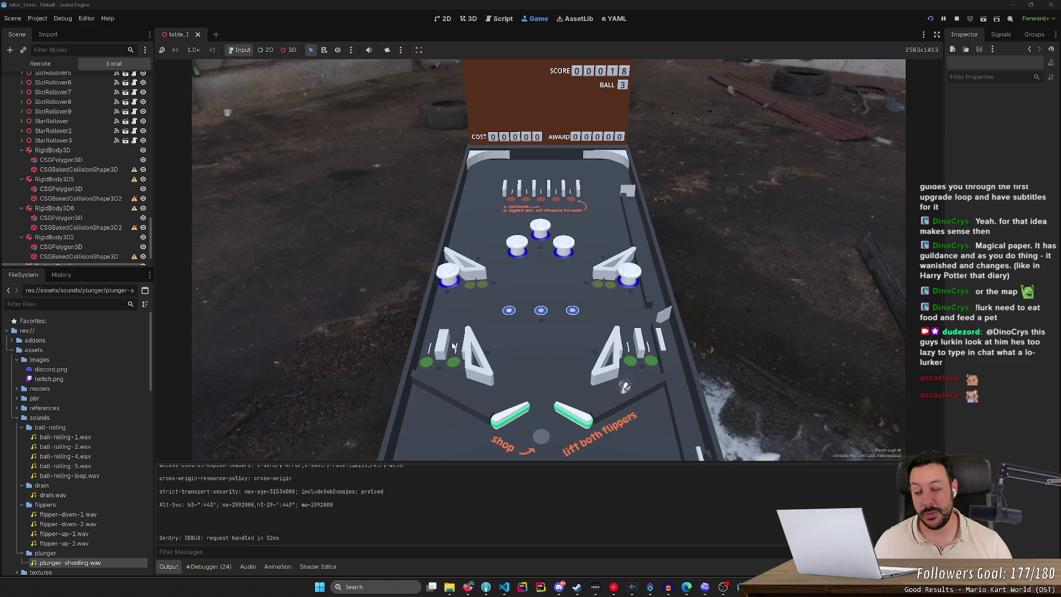
{"action": "key", "text": "Right"}
{"action": "key", "text": "Right"}
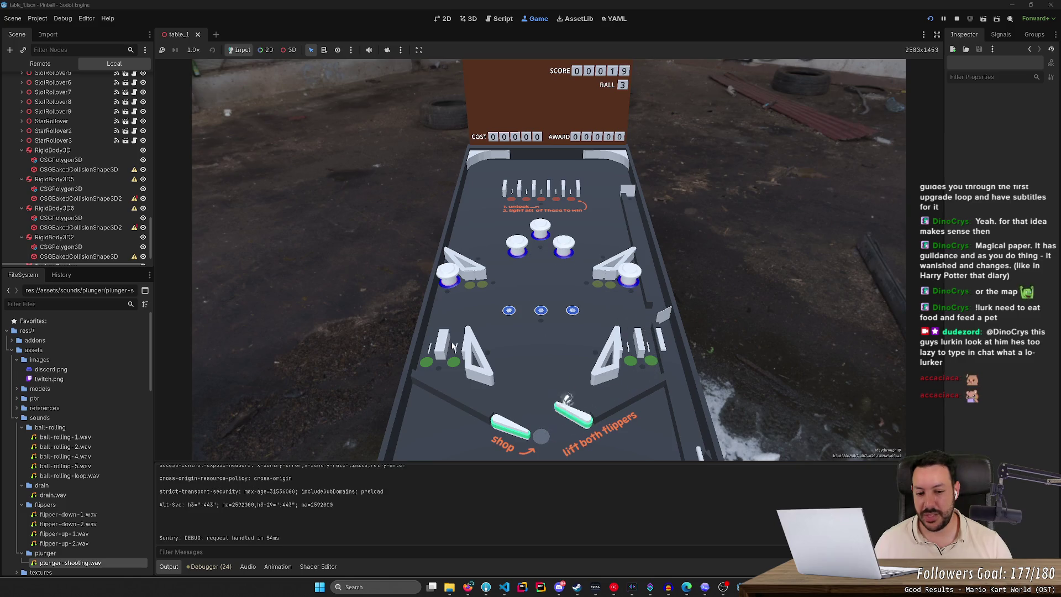
{"action": "key", "text": "Left"}
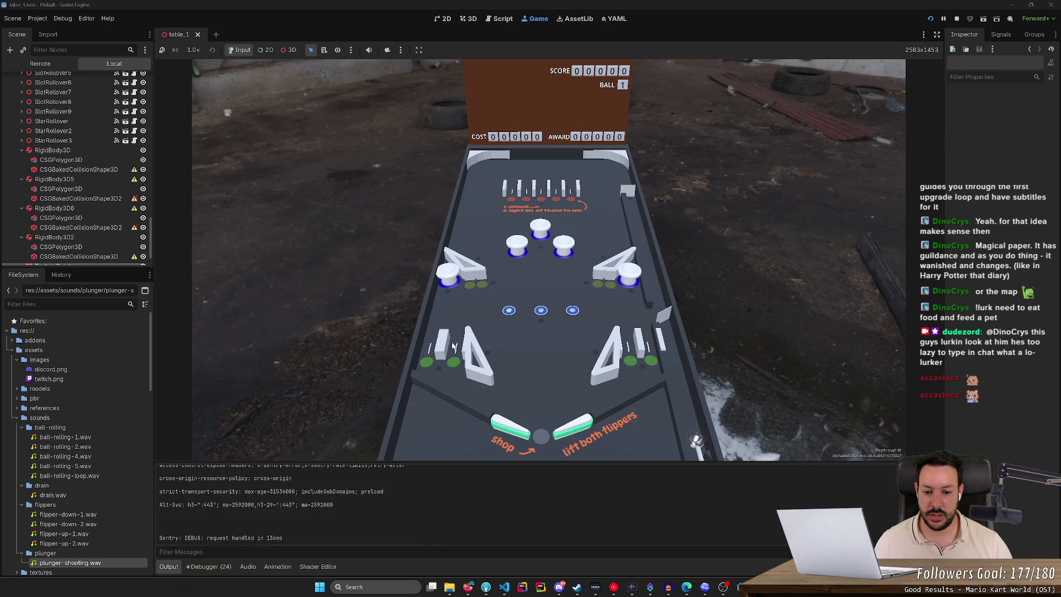
{"action": "key", "text": "Down"}
Step: Cradle and flick the ball with the right flipper, then launch a new ball and repeat
{"action": "key", "text": "Right"}
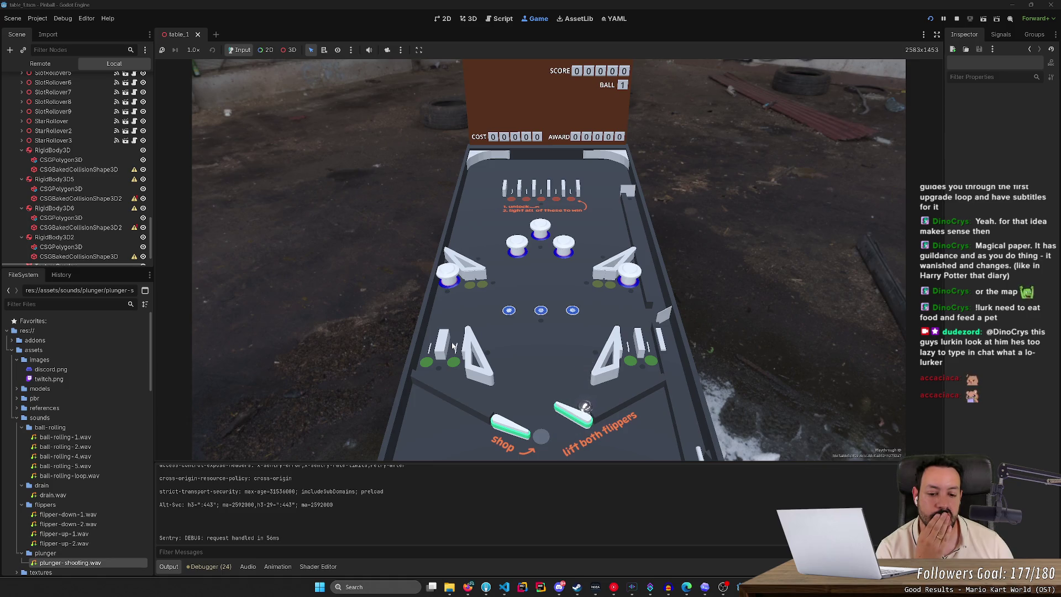
{"action": "key", "text": "Right"}
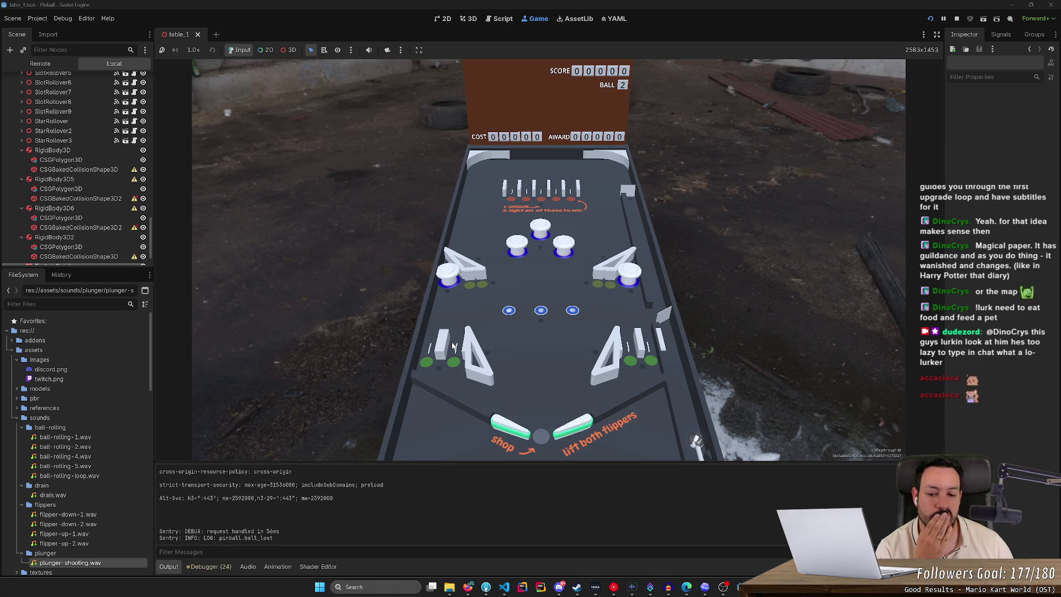
{"action": "key", "text": "space"}
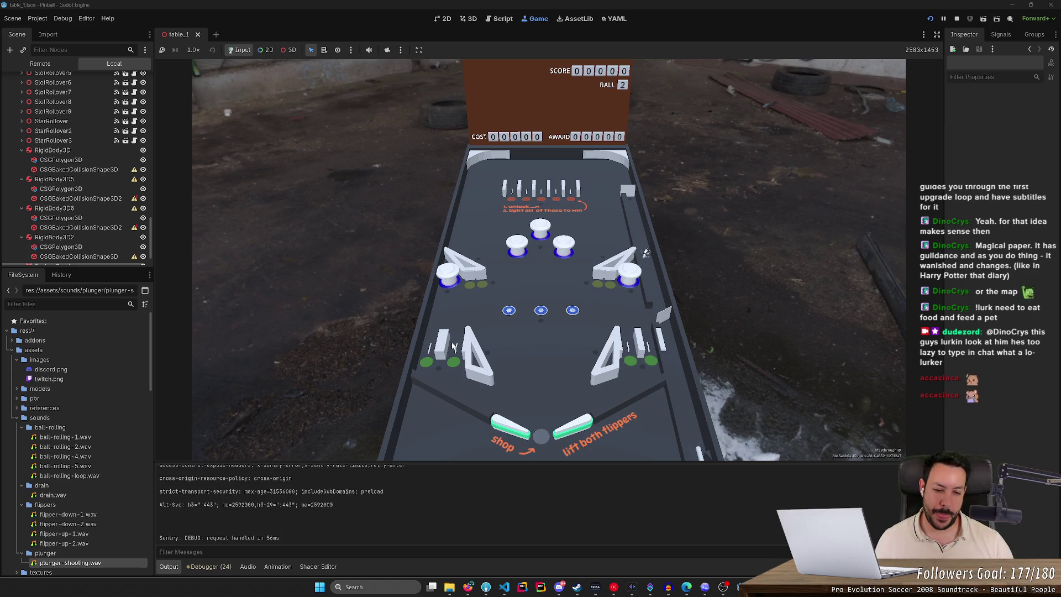
{"action": "key", "text": "Right"}
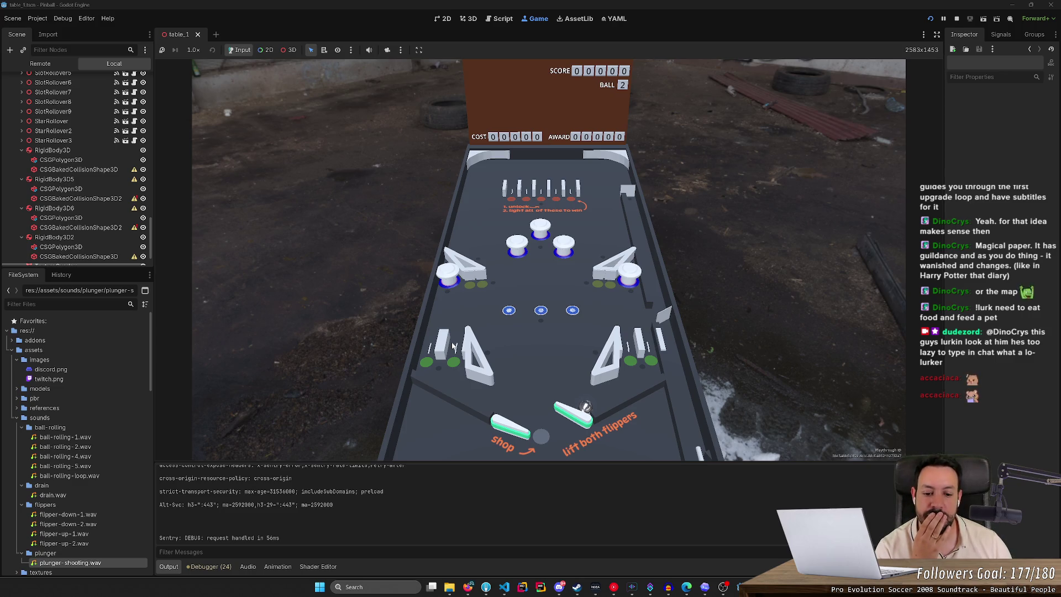
{"action": "key", "text": "Right"}
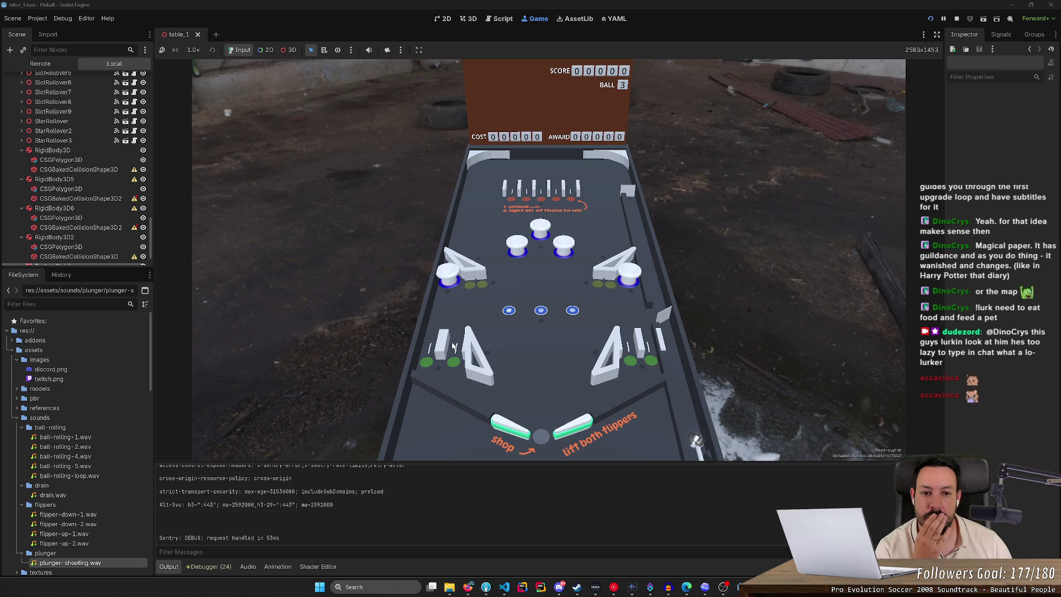
Step: Launch the next ball and repeatedly shoot it up into targets with the right flipper
{"action": "key", "text": "space"}
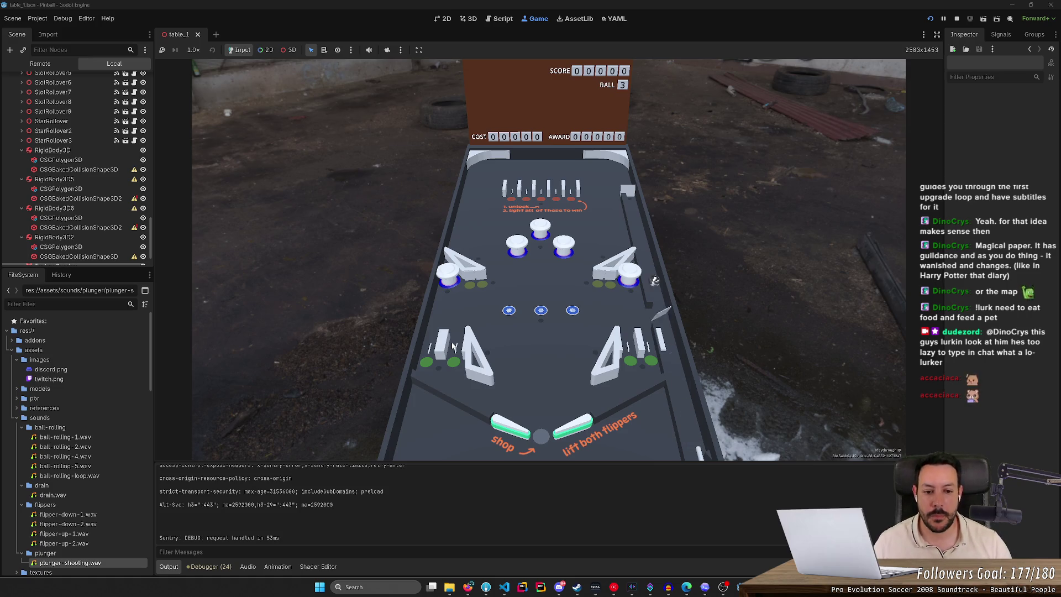
{"action": "key", "text": "Right"}
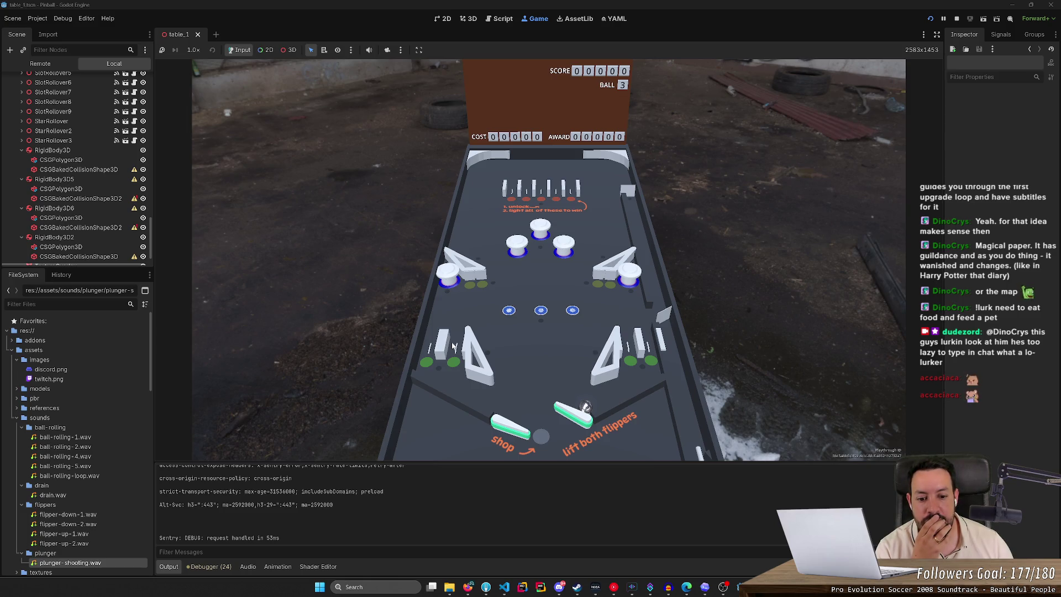
{"action": "key", "text": "Right"}
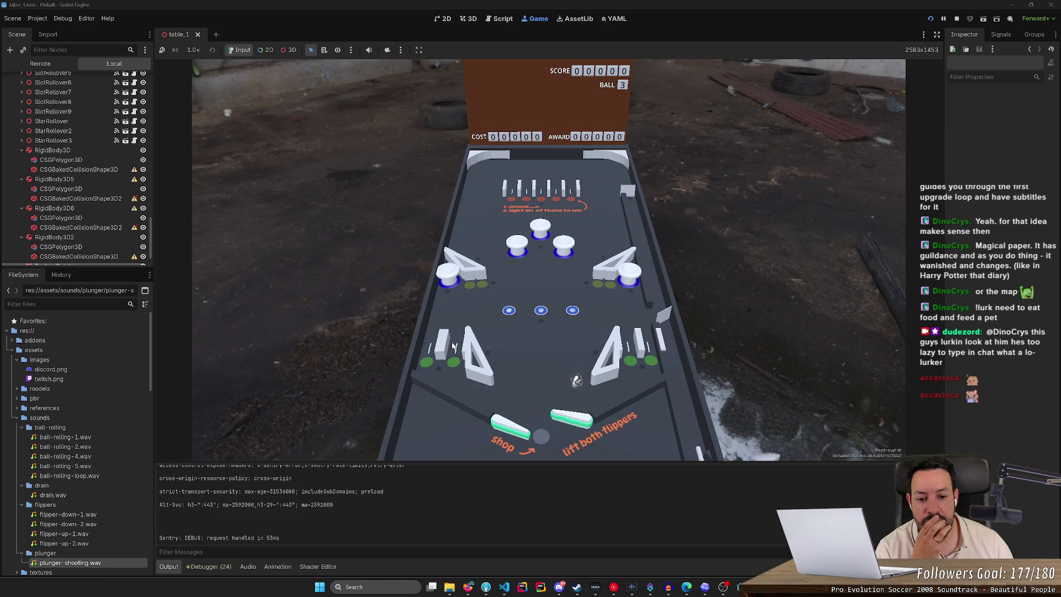
{"action": "key", "text": "Right"}
{"action": "key", "text": "Right"}
{"action": "key", "text": "Right"}
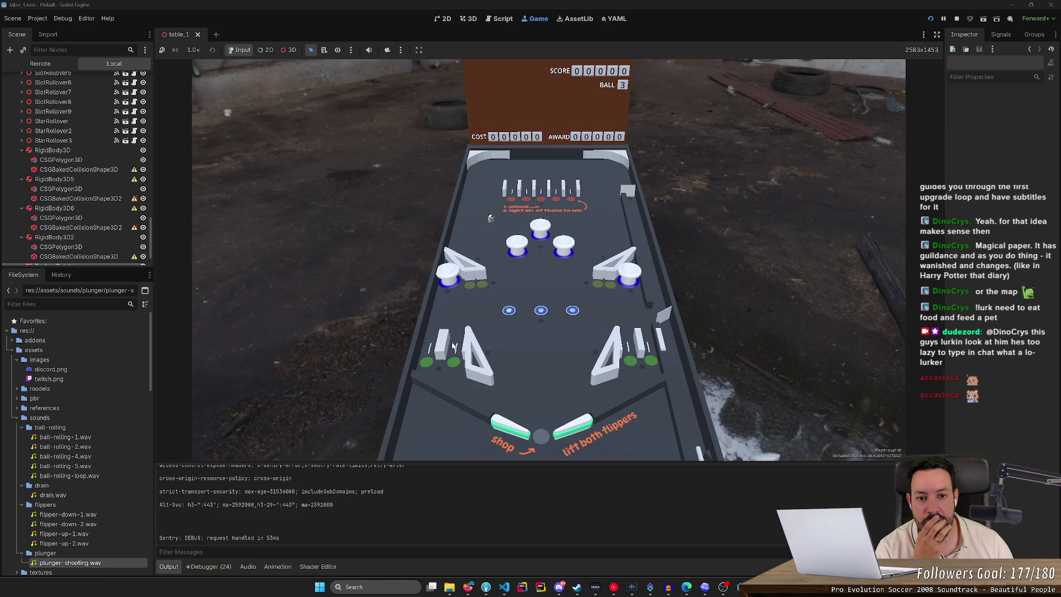
{"action": "key", "text": "Right"}
{"action": "key", "text": "Right"}
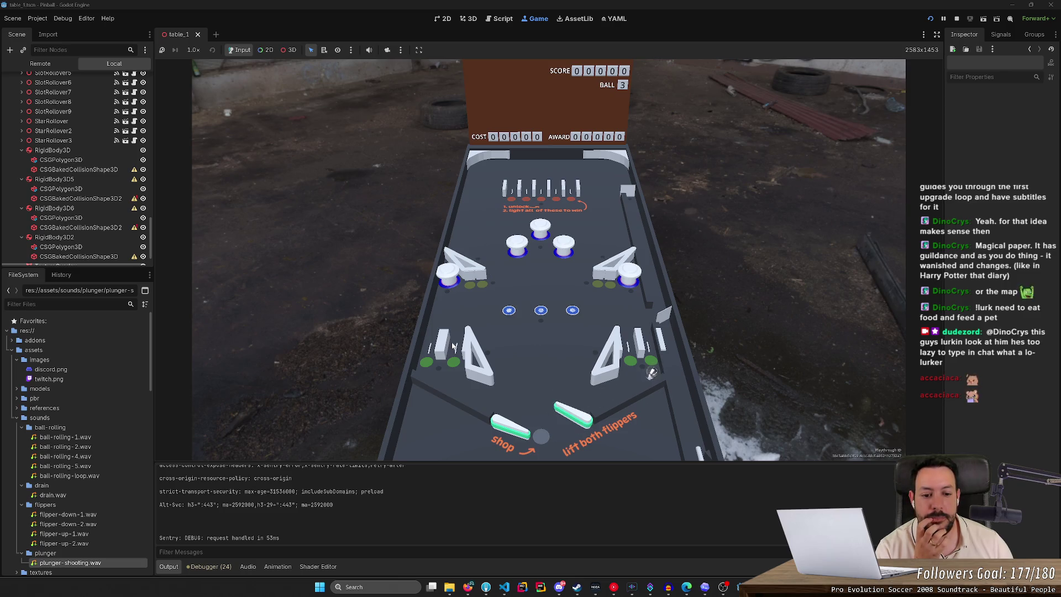
{"action": "key", "text": "Right"}
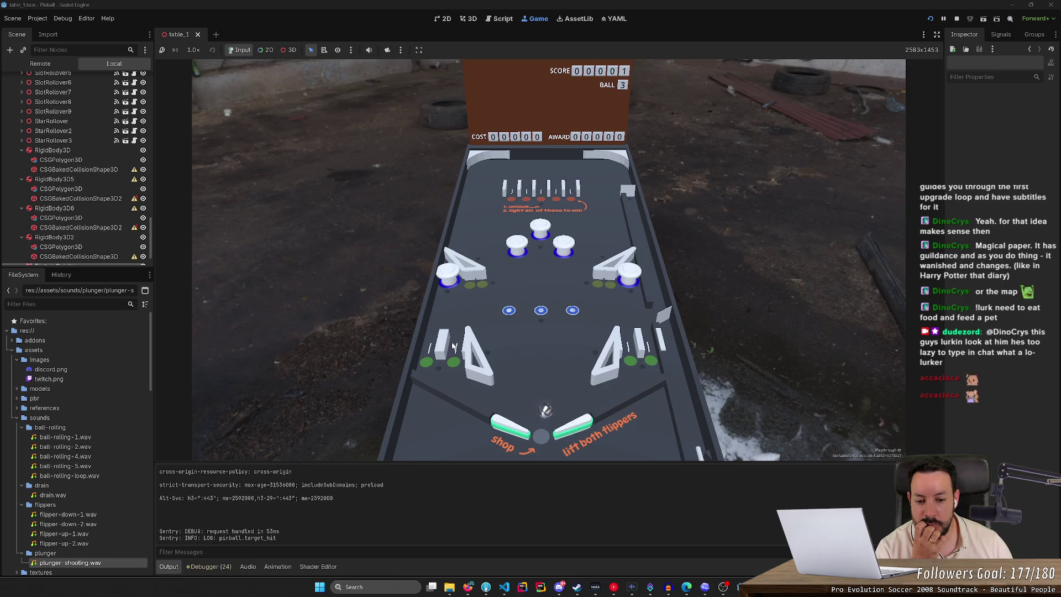
{"action": "key", "text": "Right"}
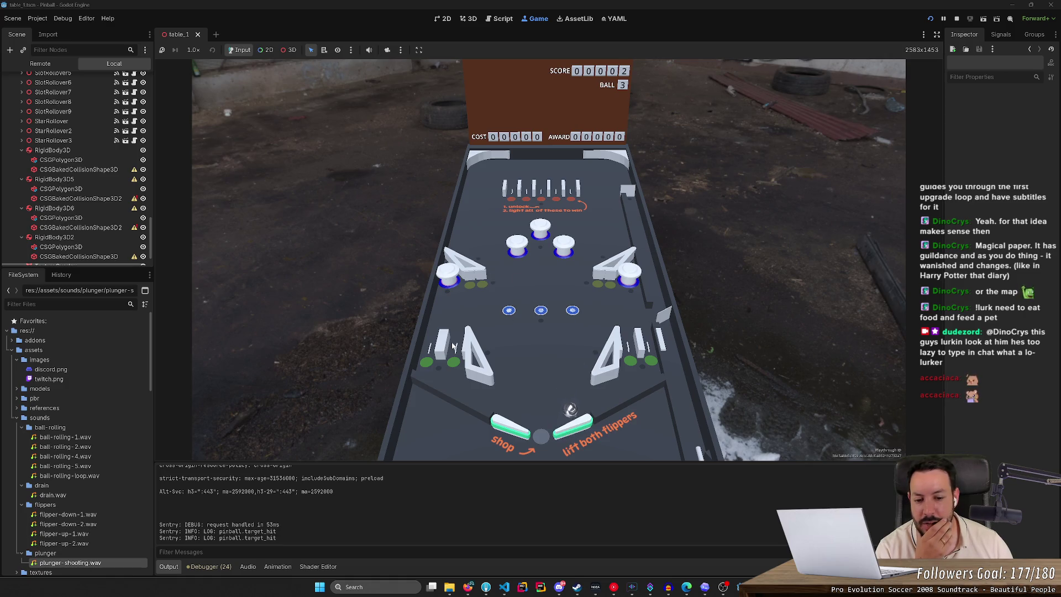
Step: Flick the ball from the left inlane into targets and bumpers, then launch another ball
{"action": "key", "text": "Left"}
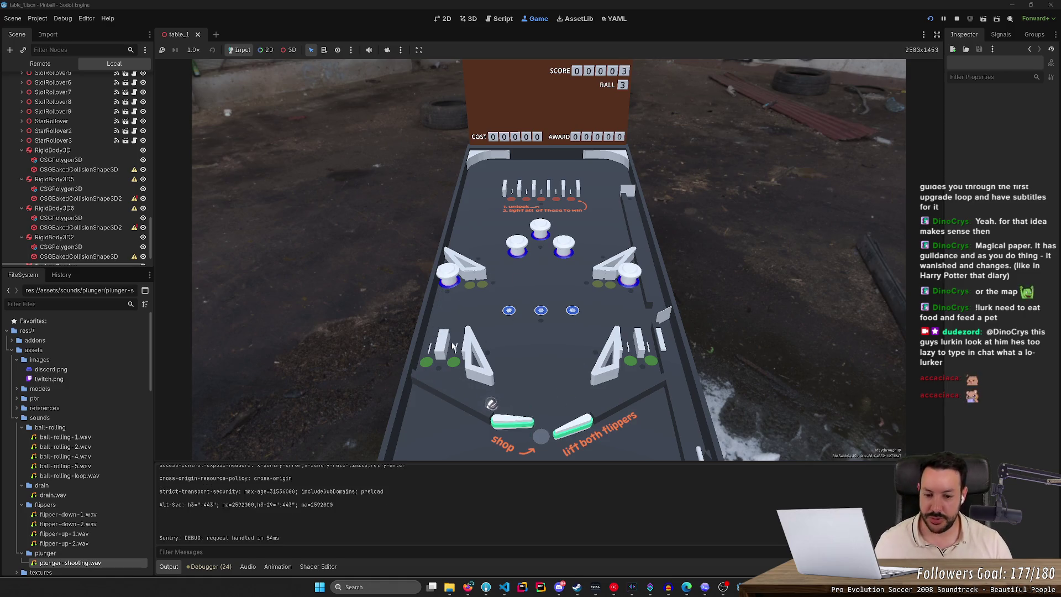
{"action": "key", "text": "Left"}
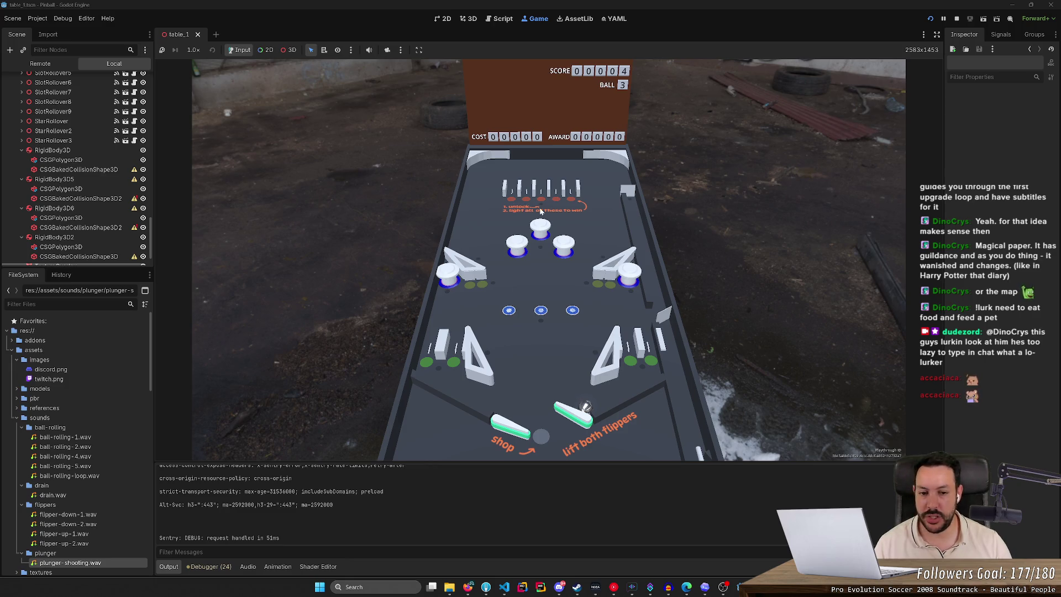
{"action": "key", "text": "Left"}
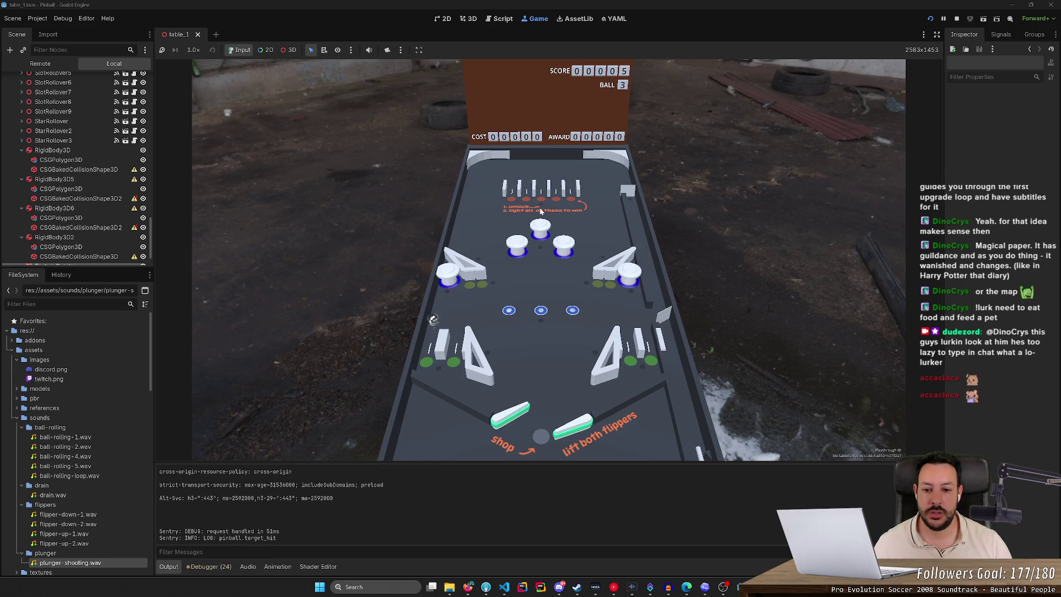
{"action": "key", "text": "Left"}
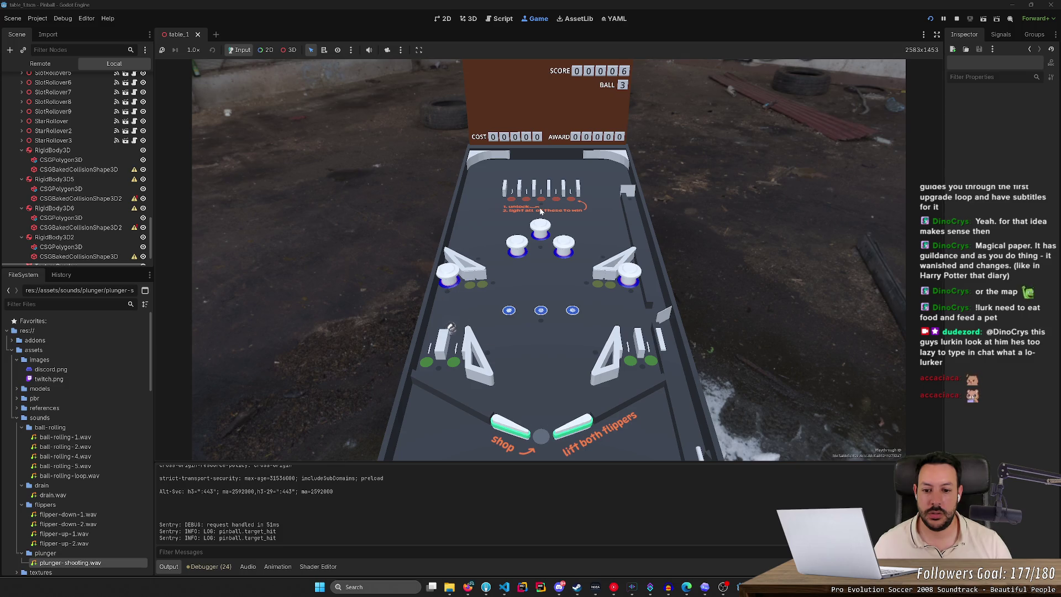
{"action": "key", "text": "Left"}
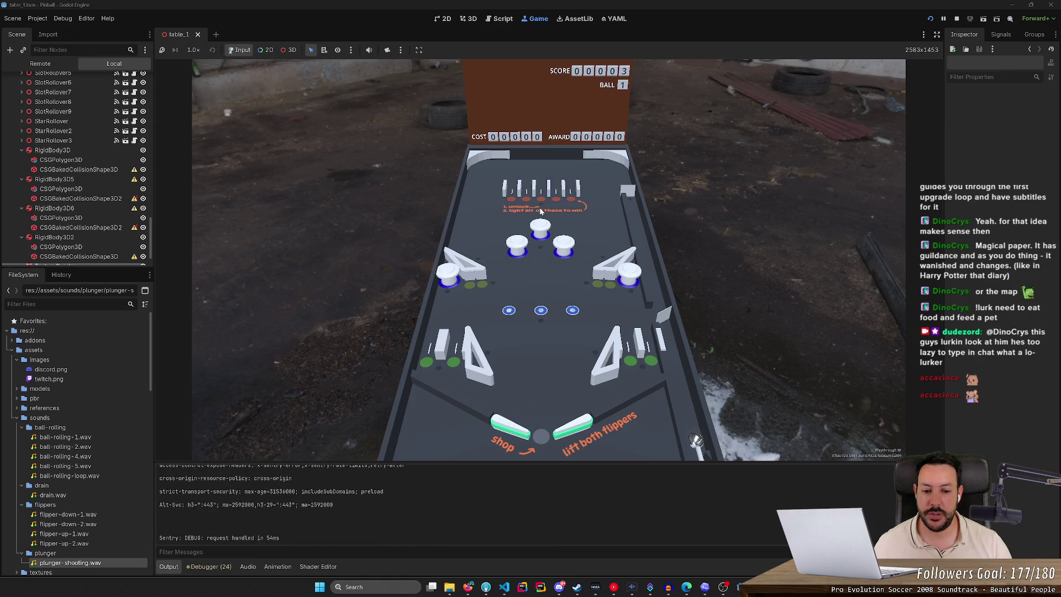
{"action": "key", "text": "space"}
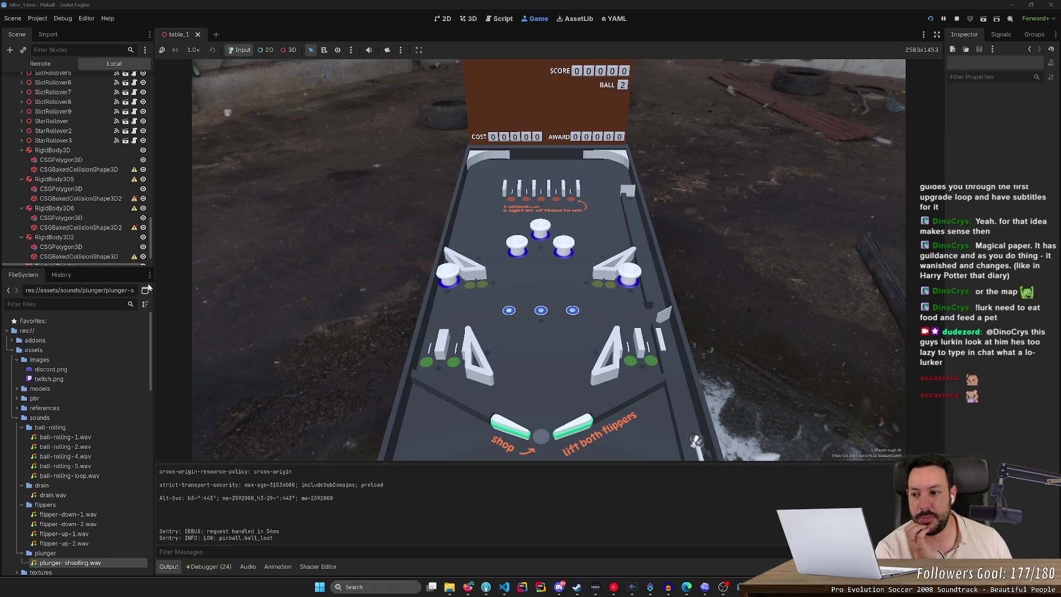
{"action": "scroll", "coordinate": [115, 224], "scroll_direction": "down", "scroll_amount": 1}
Step: Hide the TextureOverlay in the Scene tree and launch a ball
{"action": "left_click", "coordinate": [139, 251]}
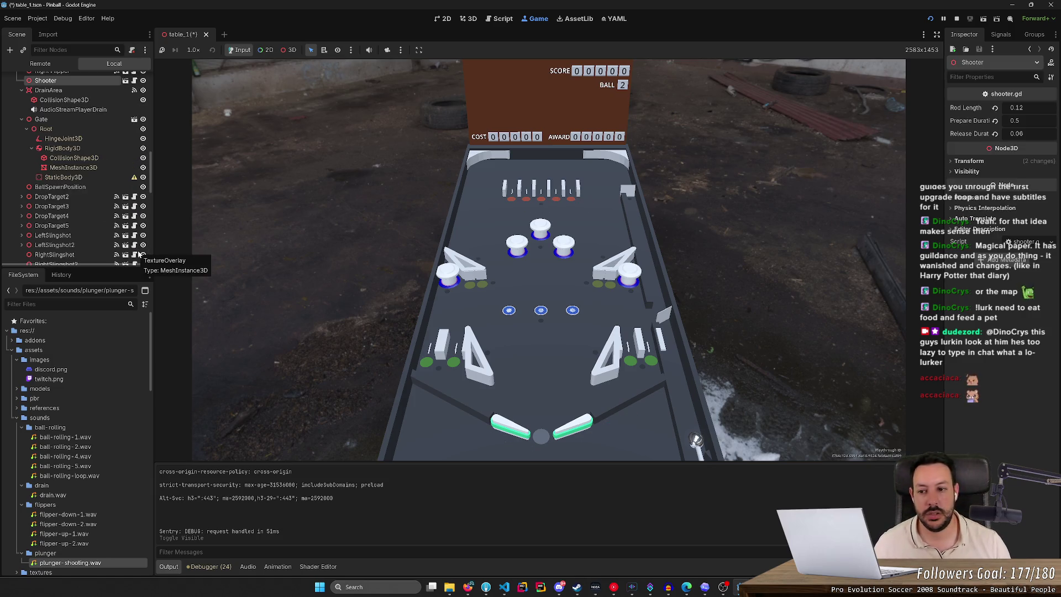
{"action": "key", "text": "Left"}
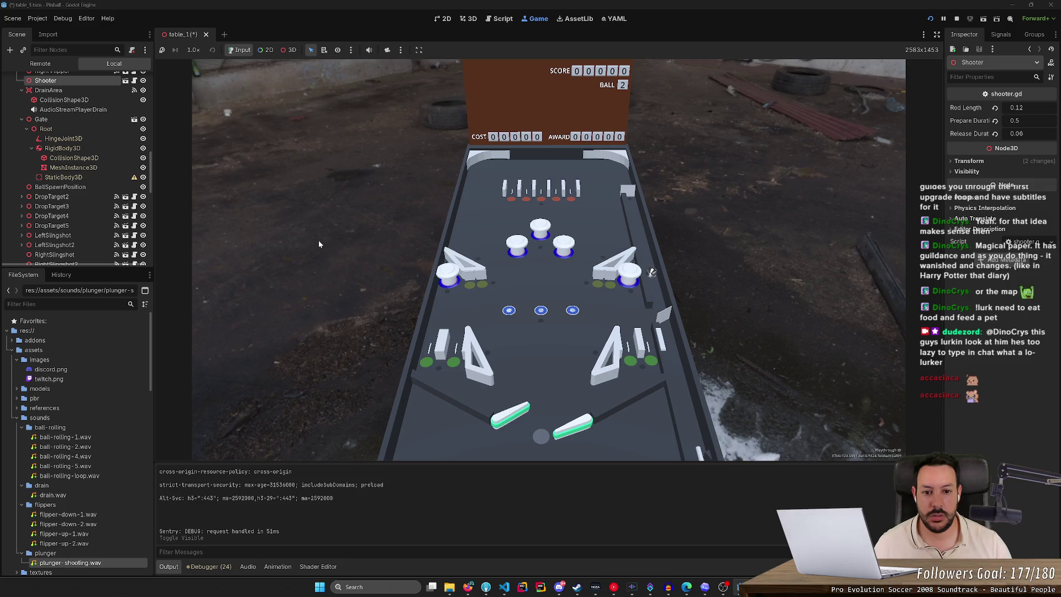
{"action": "key", "text": "Right"}
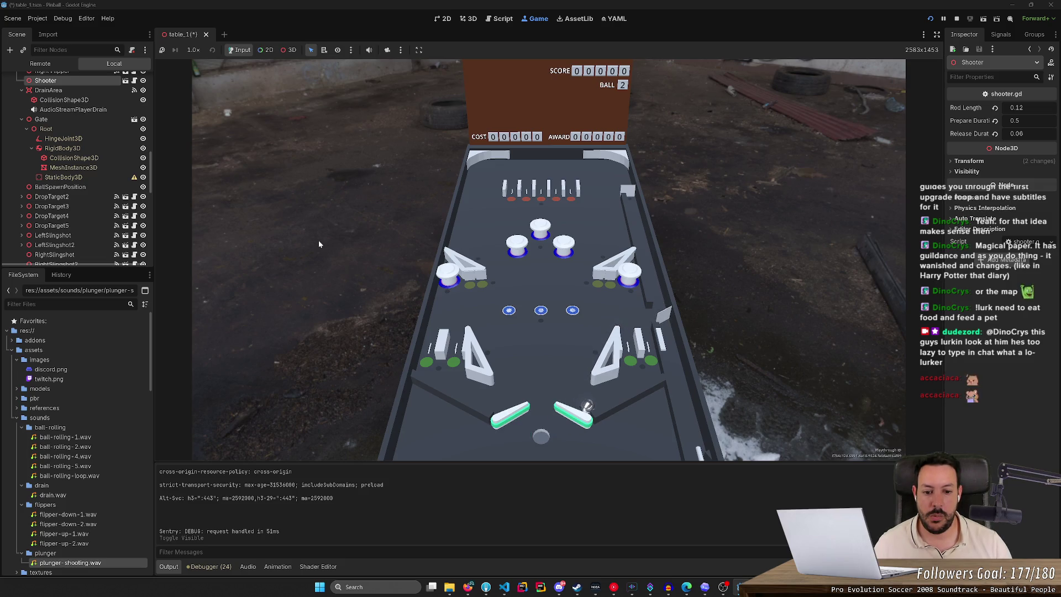
Step: Flip the ball with both flippers, then make the TextureOverlay visible again
{"action": "key", "text": "Right"}
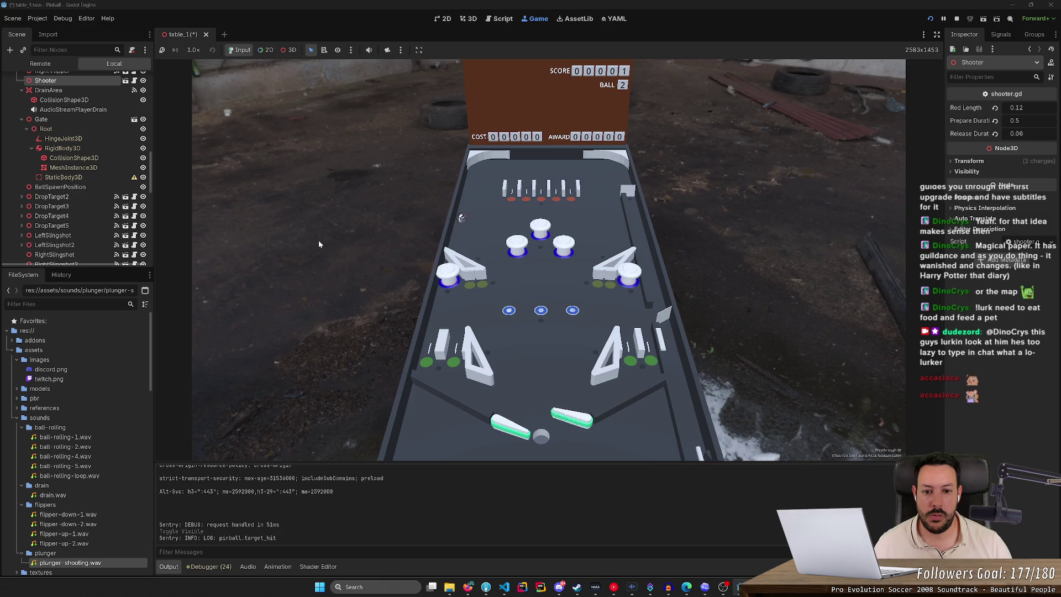
{"action": "key", "text": "Right"}
{"action": "key", "text": "Left"}
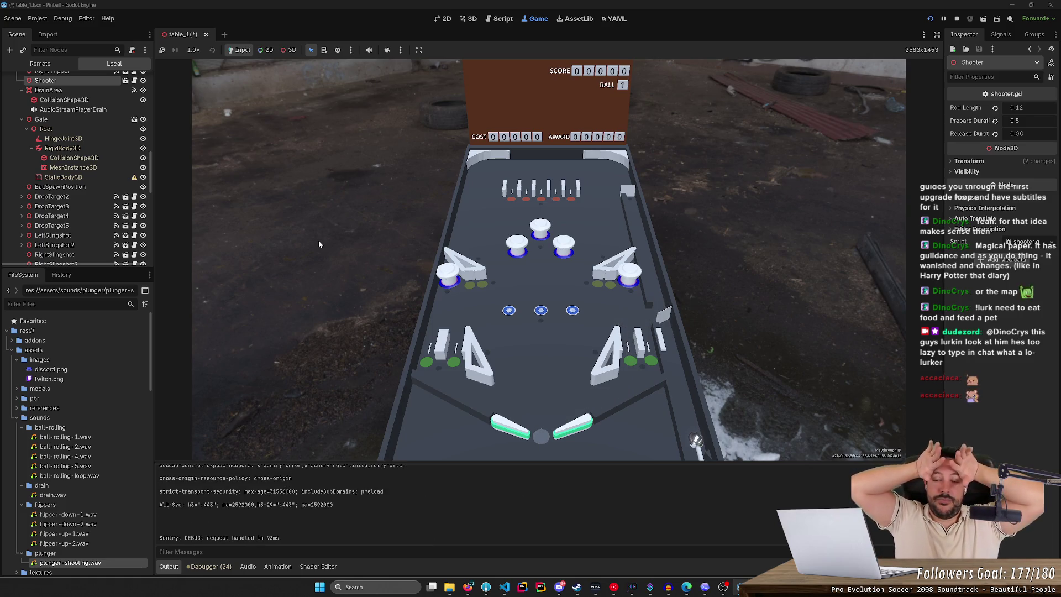
{"action": "scroll", "coordinate": [98, 238], "scroll_direction": "down", "scroll_amount": 10}
{"action": "left_click", "coordinate": [142, 252]}
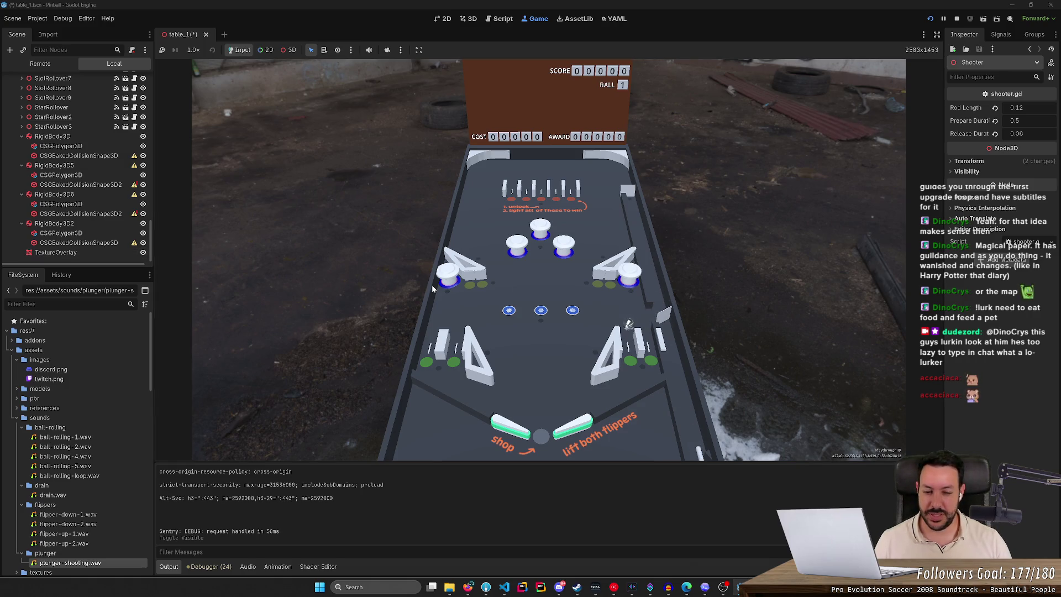
Step: Flip a ball with both flippers, then launch another and hit it with the right flipper, listening to the impacts
{"action": "key", "text": "Right"}
{"action": "key", "text": "Left"}
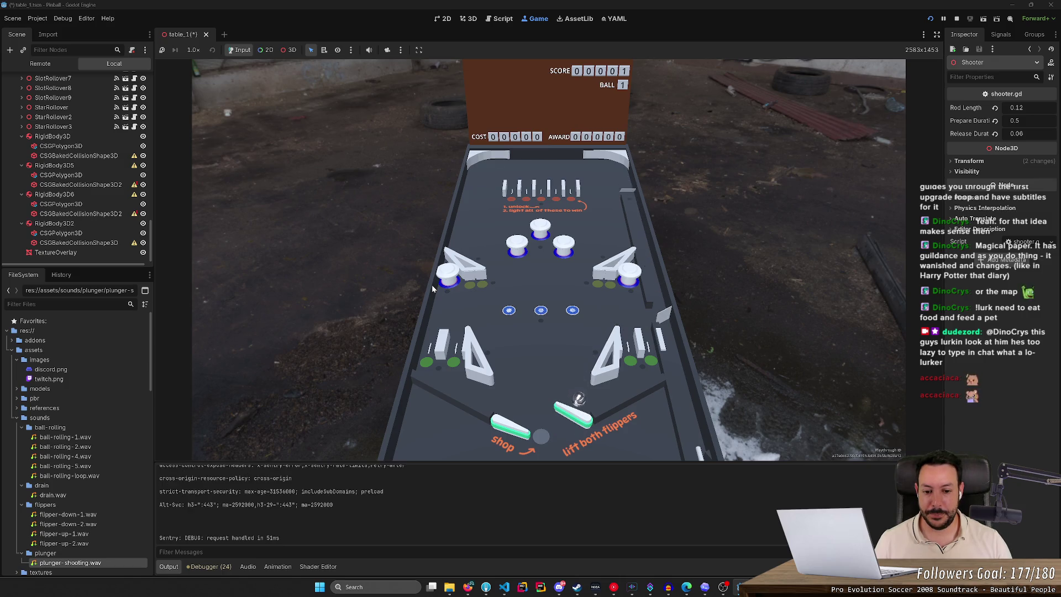
{"action": "key", "text": "Left"}
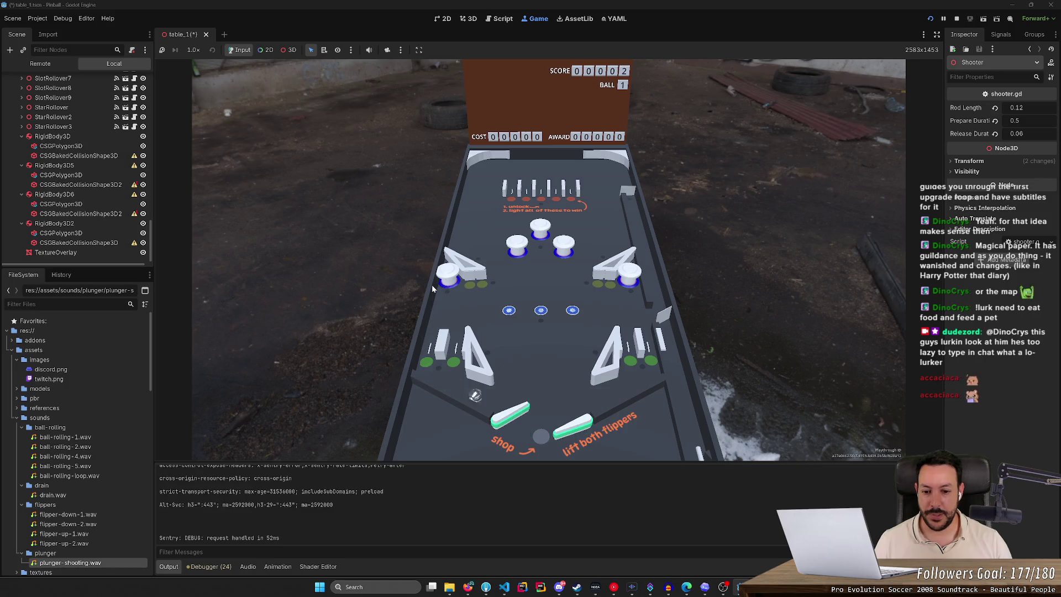
{"action": "key", "text": "Right"}
{"action": "key", "text": "Left"}
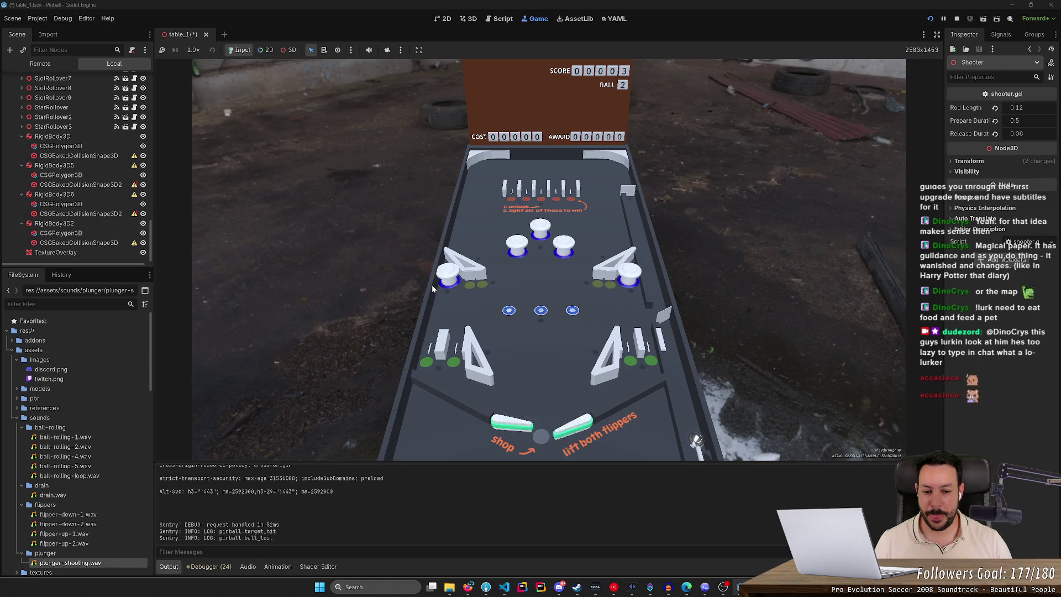
{"action": "key", "text": "Right"}
{"action": "key", "text": "Right"}
{"action": "key", "text": "Right"}
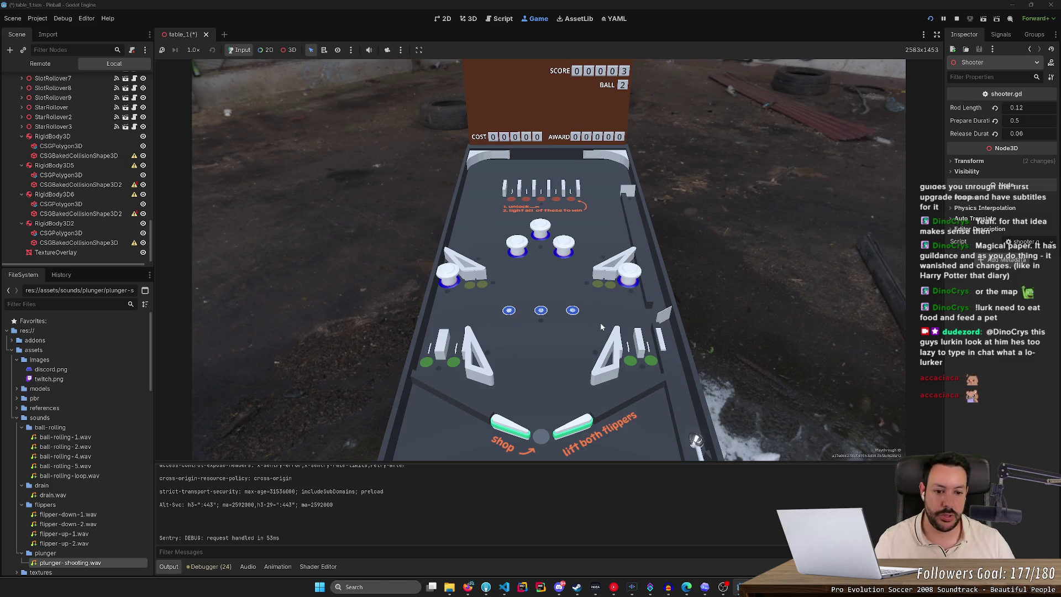
{"action": "key", "text": "Down"}
{"action": "key", "text": "Right"}
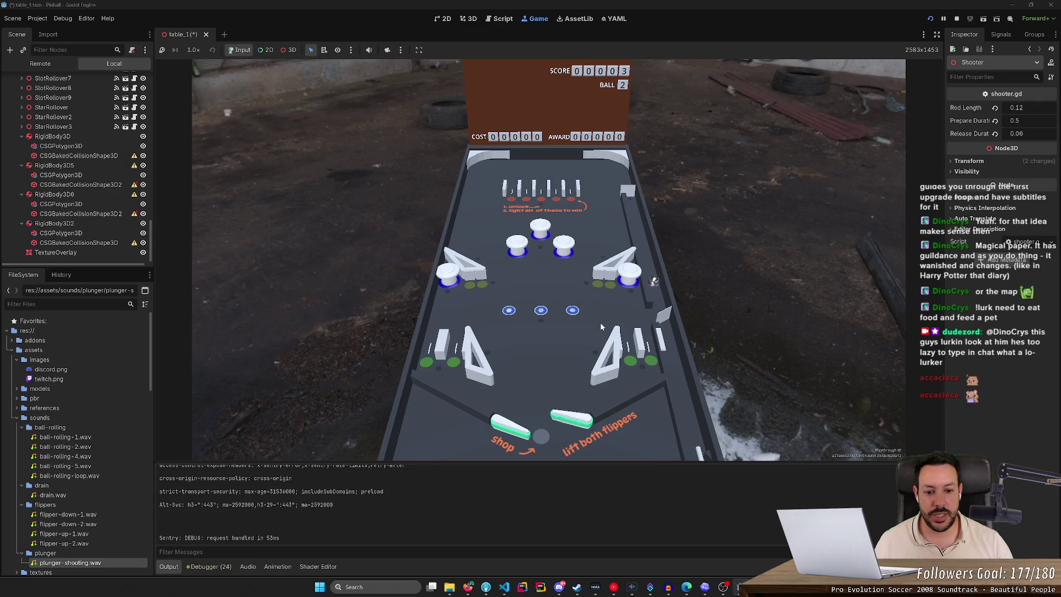
{"action": "key", "text": "Right"}
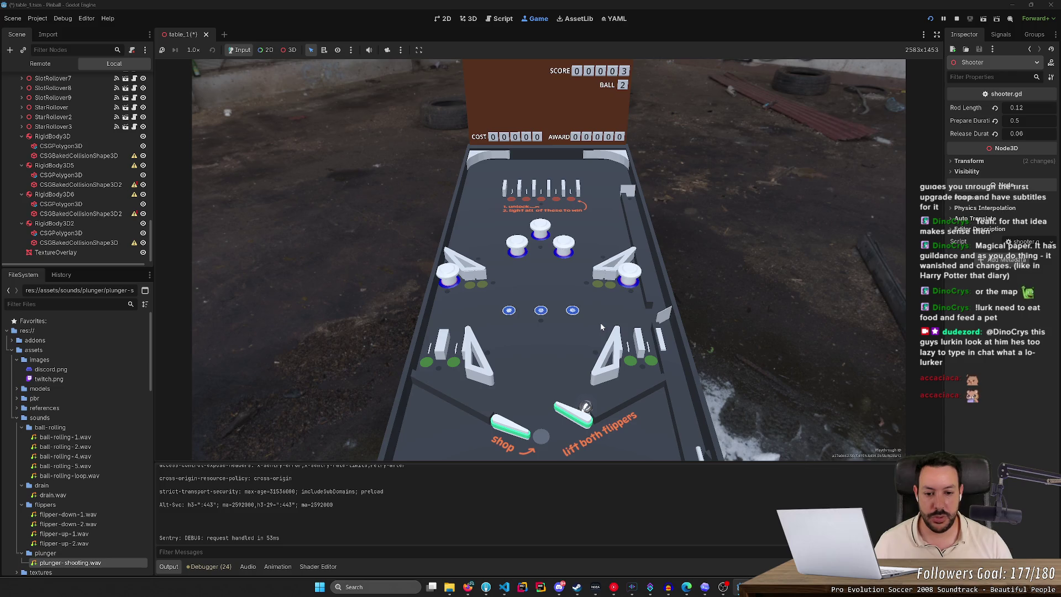
{"action": "key", "text": "Right"}
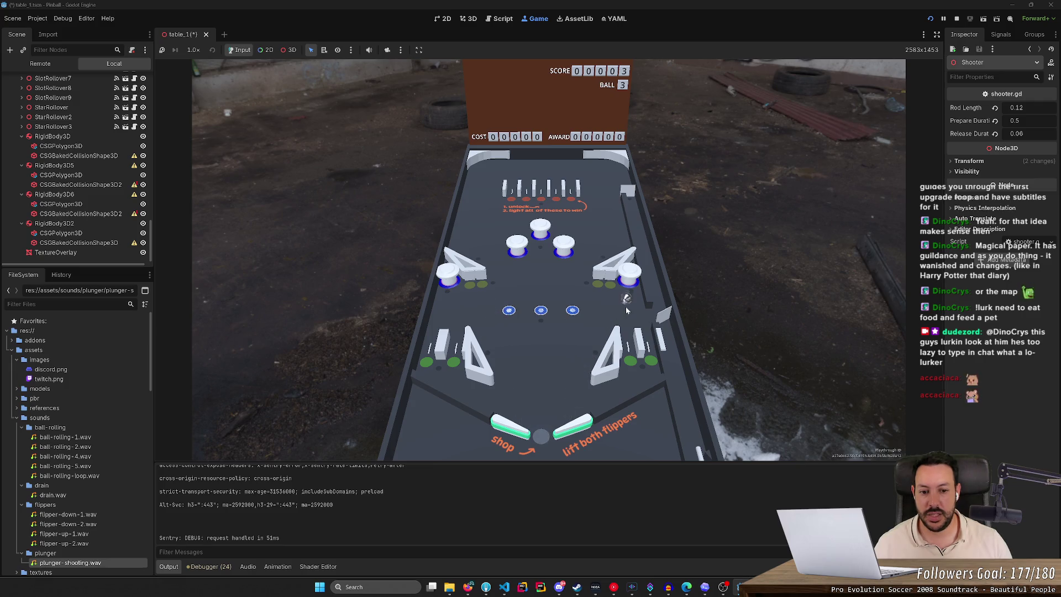
Step: In the browser, close the leftover research tabs including the speed-to-volume graph
{"action": "left_click", "coordinate": [468, 587]}
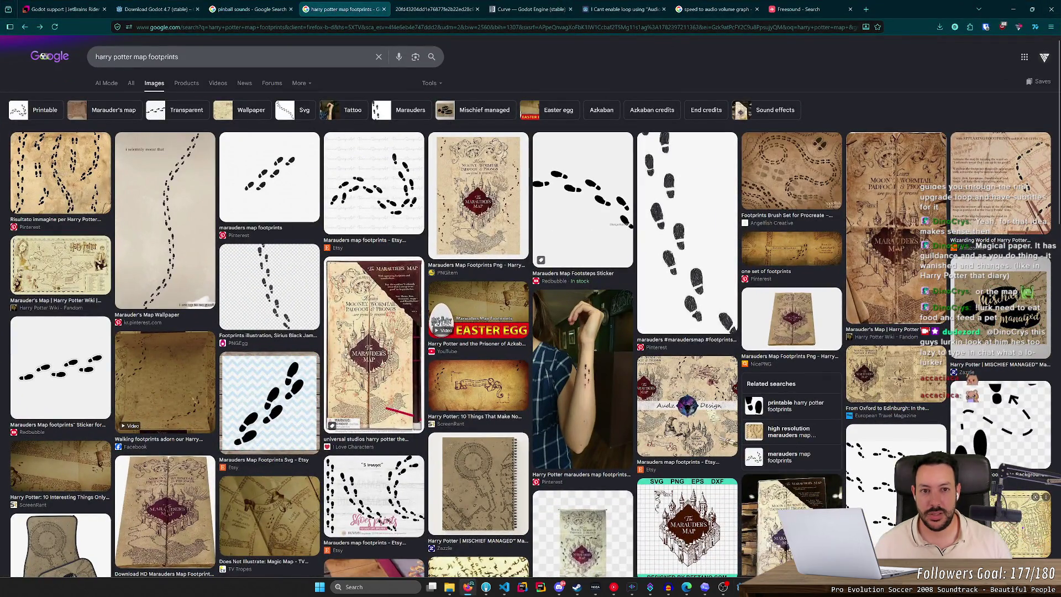
{"action": "middle_click", "coordinate": [349, 9]}
{"action": "middle_click", "coordinate": [348, 9]}
{"action": "middle_click", "coordinate": [349, 10]}
{"action": "middle_click", "coordinate": [348, 10]}
{"action": "middle_click", "coordinate": [349, 10]}
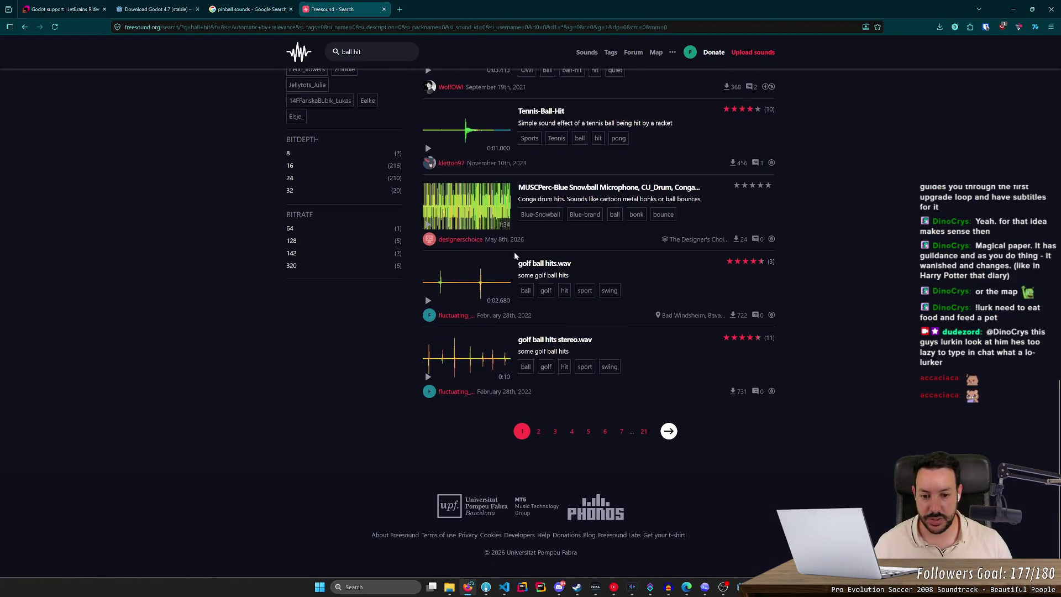
Step: Preview golf ball hits.wav, then on results page 2 Ping pong ball hit, hit ball rubber.WAV and Pool_Table_Ball_Hit.WAV
{"action": "left_click", "coordinate": [442, 282]}
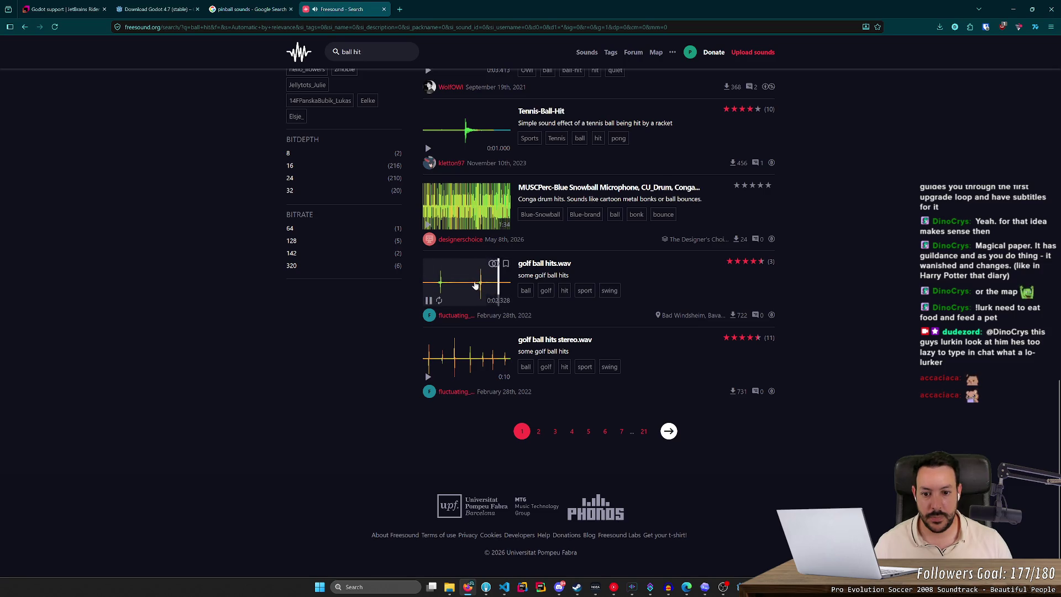
{"action": "left_click", "coordinate": [538, 431]}
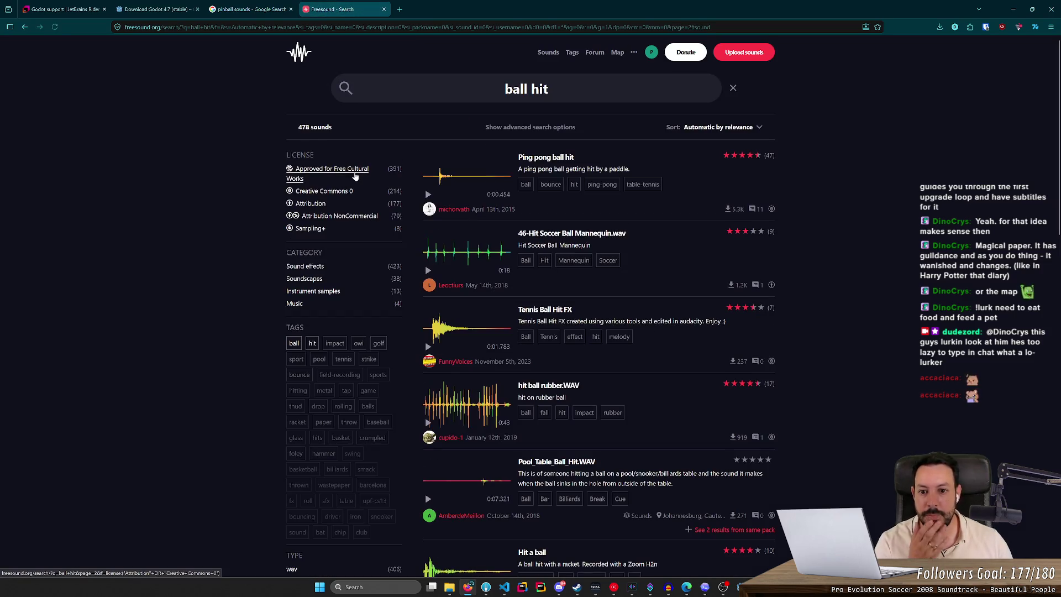
{"action": "left_click", "coordinate": [428, 195]}
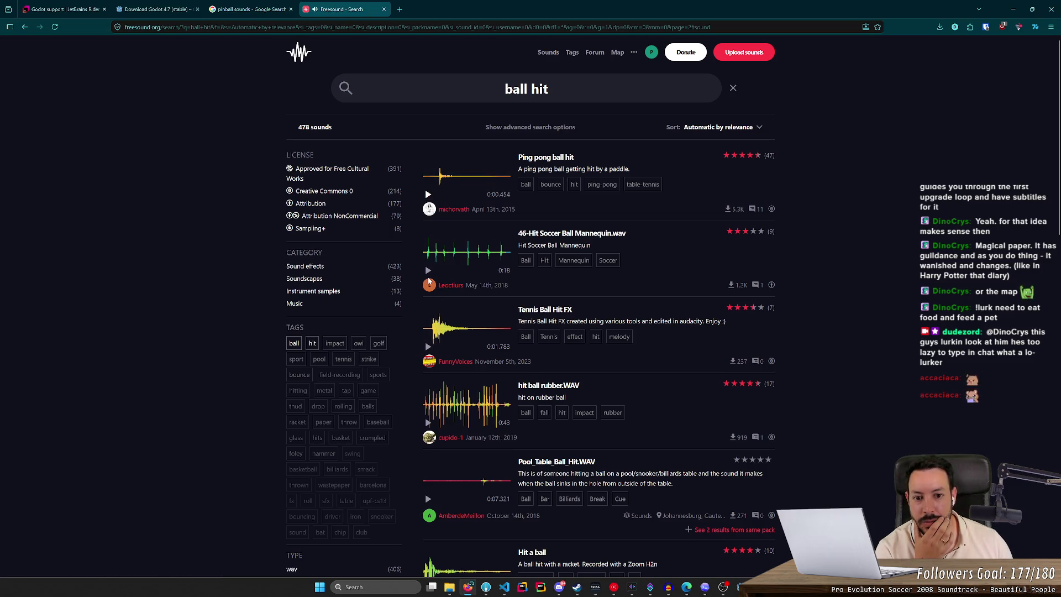
{"action": "scroll", "coordinate": [429, 300], "scroll_direction": "down", "scroll_amount": 1}
{"action": "scroll", "coordinate": [429, 300], "scroll_direction": "down", "scroll_amount": 3}
{"action": "left_click", "coordinate": [428, 252]}
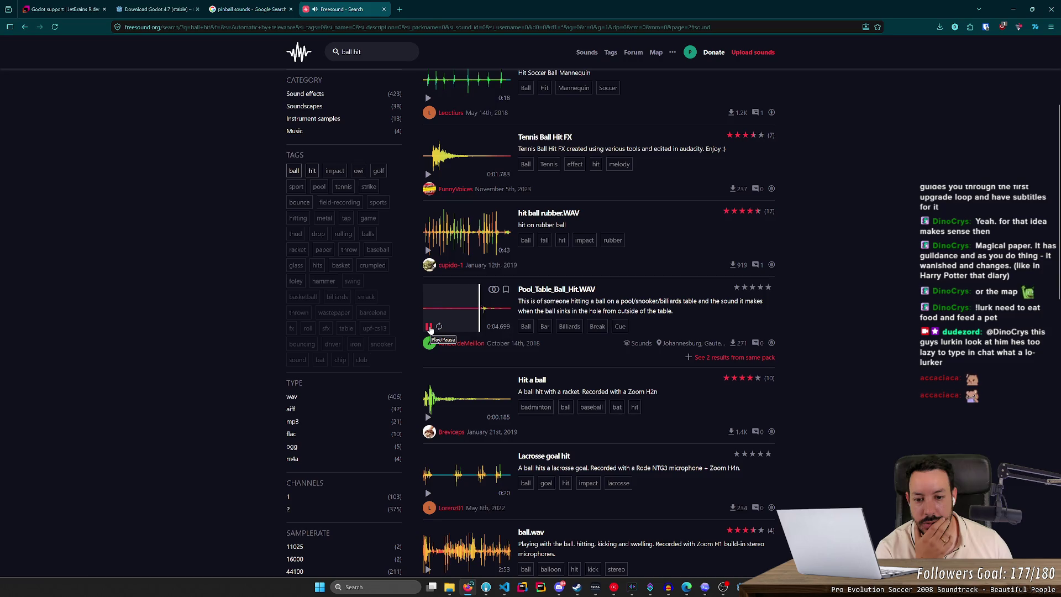
{"action": "left_click", "coordinate": [429, 328]}
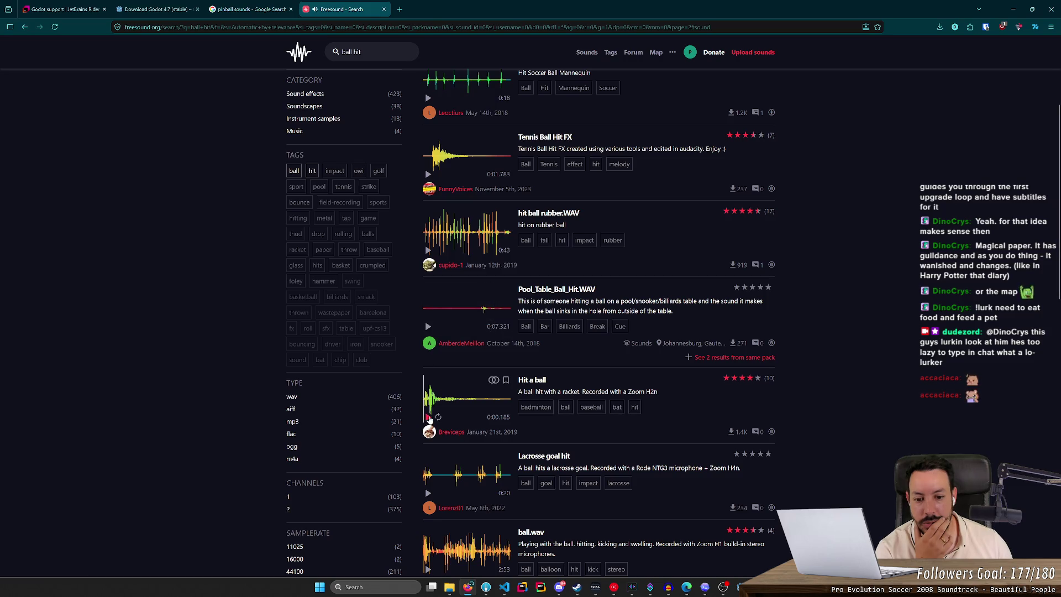
{"action": "scroll", "coordinate": [442, 393], "scroll_direction": "down", "scroll_amount": 5}
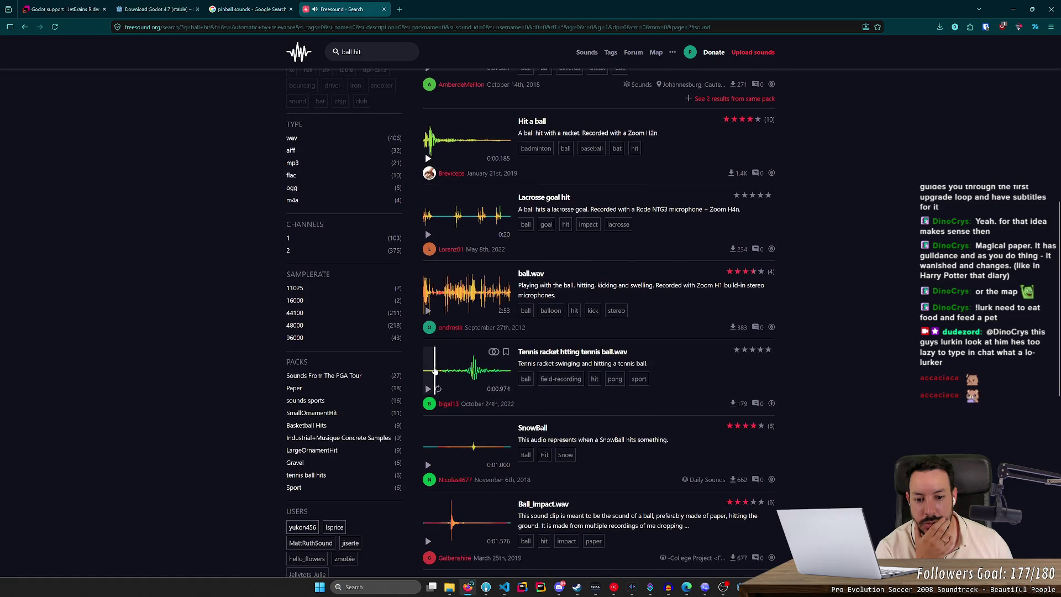
{"action": "scroll", "coordinate": [436, 373], "scroll_direction": "down", "scroll_amount": 2}
Step: Replay SnowBall several times and compare Ball_Impact.wav, Pool ball sink.wav and golf club hit series.wav
{"action": "left_click", "coordinate": [430, 336]}
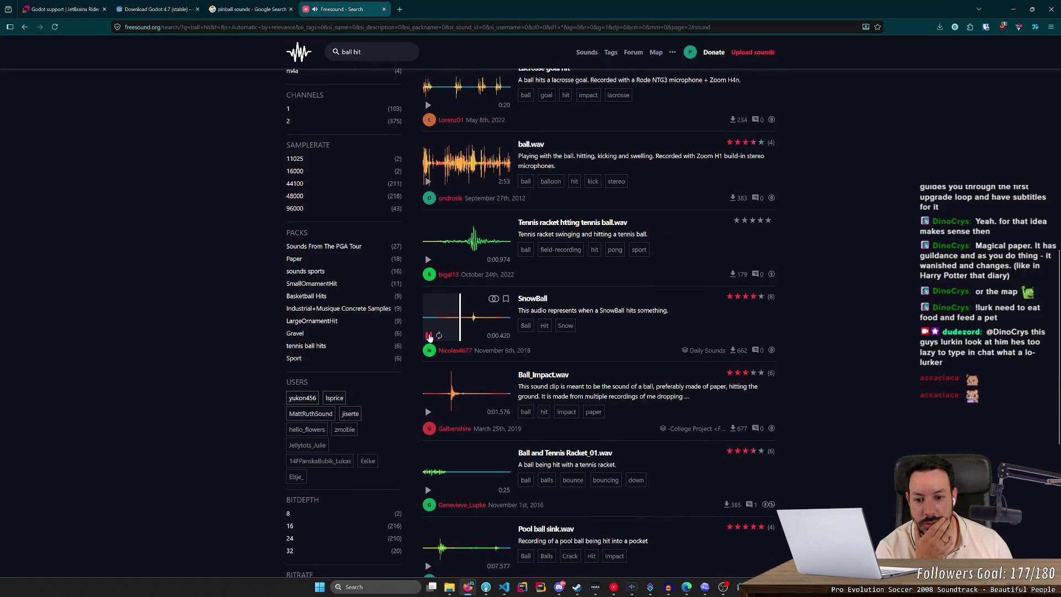
{"action": "left_click", "coordinate": [430, 336]}
{"action": "left_click", "coordinate": [430, 336]}
{"action": "left_click", "coordinate": [429, 336]}
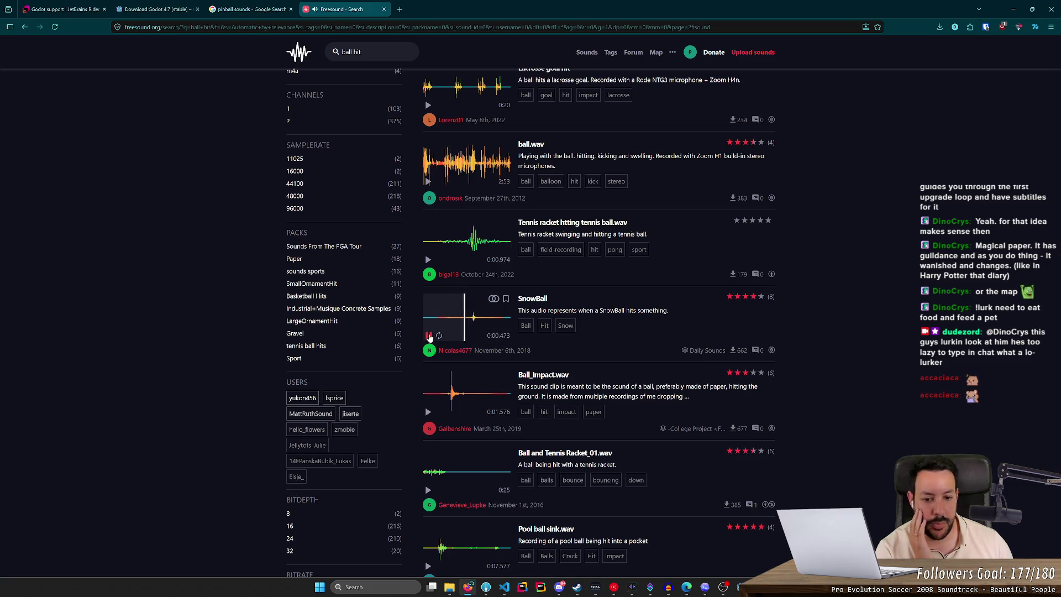
{"action": "left_click", "coordinate": [429, 336]}
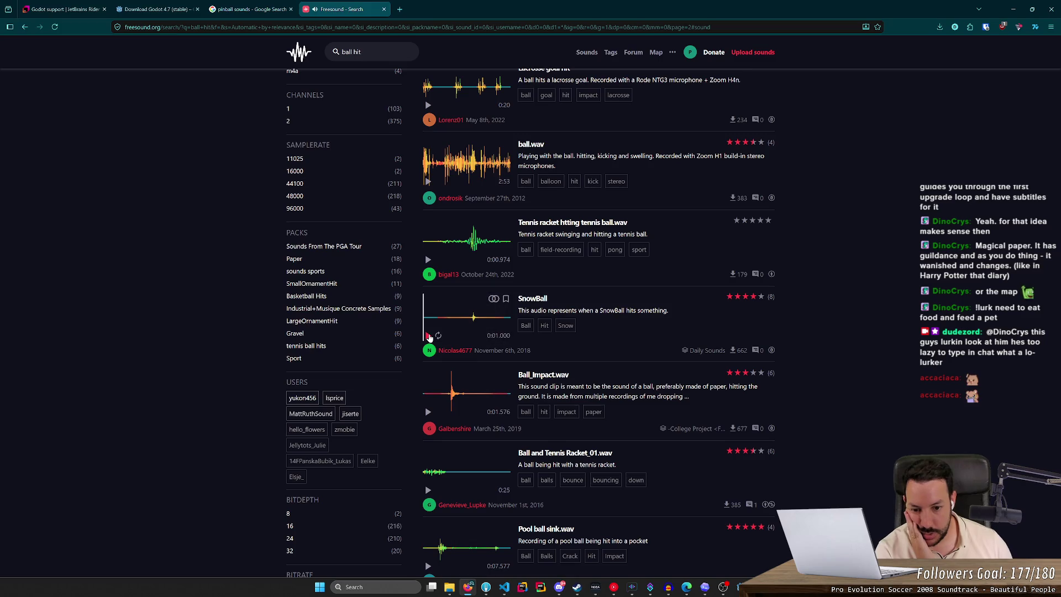
{"action": "left_click", "coordinate": [429, 412]}
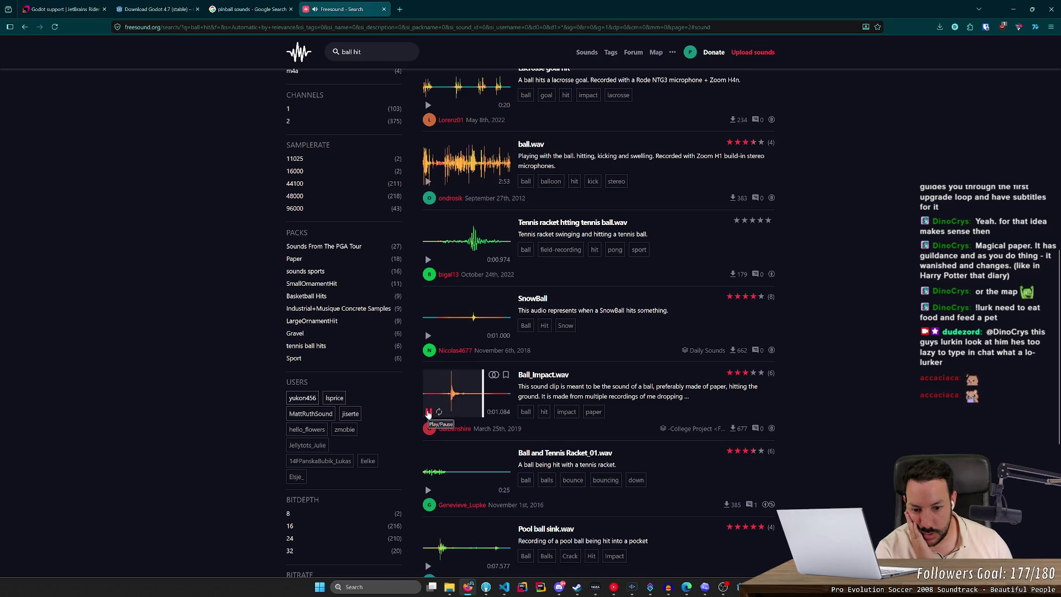
{"action": "scroll", "coordinate": [427, 420], "scroll_direction": "down", "scroll_amount": 2}
{"action": "left_click", "coordinate": [428, 437]}
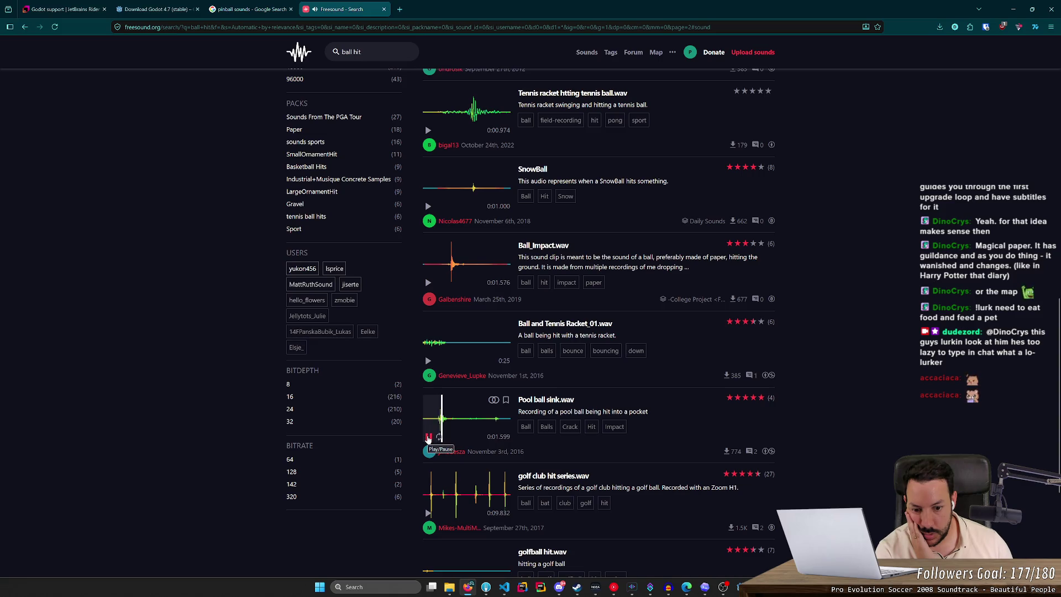
{"action": "left_click", "coordinate": [428, 513]}
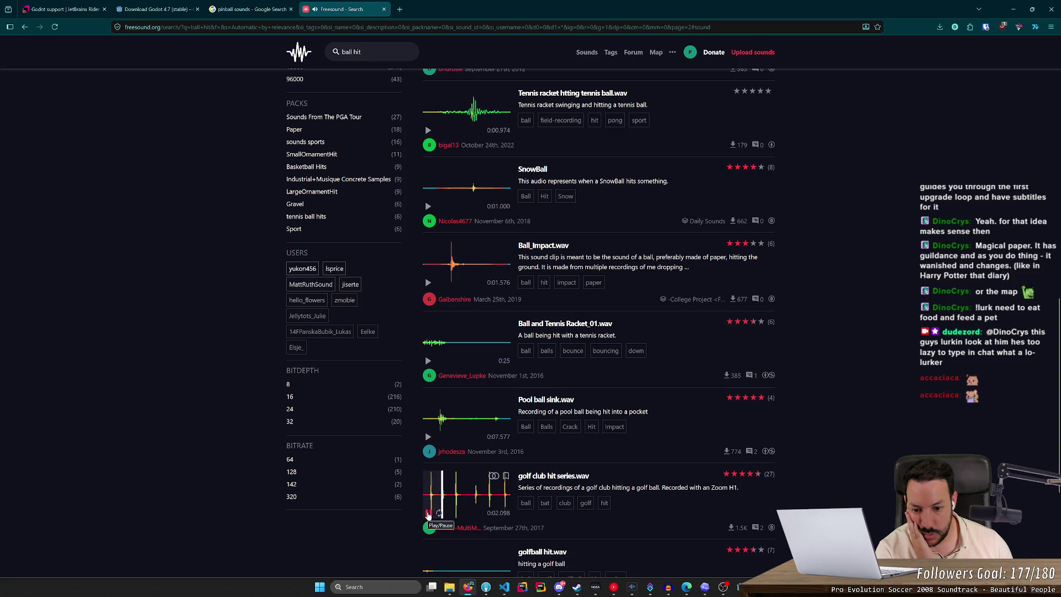
{"action": "left_click", "coordinate": [428, 514]}
{"action": "left_click", "coordinate": [428, 283]}
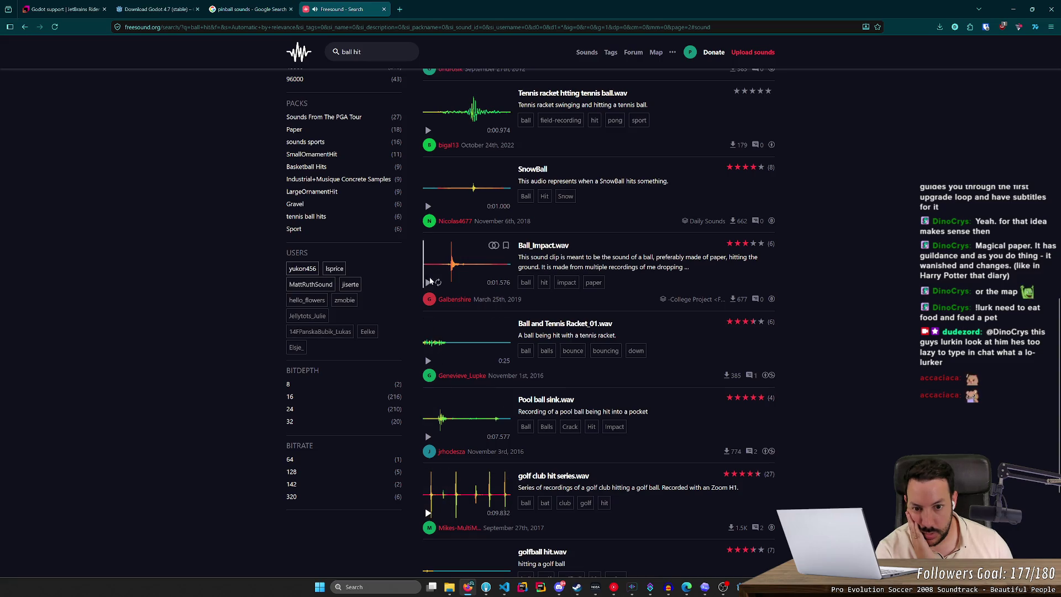
Step: Replay SnowBall, open its sound page and download the sound
{"action": "left_click", "coordinate": [428, 206]}
{"action": "left_click", "coordinate": [428, 206]}
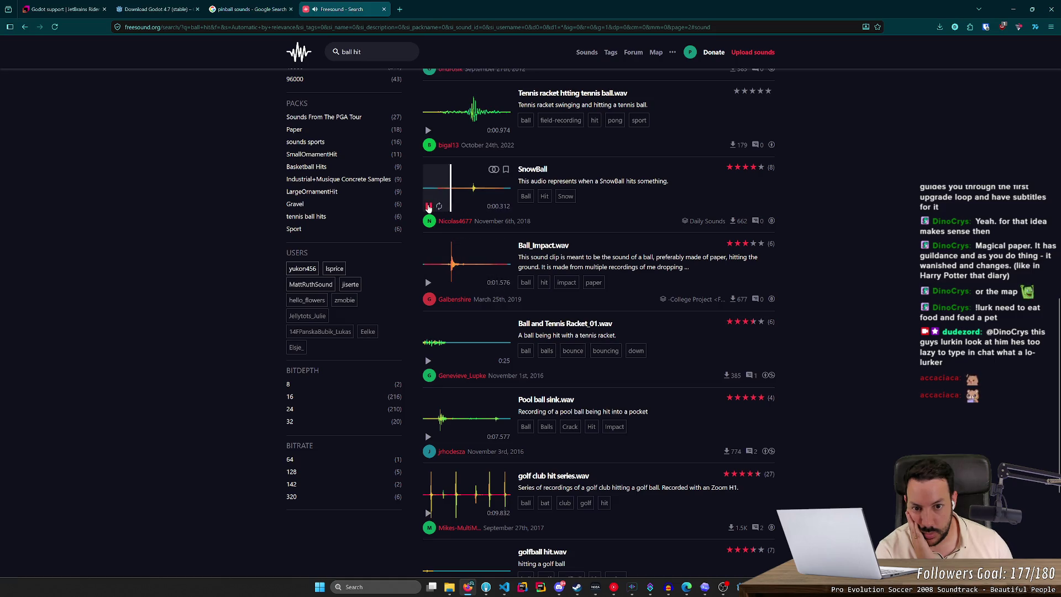
{"action": "left_click", "coordinate": [428, 206]}
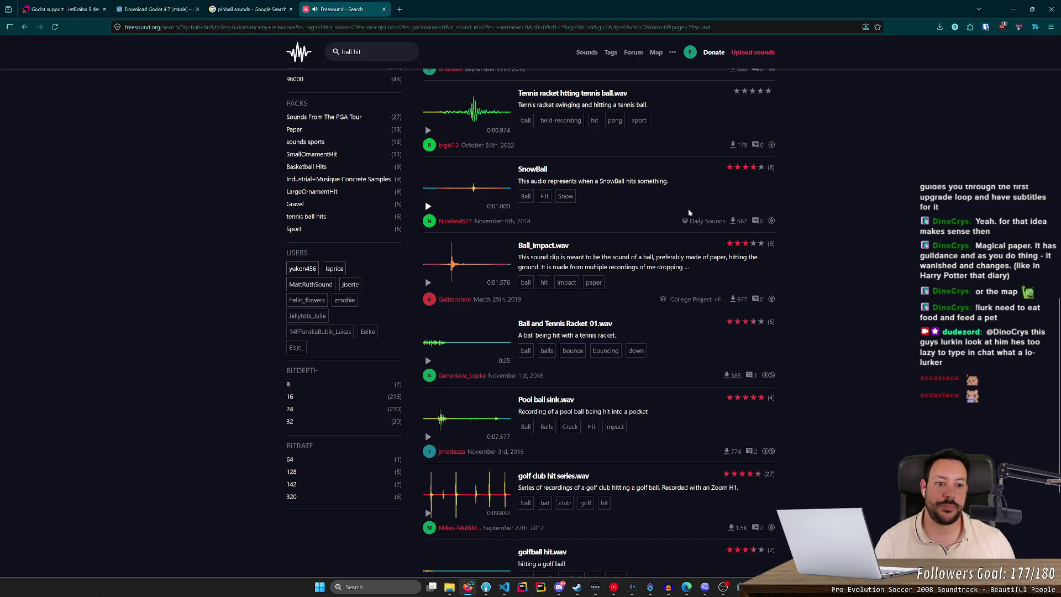
{"action": "left_click", "coordinate": [545, 171]}
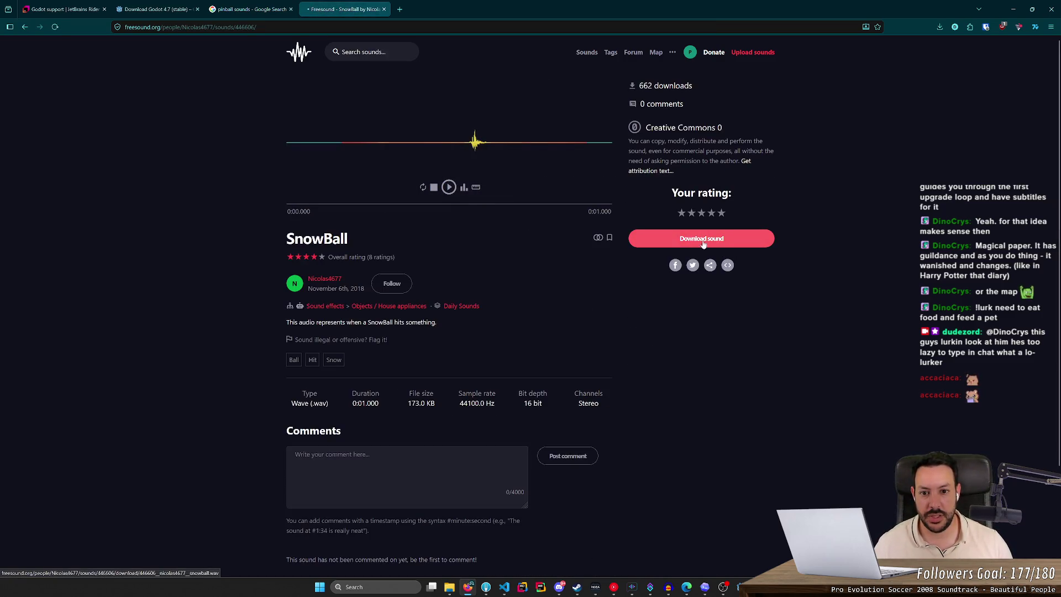
{"action": "left_click", "coordinate": [939, 48]}
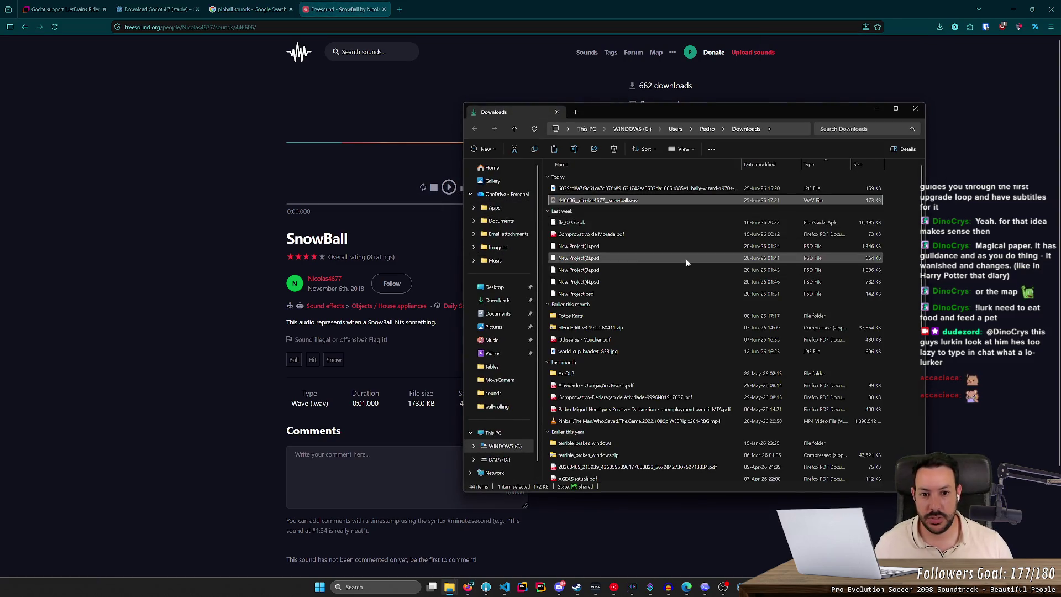
Step: Navigate File Explorer to D:\Code\pinball\assets\sounds
{"action": "left_click", "coordinate": [499, 459]}
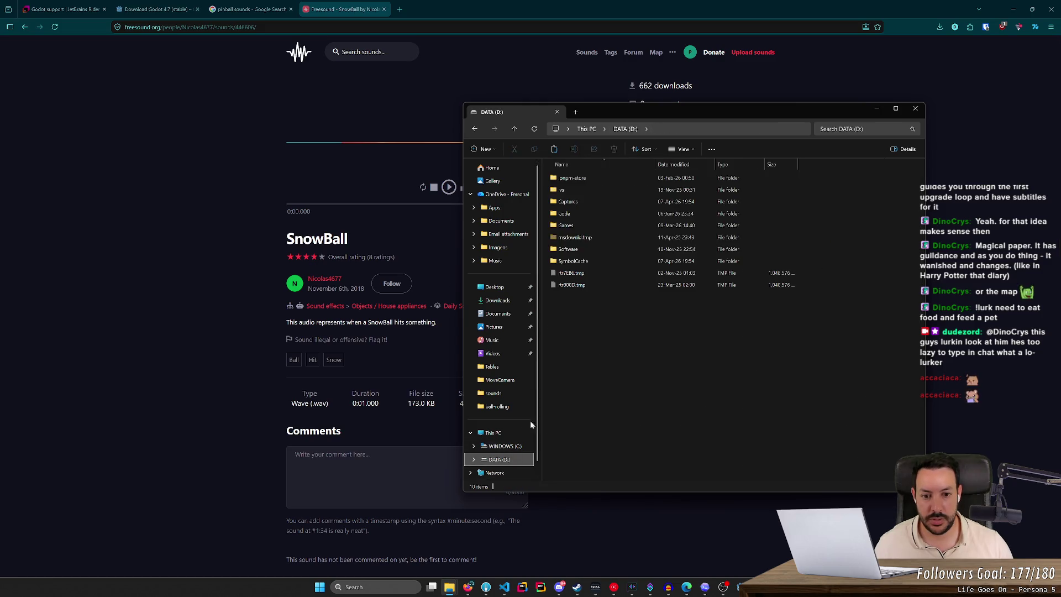
{"action": "double_click", "coordinate": [605, 226]}
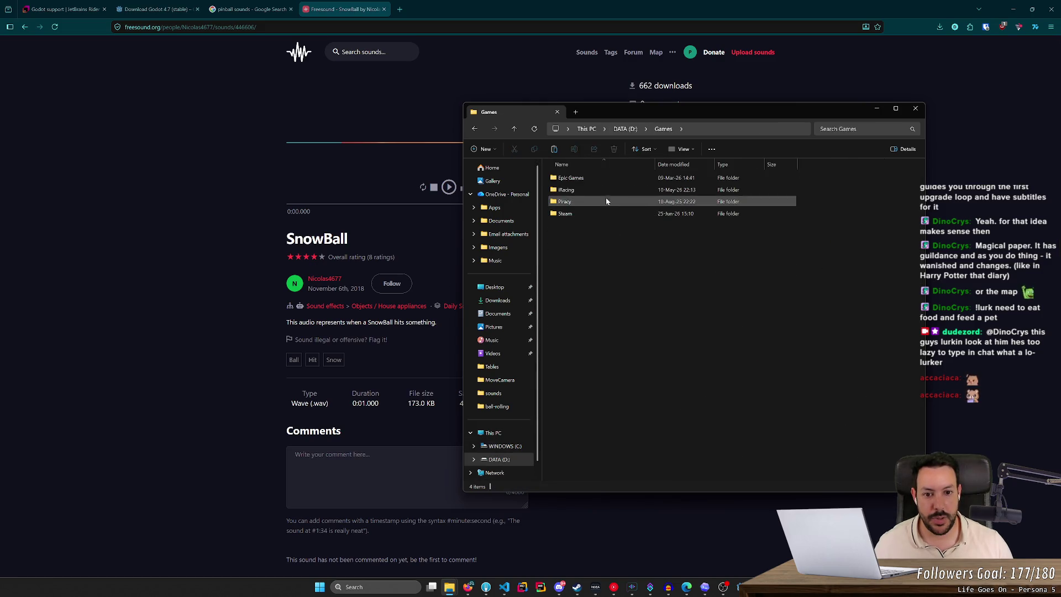
{"action": "key", "text": "alt+Left"}
{"action": "double_click", "coordinate": [601, 213]}
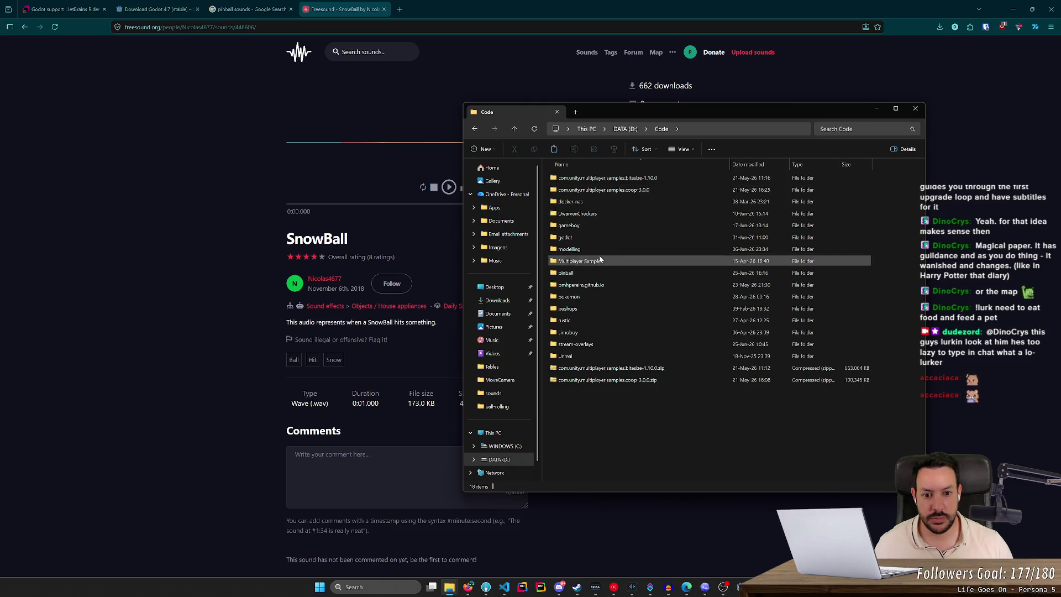
{"action": "double_click", "coordinate": [595, 239]}
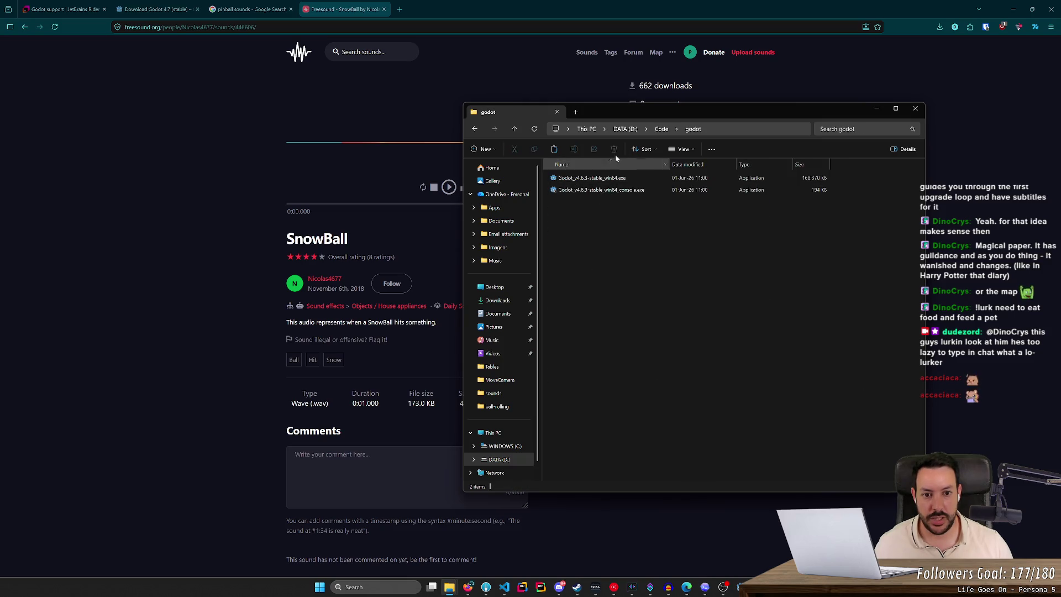
{"action": "left_click", "coordinate": [660, 129]}
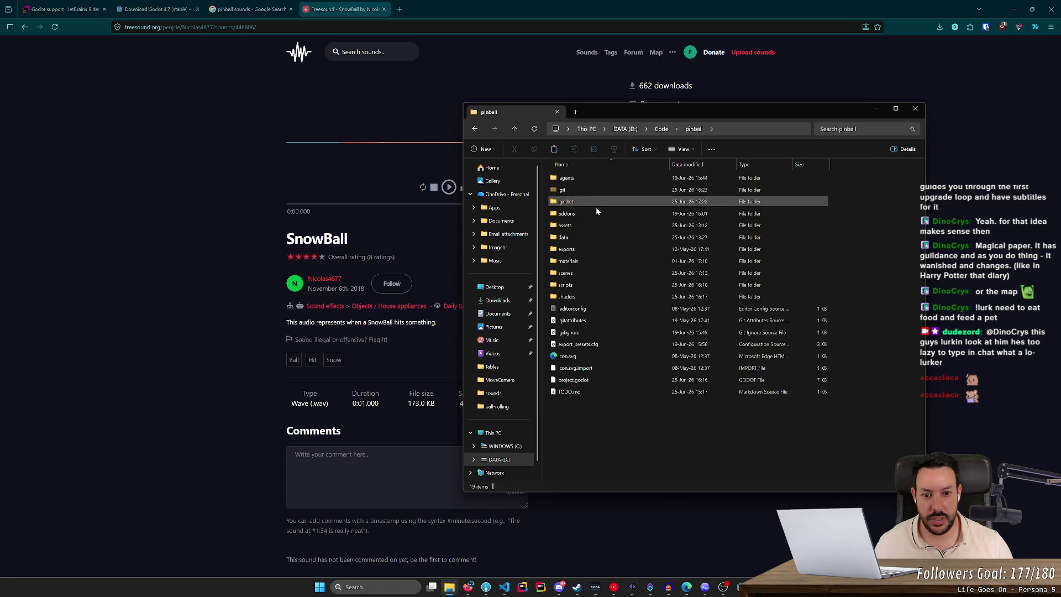
{"action": "double_click", "coordinate": [595, 214]}
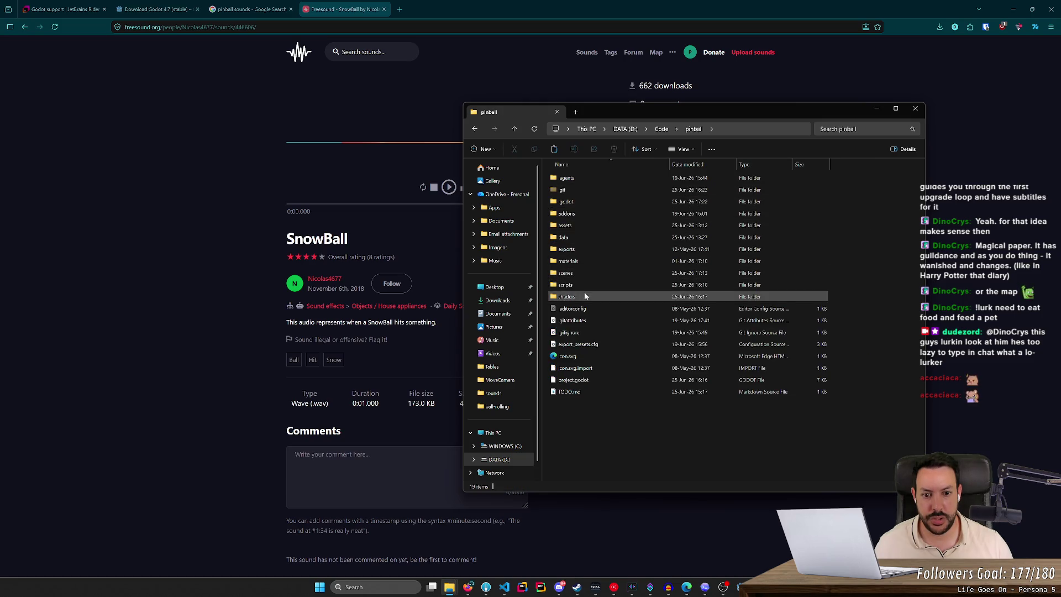
{"action": "double_click", "coordinate": [587, 225]}
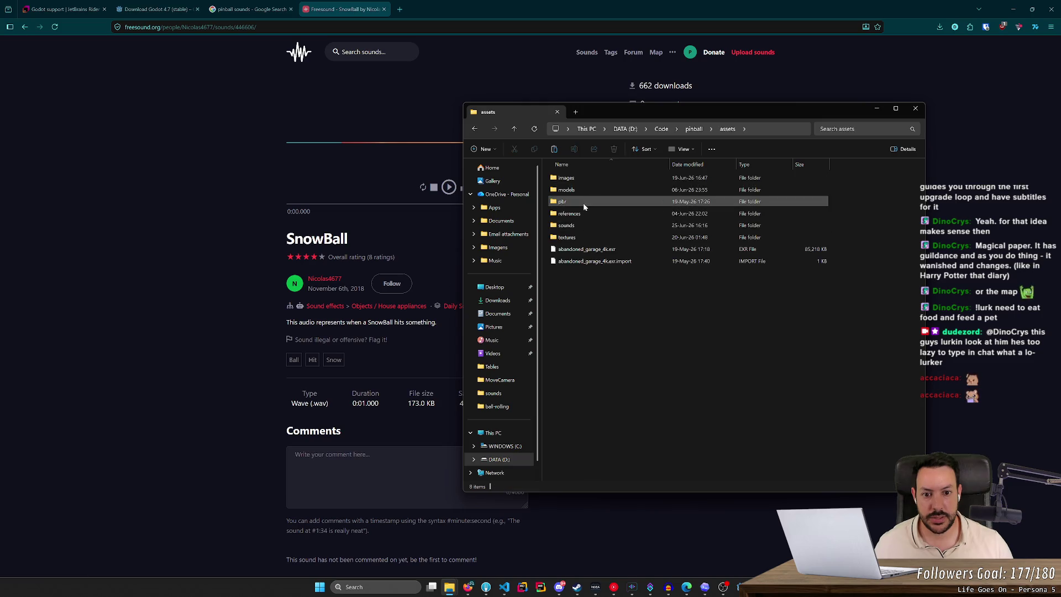
{"action": "double_click", "coordinate": [584, 225]}
{"action": "left_click", "coordinate": [589, 177]}
{"action": "double_click", "coordinate": [590, 178]}
{"action": "key", "text": "alt+Left"}
Step: Paste the downloaded SnowBall sound into the sounds folder and rename it ball_hit.wav
{"action": "key", "text": "ctrl+v"}
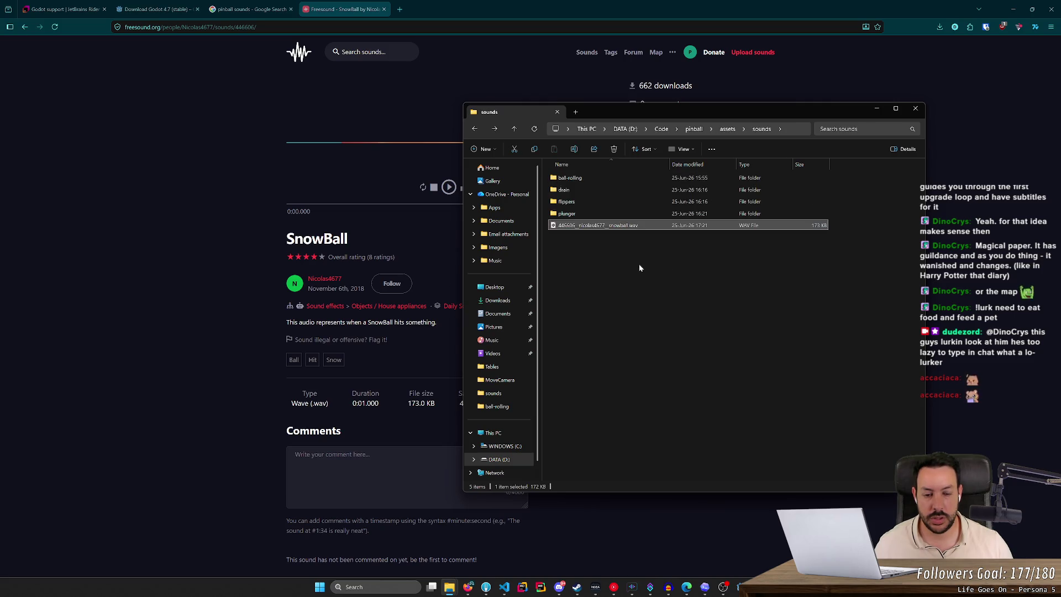
{"action": "key", "text": "F2"}
{"action": "type", "text": "ball_hit"}
{"action": "key", "text": "Return"}
Step: Look inside the drain and flippers folders to check how sound files are named
{"action": "key", "text": "Up"}
{"action": "key", "text": "Up"}
{"action": "key", "text": "Up"}
{"action": "key", "text": "Return"}
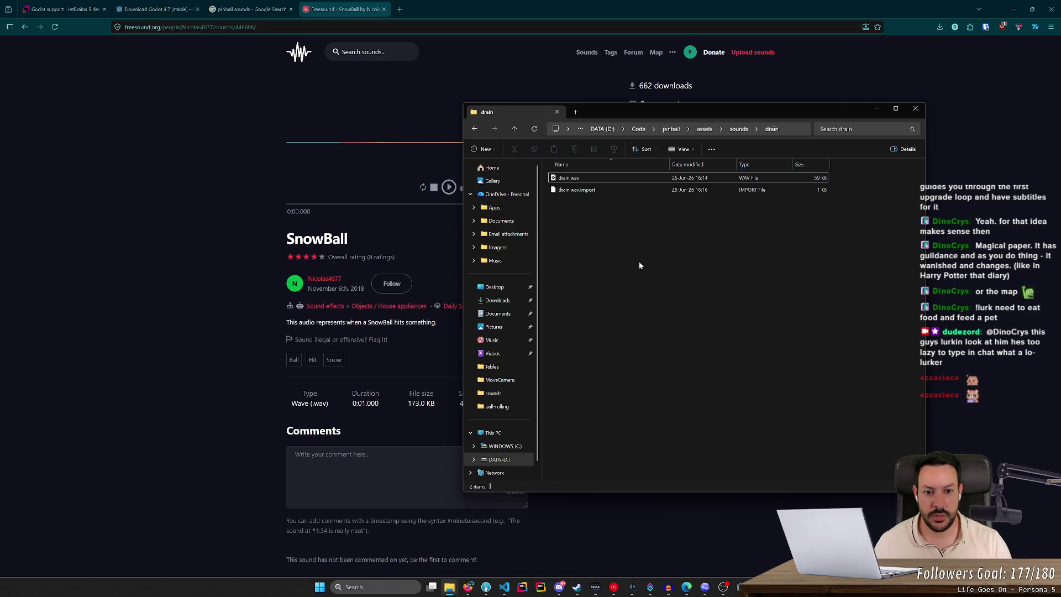
{"action": "key", "text": "BackSpace"}
{"action": "key", "text": "Down"}
{"action": "key", "text": "Return"}
{"action": "key", "text": "BackSpace"}
Step: Rename ball_hit.wav to ball-hit.wav, replacing the underscore with a hyphen
{"action": "key", "text": "Down"}
{"action": "key", "text": "Down"}
{"action": "key", "text": "F2"}
{"action": "key", "text": "Left"}
{"action": "key", "text": "Right"}
{"action": "key", "text": "Right"}
{"action": "key", "text": "Right"}
{"action": "type", "text": "-"}
{"action": "key", "text": "Return"}
{"action": "key", "text": "alt+Tab"}
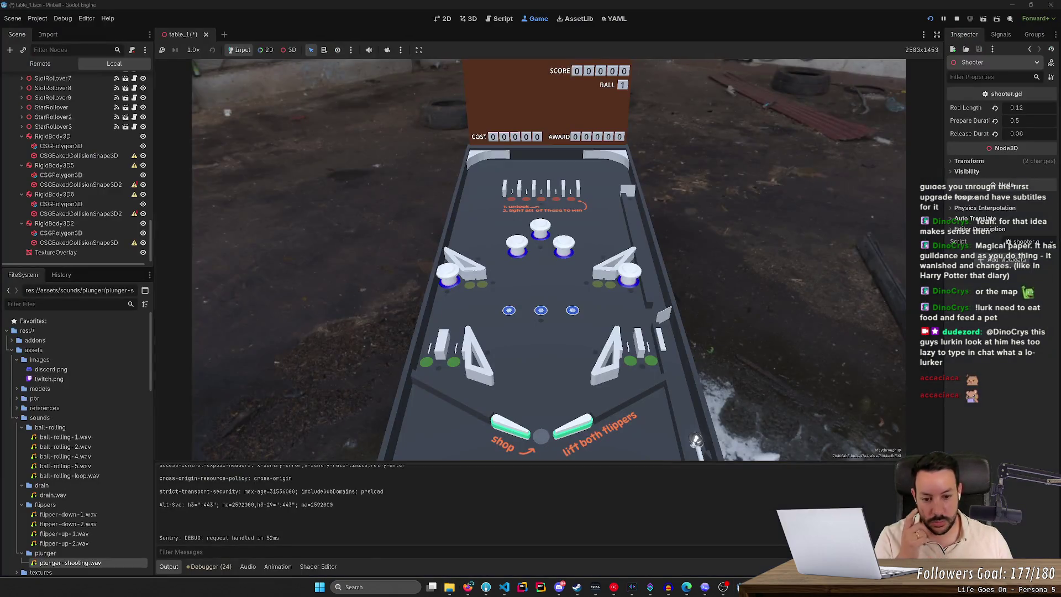
Step: Stop the pinball test run, open the Ball node's scene in its own tab, and select its root
{"action": "left_click", "coordinate": [956, 19]}
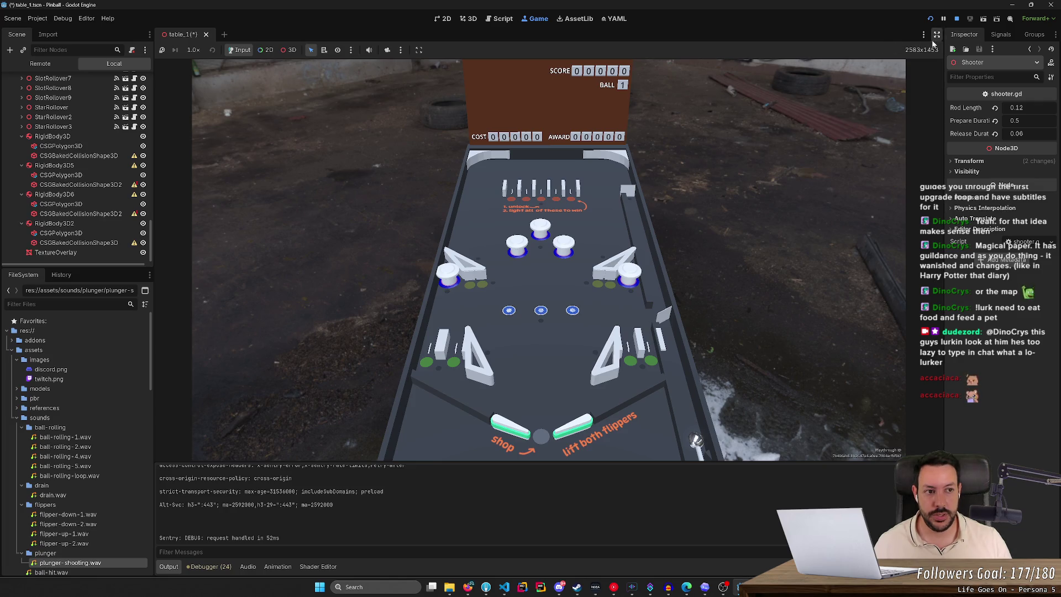
{"action": "left_click", "coordinate": [958, 20]}
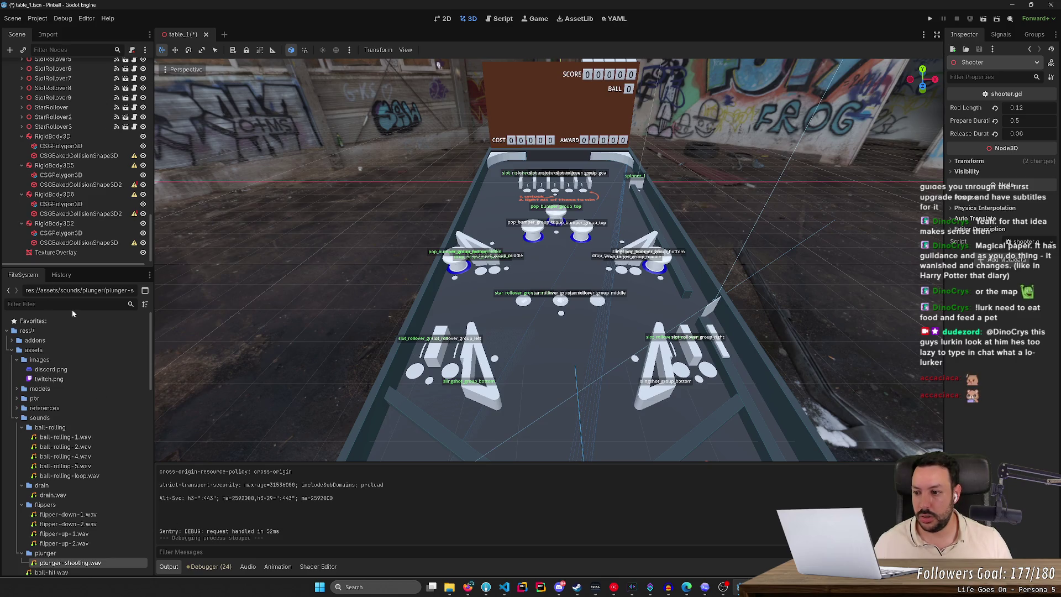
{"action": "scroll", "coordinate": [83, 166], "scroll_direction": "up", "scroll_amount": 5}
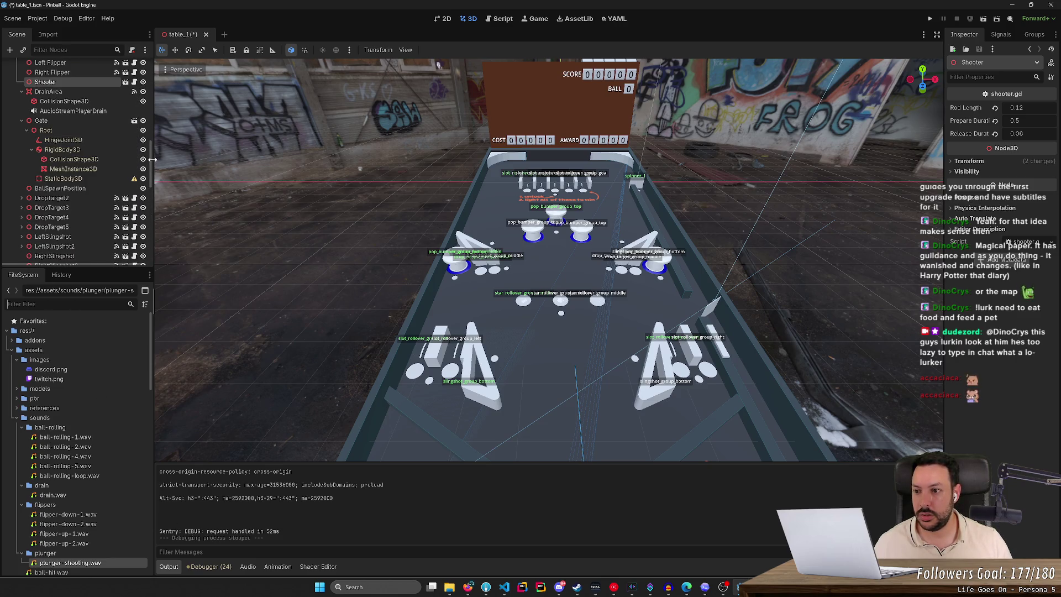
{"action": "scroll", "coordinate": [111, 160], "scroll_direction": "up", "scroll_amount": 10}
{"action": "left_click", "coordinate": [109, 115]}
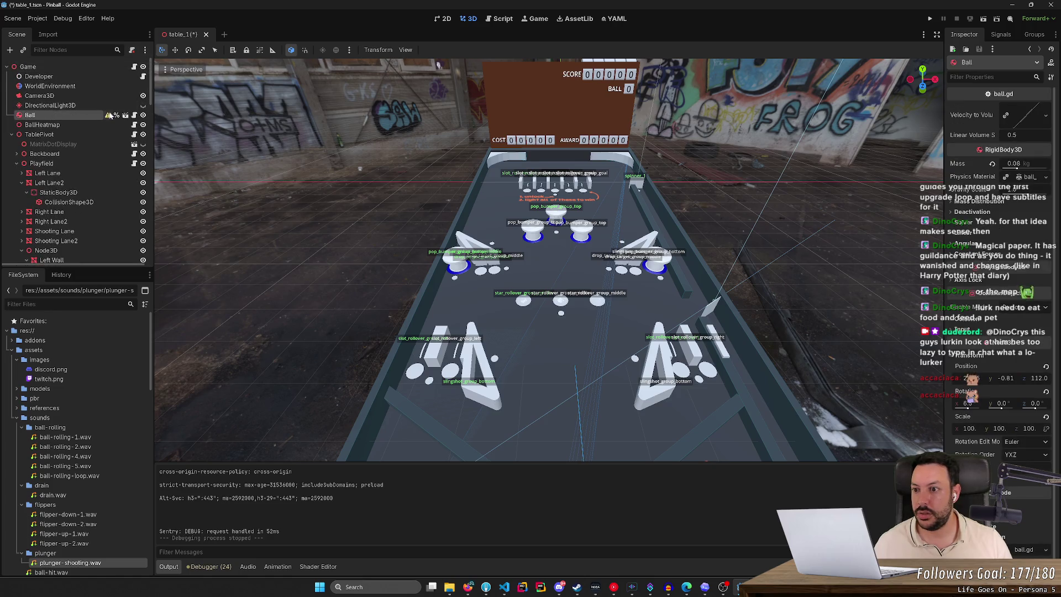
{"action": "double_click", "coordinate": [93, 120]}
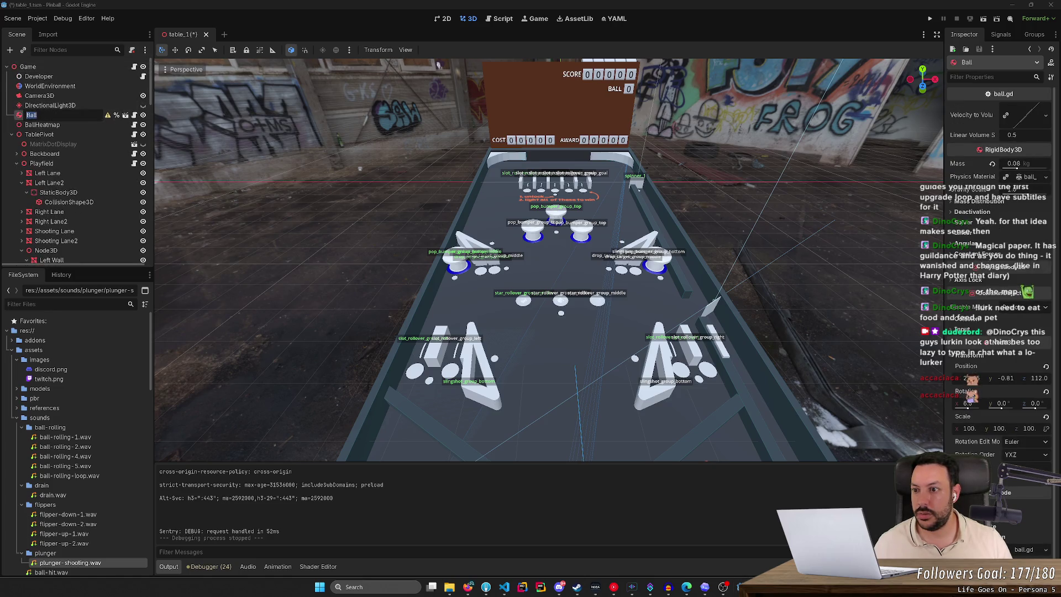
{"action": "left_click", "coordinate": [125, 116]}
{"action": "left_click", "coordinate": [98, 67]}
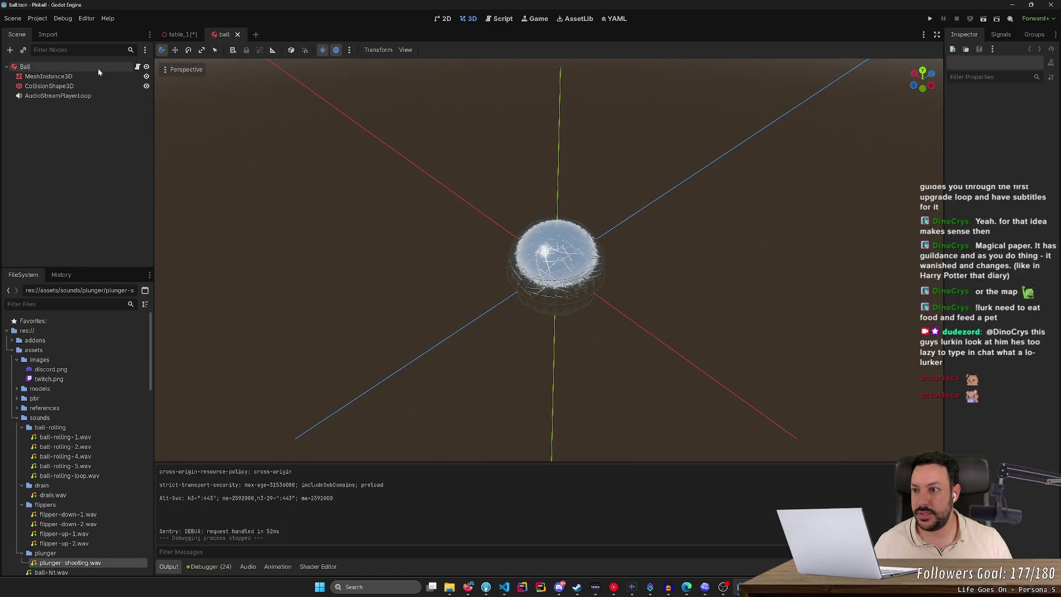
Step: Connect the Ball's body_entered signal to a new _on_ball_hit receiver method
{"action": "left_click", "coordinate": [1001, 35]}
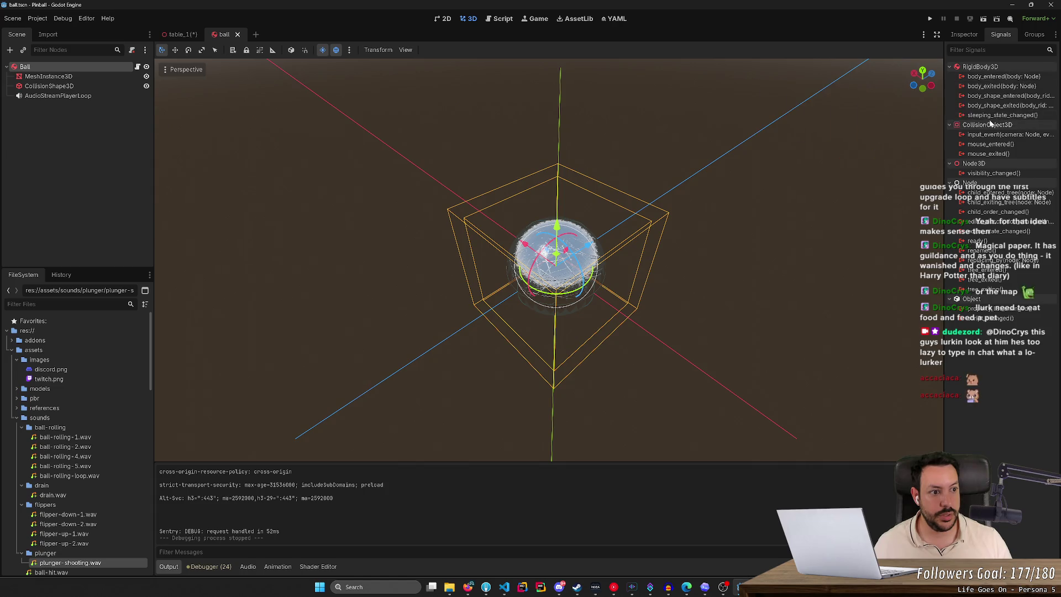
{"action": "double_click", "coordinate": [1003, 76]}
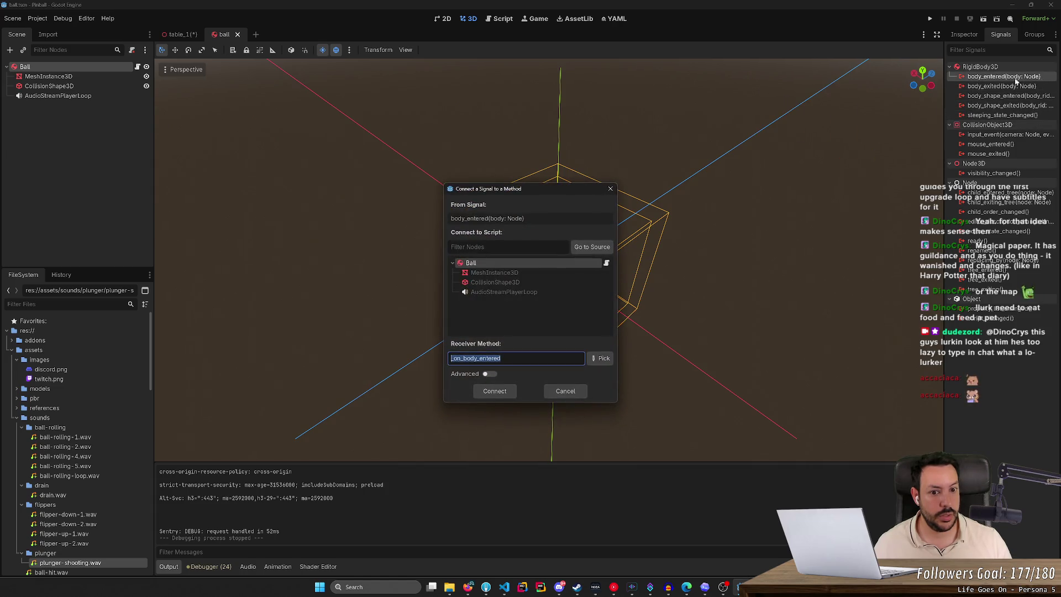
{"action": "type", "text": "_on_ball_hit"}
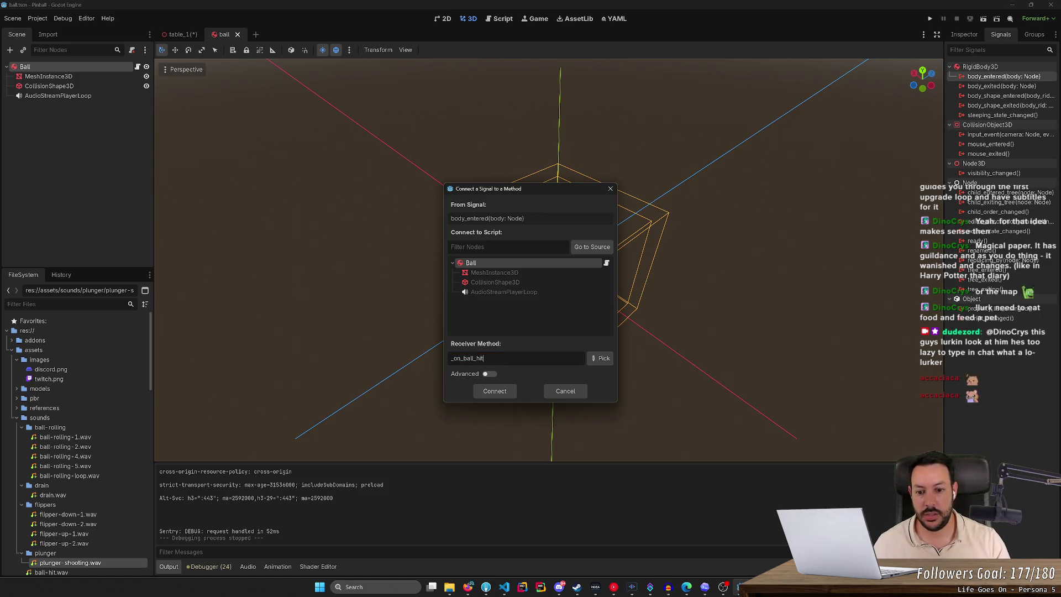
{"action": "left_click", "coordinate": [491, 394]}
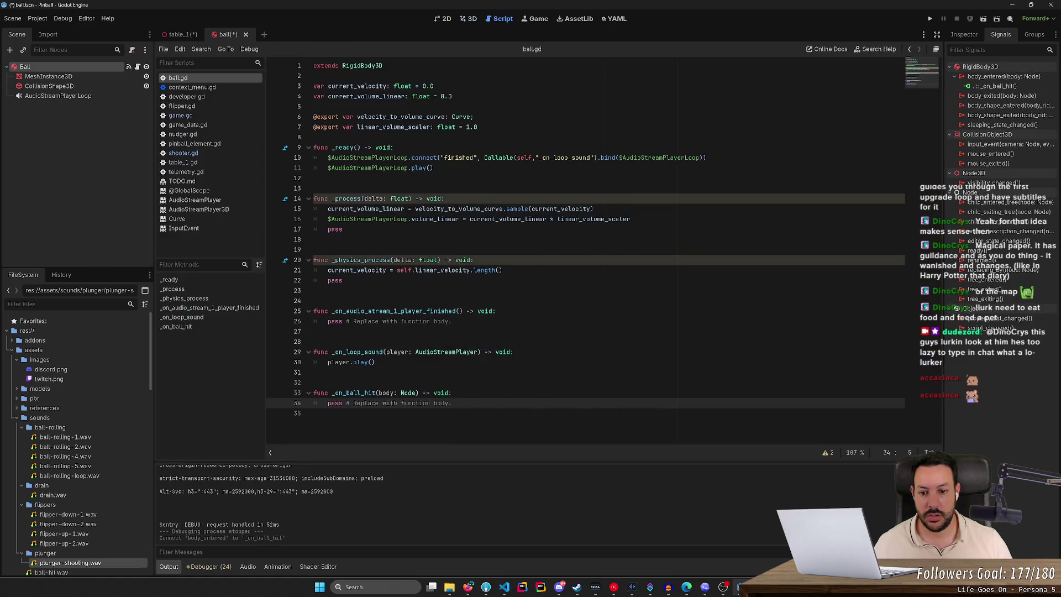
Step: Duplicate AudioStreamPlayerLoop and rename the copy with a Hit ending for the hit sound
{"action": "left_click", "coordinate": [453, 393]}
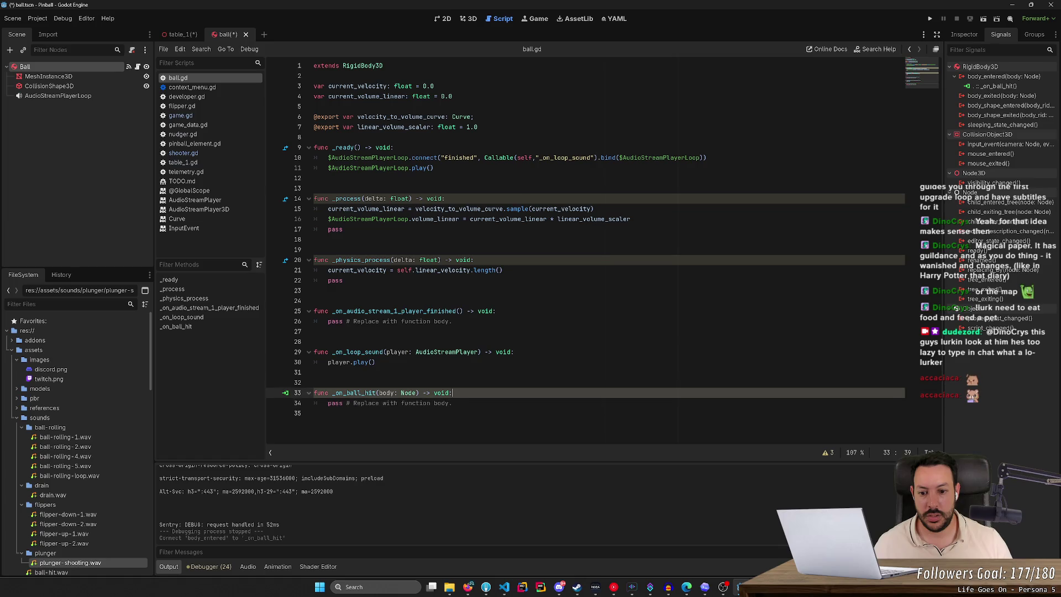
{"action": "left_click", "coordinate": [58, 96]}
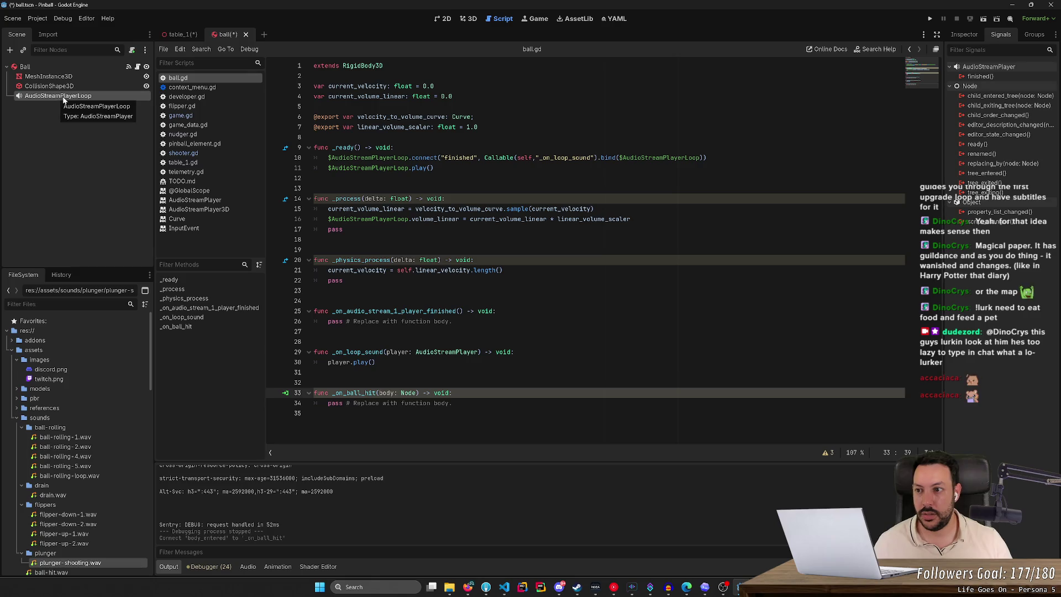
{"action": "left_click", "coordinate": [57, 97]}
{"action": "key", "text": "Escape"}
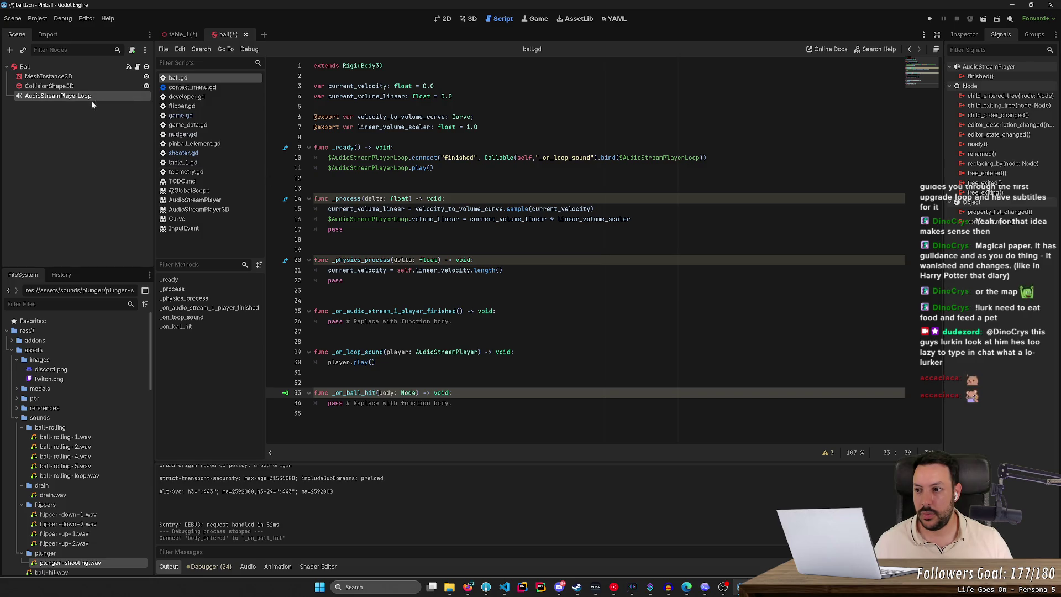
{"action": "key", "text": "ctrl+d"}
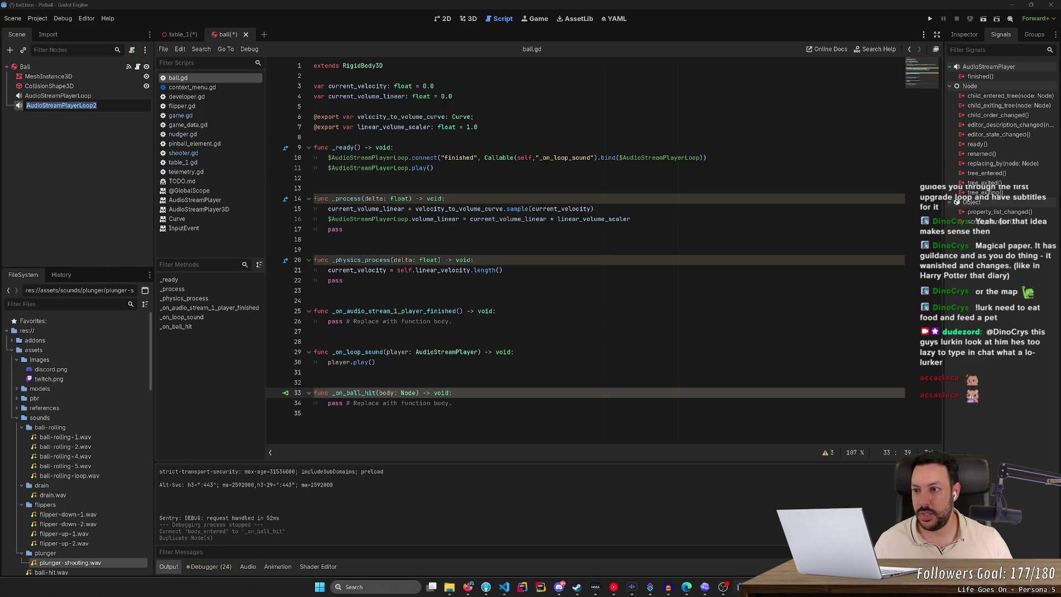
{"action": "left_click", "coordinate": [76, 105]}
{"action": "left_click_drag", "start_coordinate": [76, 105], "coordinate": [98, 105]}
{"action": "type", "text": "H"}
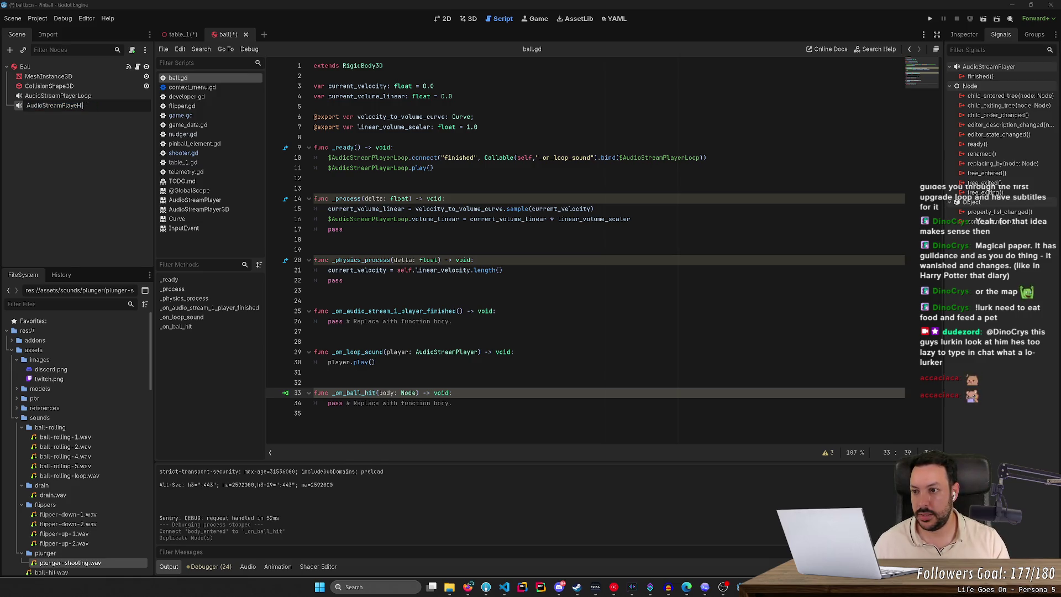
{"action": "type", "text": "it"}
{"action": "key", "text": "Return"}
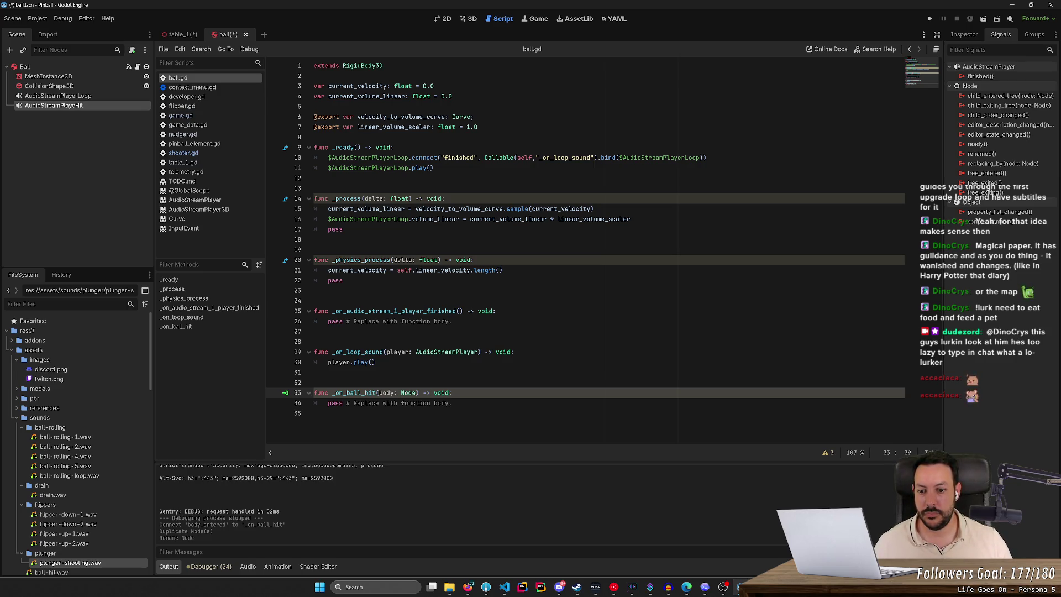
Step: Replace pass in _on_ball_hit with a play() call on the Hit audio player, then save ball.gd
{"action": "left_click", "coordinate": [332, 178]}
{"action": "key", "text": "Up"}
{"action": "left_click", "coordinate": [453, 393]}
{"action": "key", "text": "Return"}
{"action": "type", "text": "$AudioStreamPlayerLoop.play()"}
{"action": "left_click", "coordinate": [391, 403]}
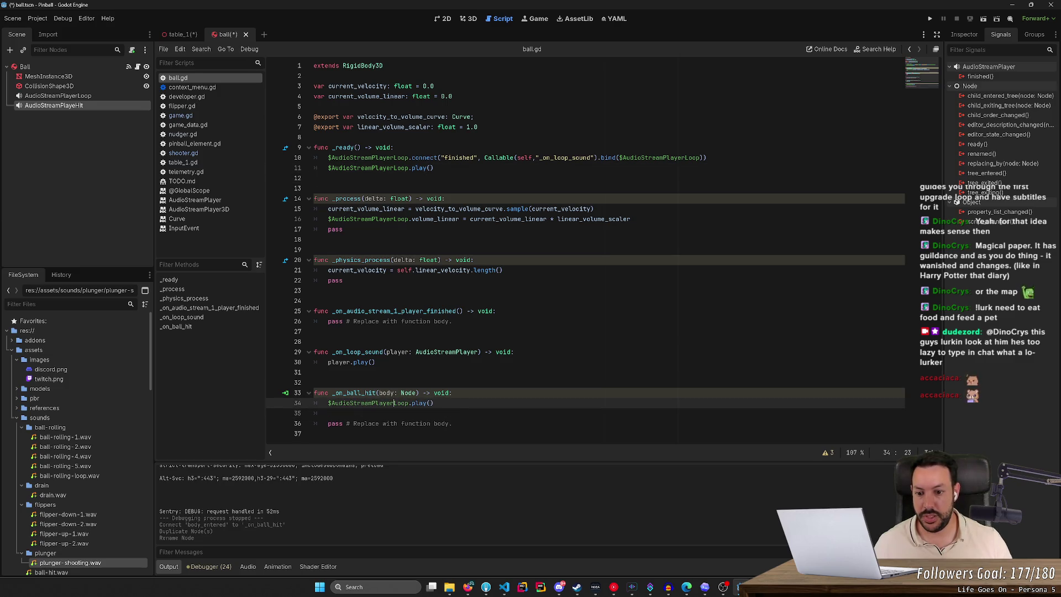
{"action": "key", "text": "ctrl+shift+Right"}
{"action": "type", "text": "Hit"}
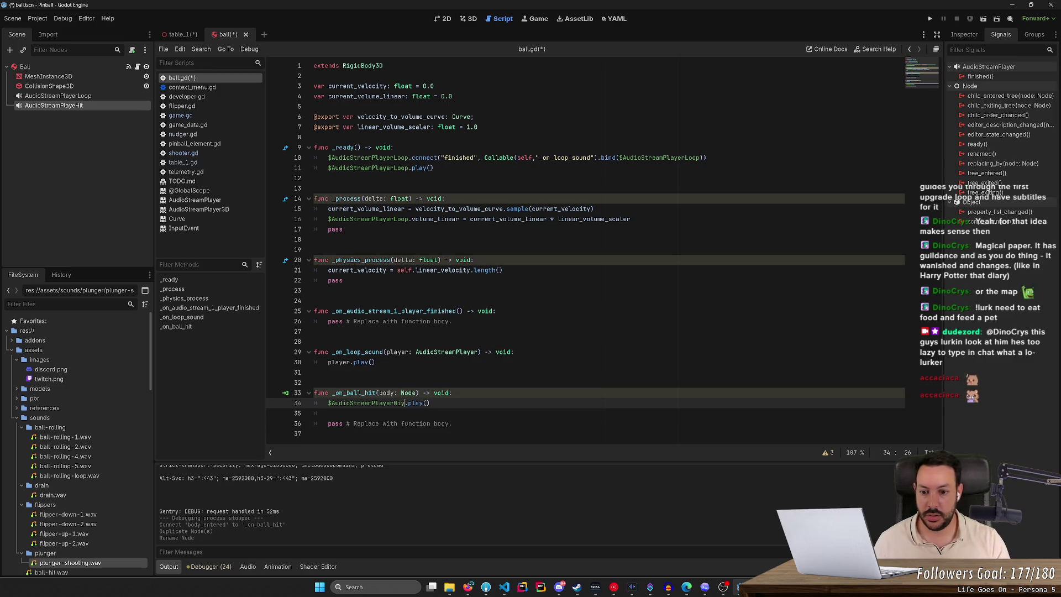
{"action": "key", "text": "Down"}
{"action": "key", "text": "ctrl+shift+k"}
{"action": "key", "text": "ctrl+shift+k"}
{"action": "key", "text": "ctrl+s"}
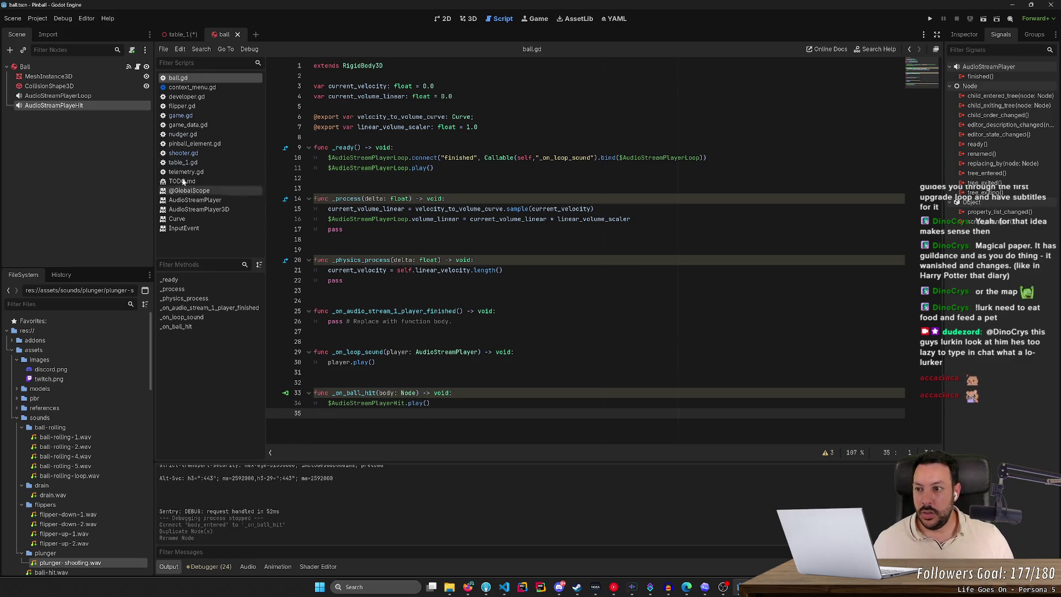
Step: Assign ball-hit.wav as the hit player's Stream, save the Ball scene, and run the game
{"action": "left_click", "coordinate": [971, 34]}
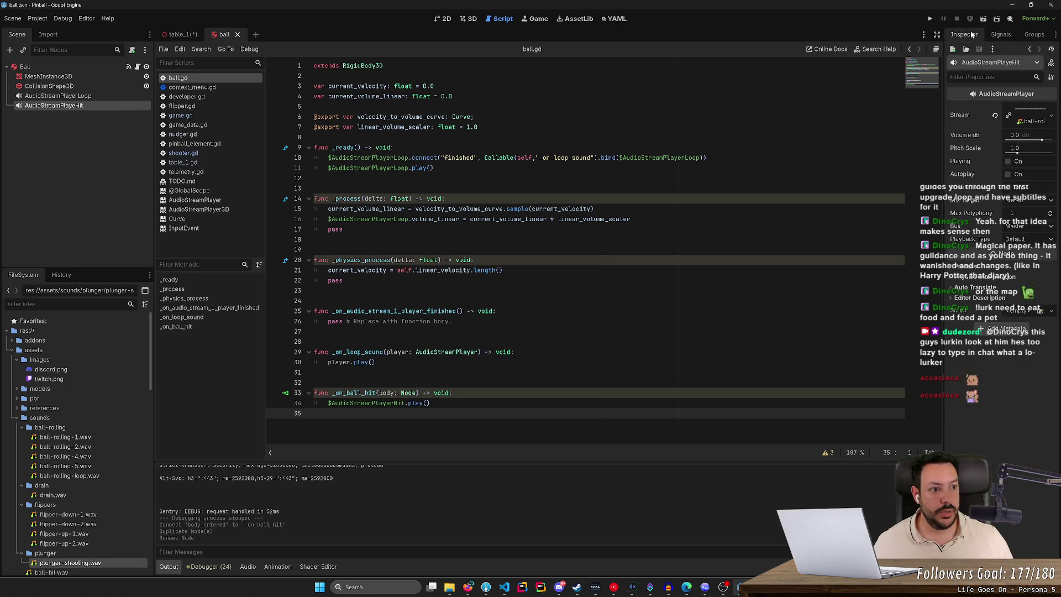
{"action": "scroll", "coordinate": [76, 476], "scroll_direction": "down", "scroll_amount": 5}
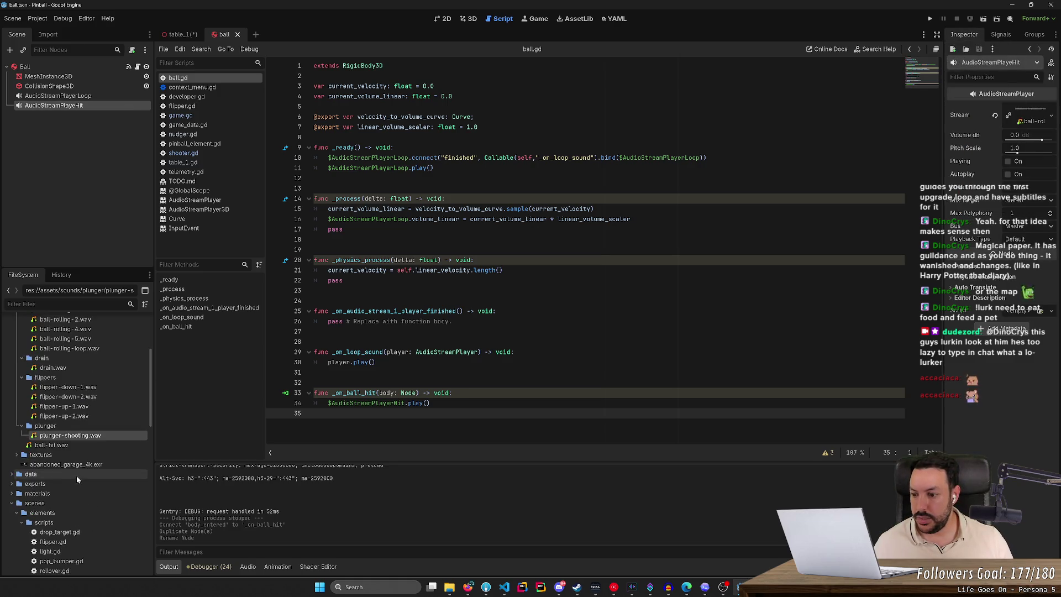
{"action": "mouse_move", "coordinate": [71, 447]}
{"action": "left_mouse_down"}
{"action": "mouse_move", "coordinate": [674, 321]}
{"action": "mouse_move", "coordinate": [1024, 116]}
{"action": "left_mouse_up"}
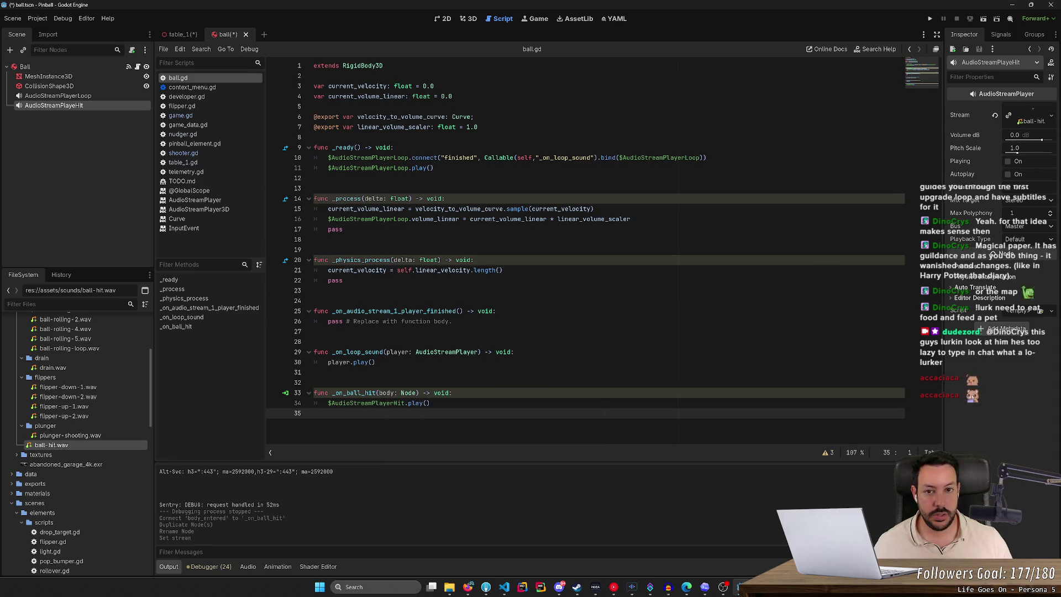
{"action": "key", "text": "ctrl+s"}
{"action": "left_click", "coordinate": [936, 19]}
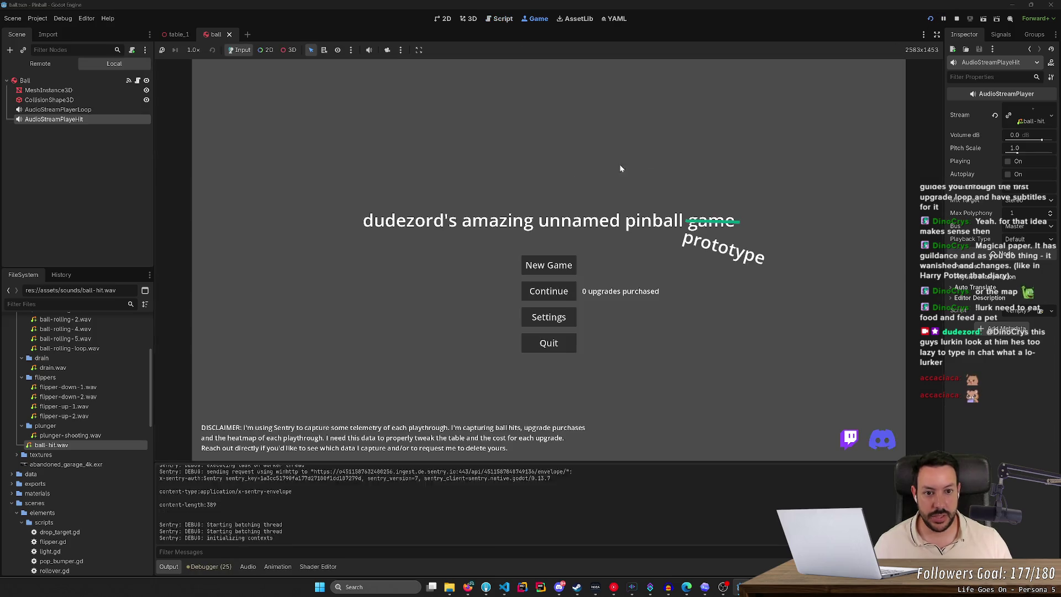
Step: Start a new game, flip the left flipper at the ball, then stop the test run
{"action": "left_click", "coordinate": [550, 265]}
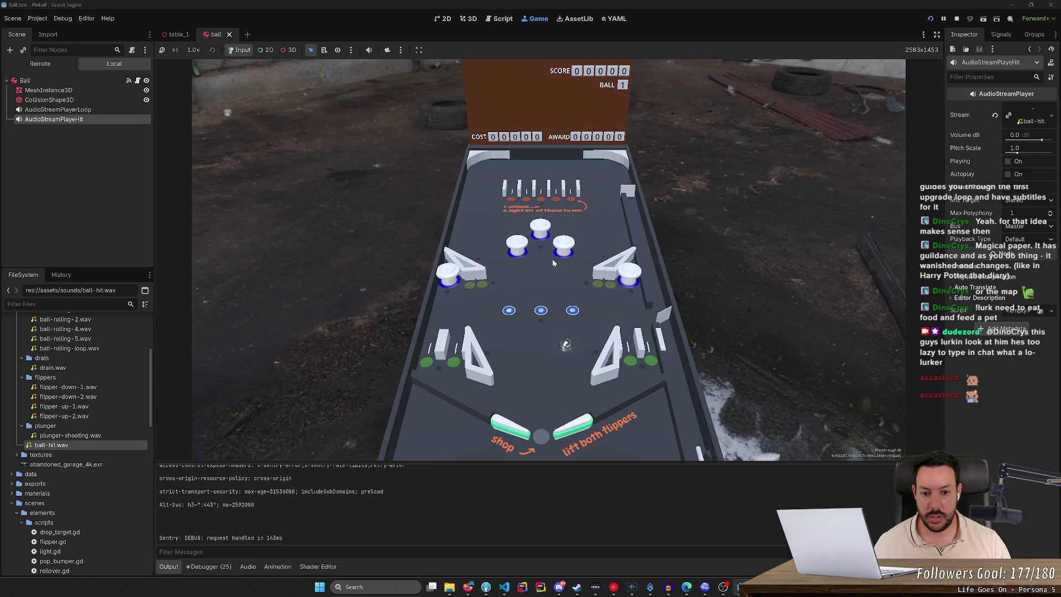
{"action": "key", "text": "Left"}
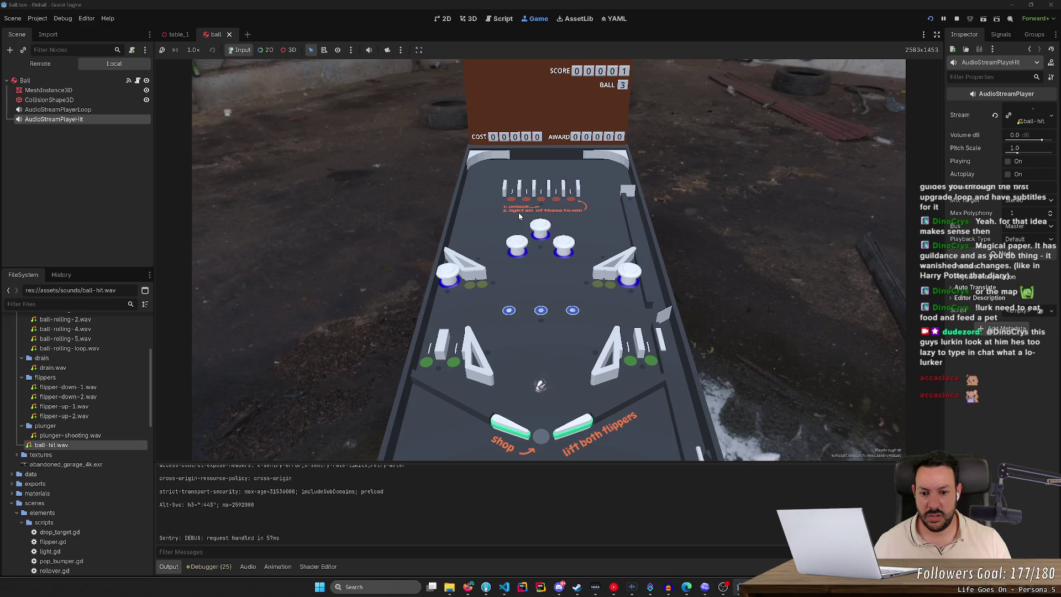
{"action": "left_click", "coordinate": [957, 18]}
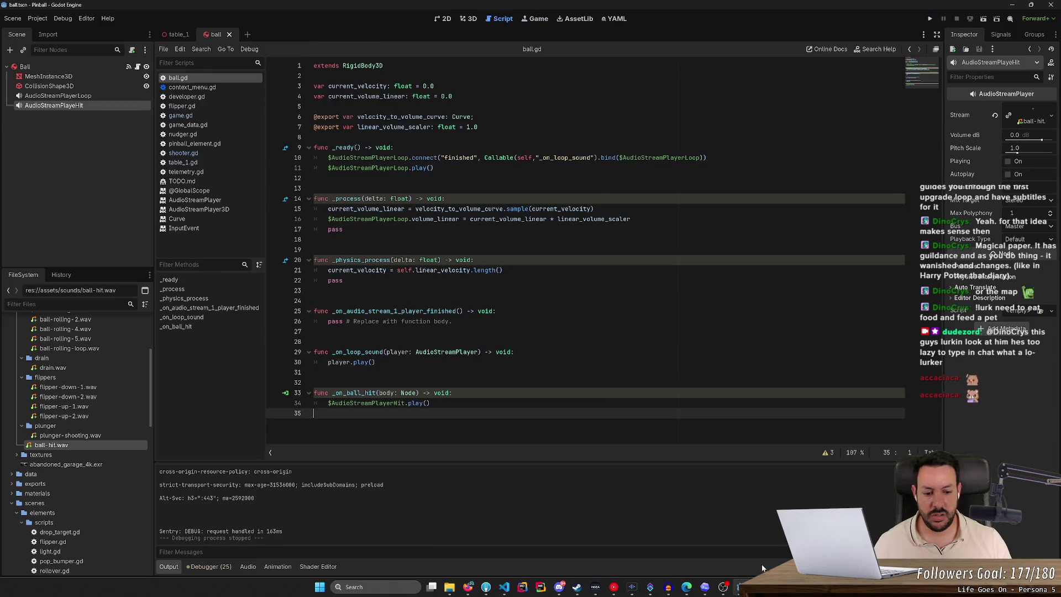
Step: Clear the old plunger-shooting track and load ball-hit.wav into Audacity
{"action": "left_click", "coordinate": [668, 590]}
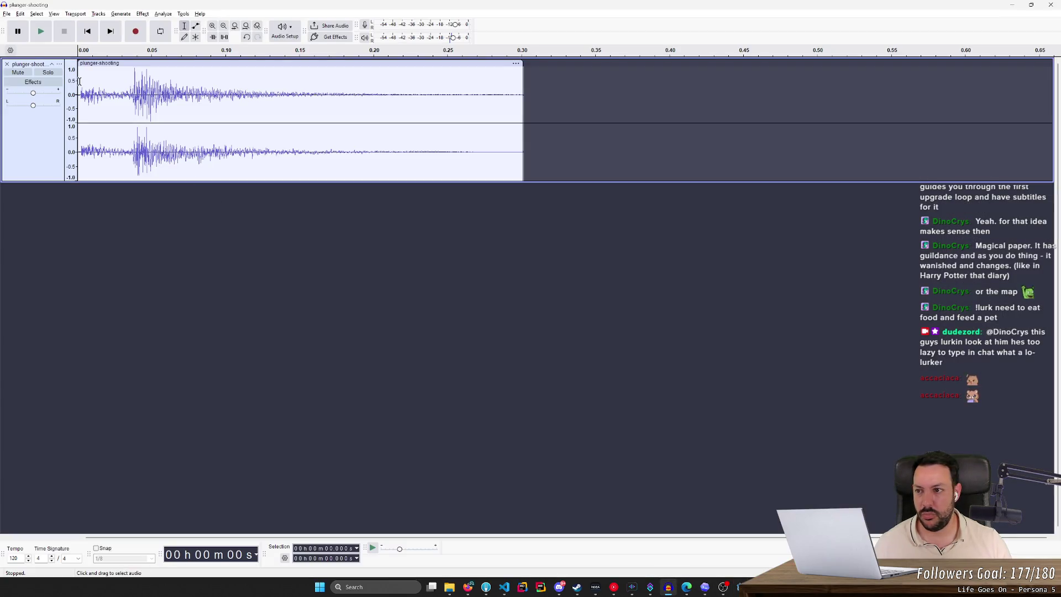
{"action": "key", "text": "ctrl+z"}
{"action": "mouse_move", "coordinate": [456, 592]}
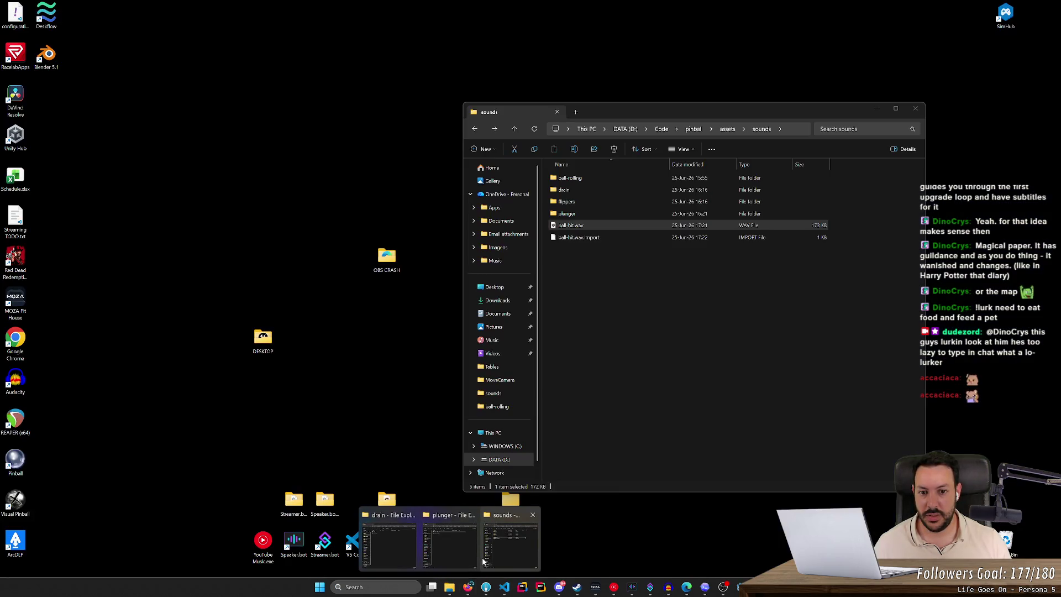
{"action": "left_click", "coordinate": [482, 560]}
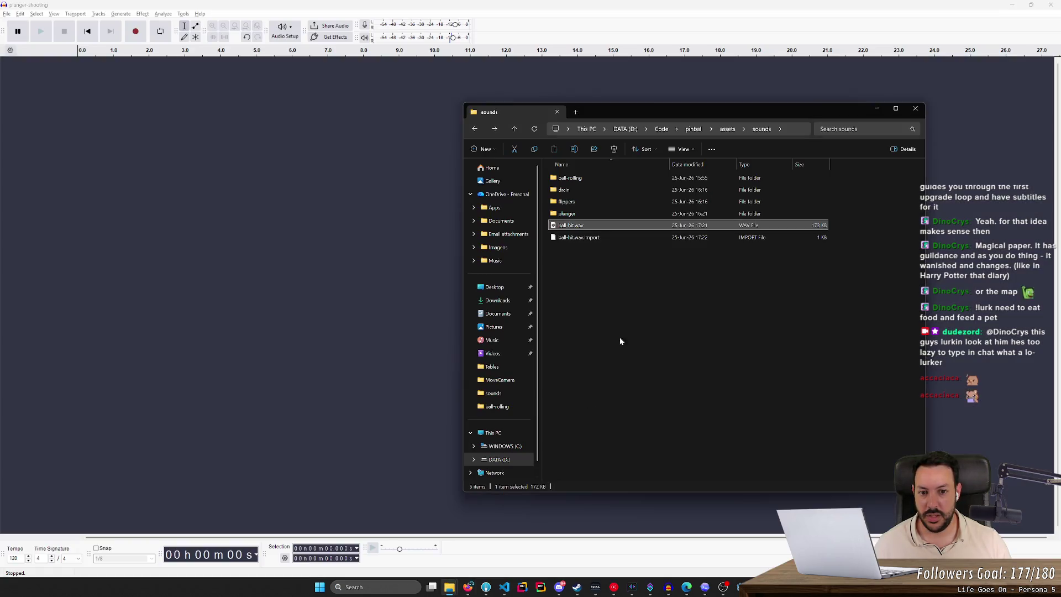
{"action": "mouse_move", "coordinate": [635, 226]}
{"action": "left_mouse_down"}
{"action": "mouse_move", "coordinate": [615, 248]}
{"action": "mouse_move", "coordinate": [230, 265]}
{"action": "left_mouse_up"}
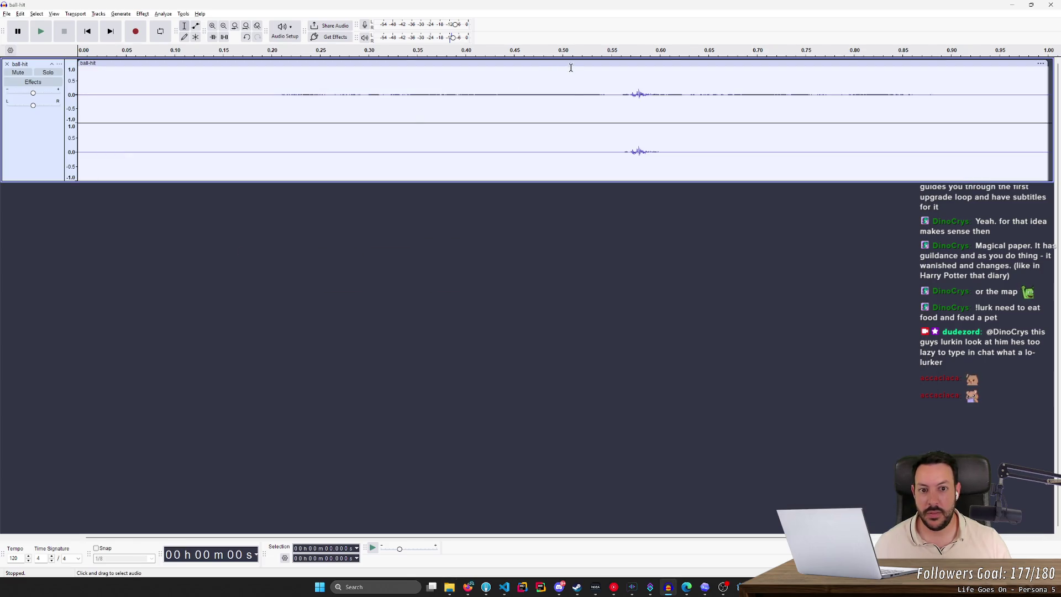
Step: Delete the silent lead-in and the tail, leaving only the short opening hit
{"action": "left_click_drag", "start_coordinate": [620, 97], "coordinate": [3, 115]}
{"action": "key", "text": "Delete"}
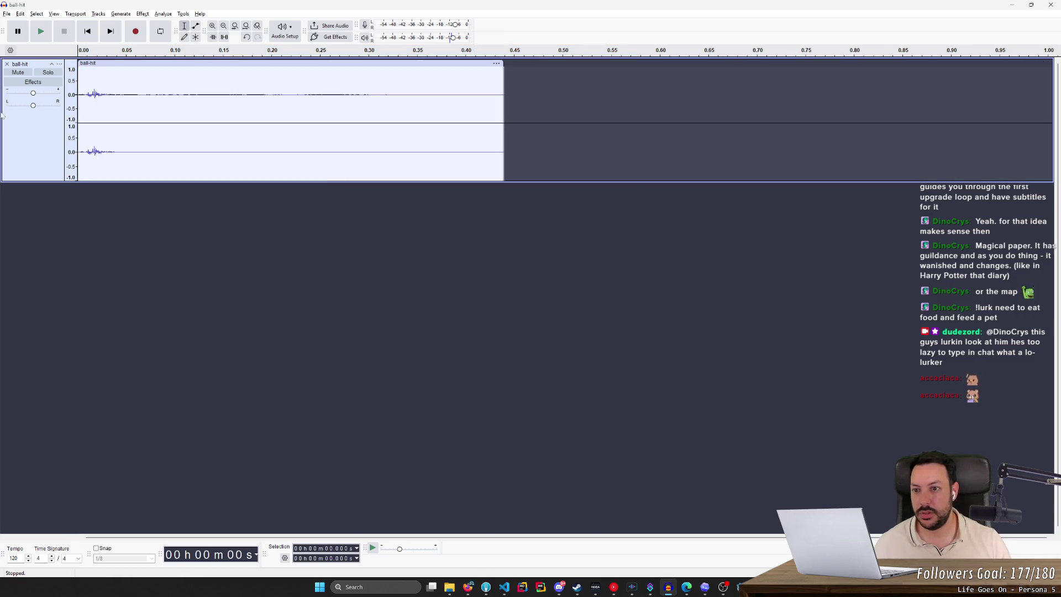
{"action": "left_click", "coordinate": [45, 35]}
{"action": "left_click", "coordinate": [45, 34]}
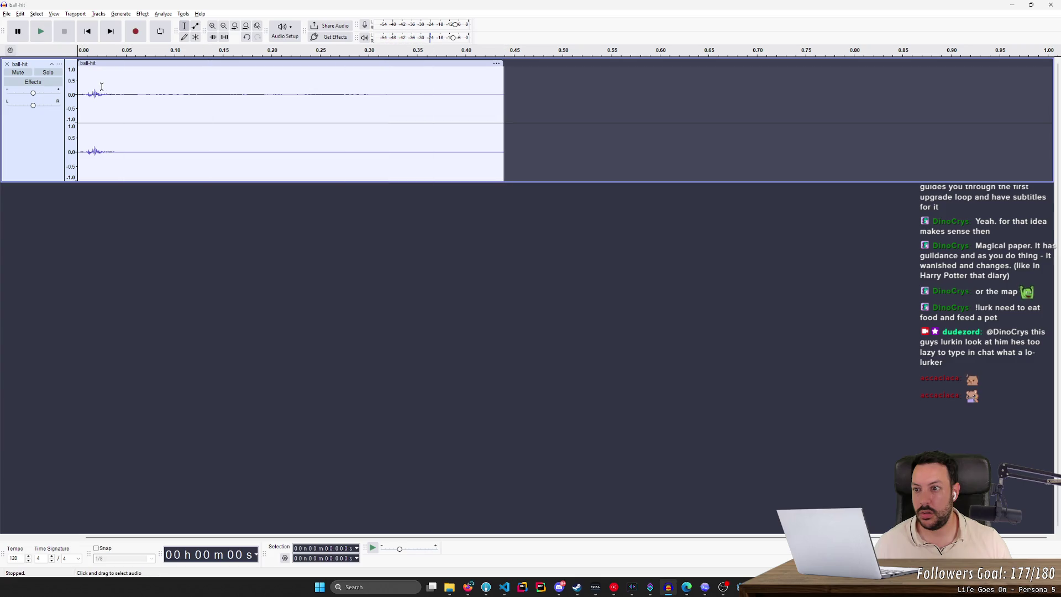
{"action": "left_click_drag", "start_coordinate": [143, 92], "coordinate": [767, 114]}
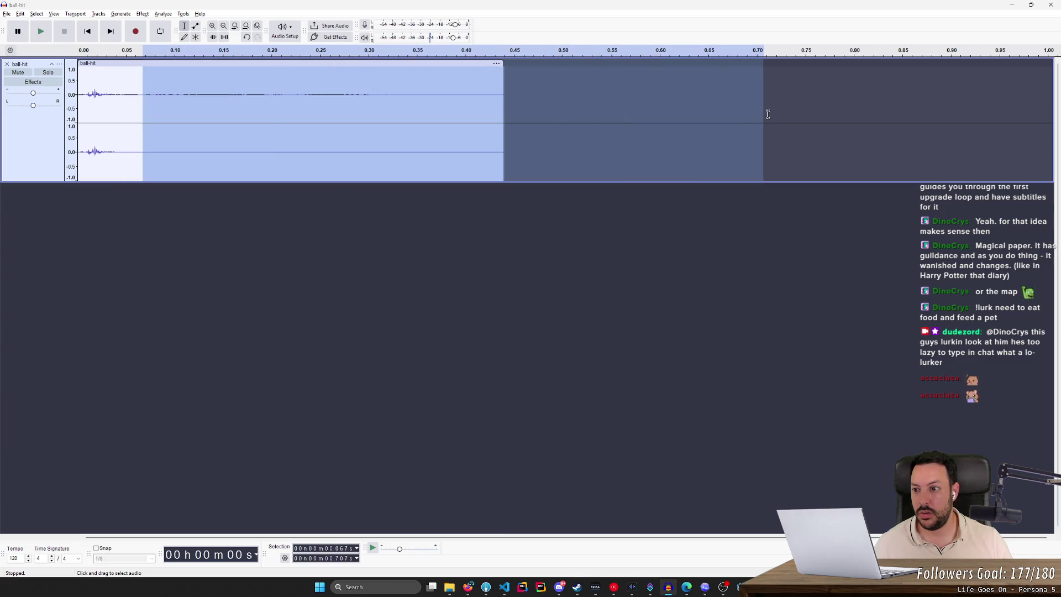
{"action": "key", "text": "Delete"}
Step: Export the trimmed clip as a WAV named ball-hit.wav to Downloads
{"action": "key", "text": "ctrl+s"}
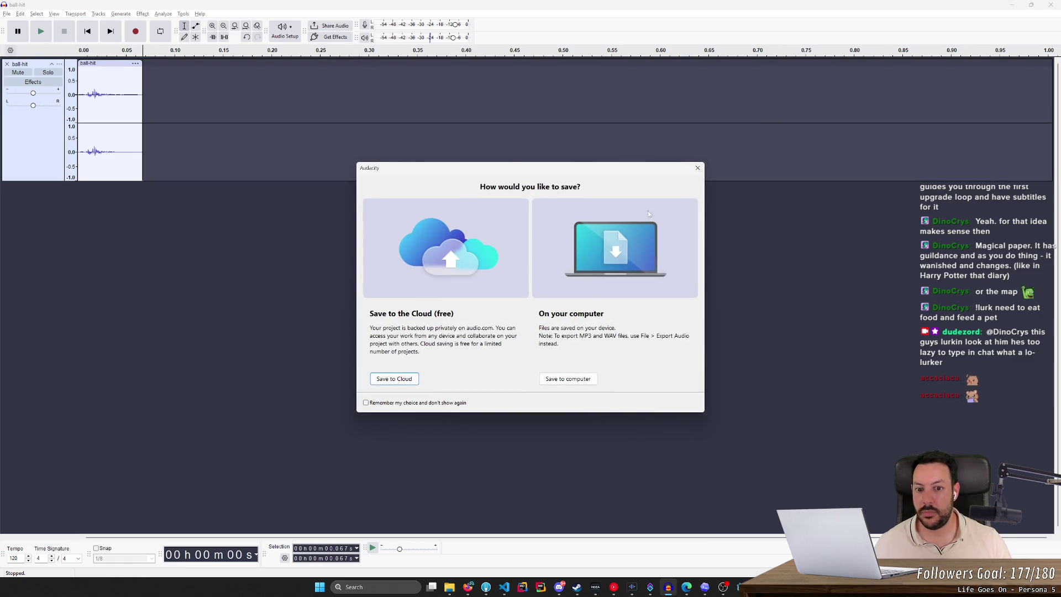
{"action": "left_click", "coordinate": [698, 167]}
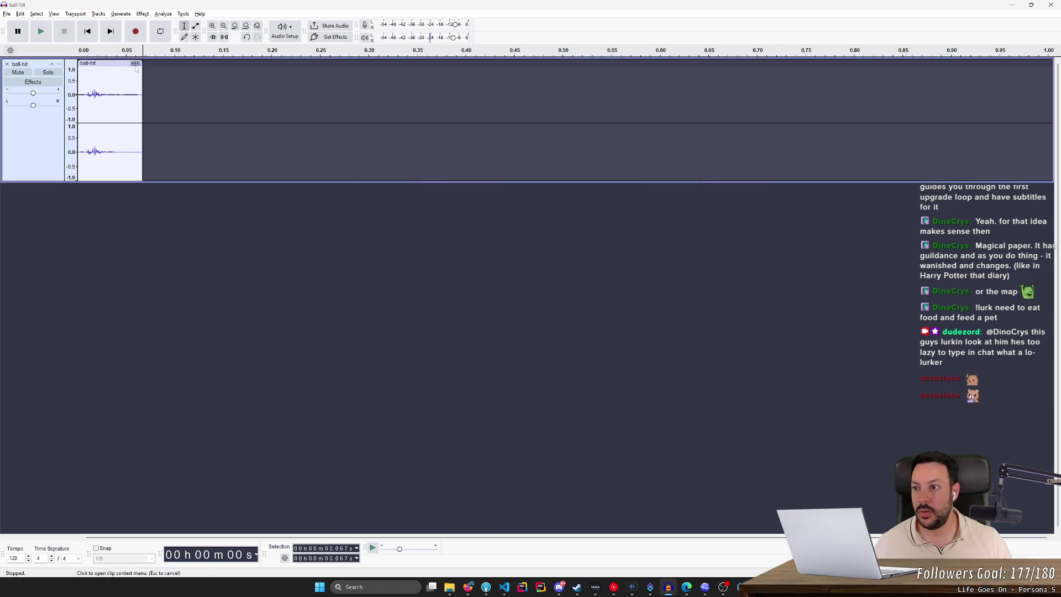
{"action": "left_click", "coordinate": [6, 14]}
{"action": "left_click", "coordinate": [83, 95]}
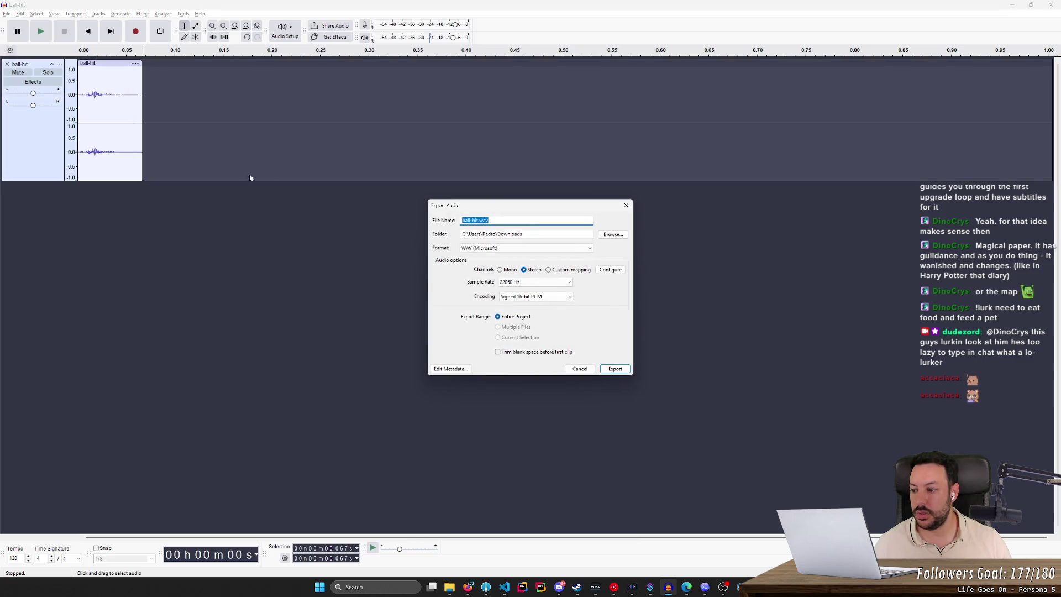
{"action": "left_click", "coordinate": [579, 368]}
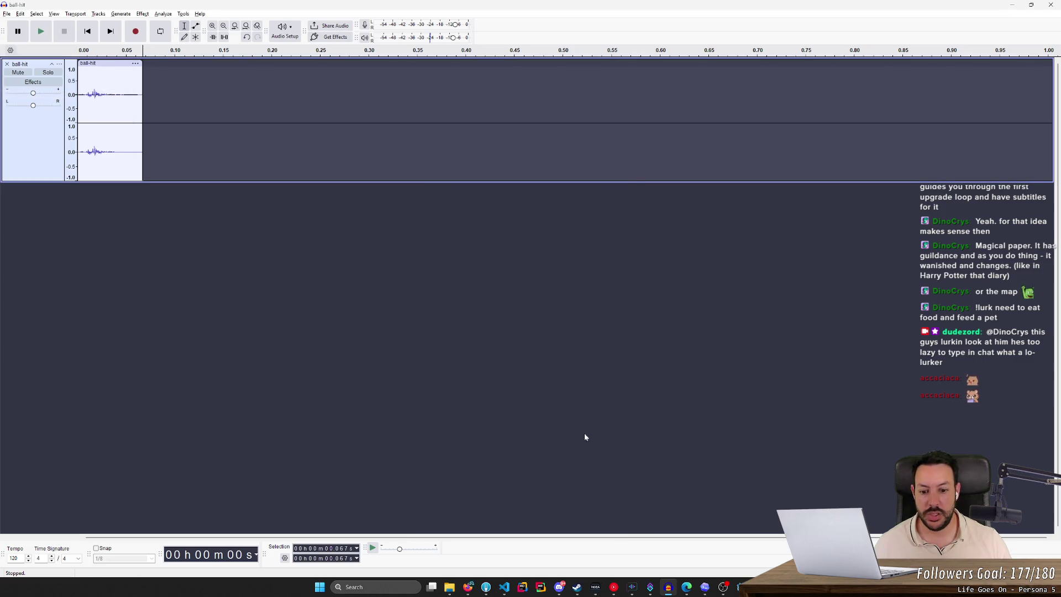
Step: Copy the exported ball-hit.wav from Downloads and paste it into the drain folder
{"action": "mouse_move", "coordinate": [451, 590]}
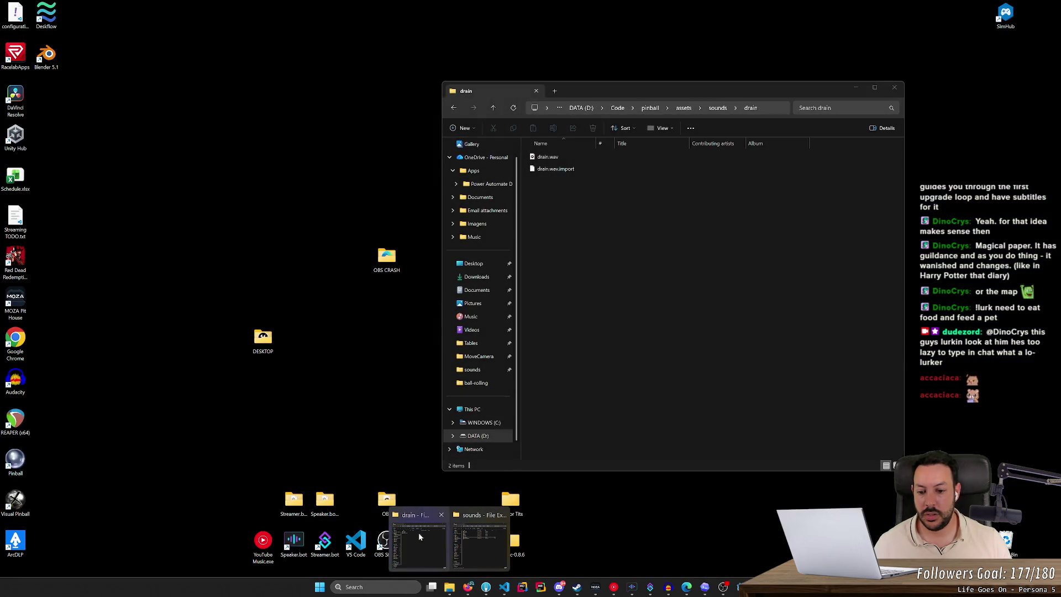
{"action": "left_click", "coordinate": [419, 533]}
{"action": "left_click", "coordinate": [476, 277]}
{"action": "left_click", "coordinate": [558, 179]}
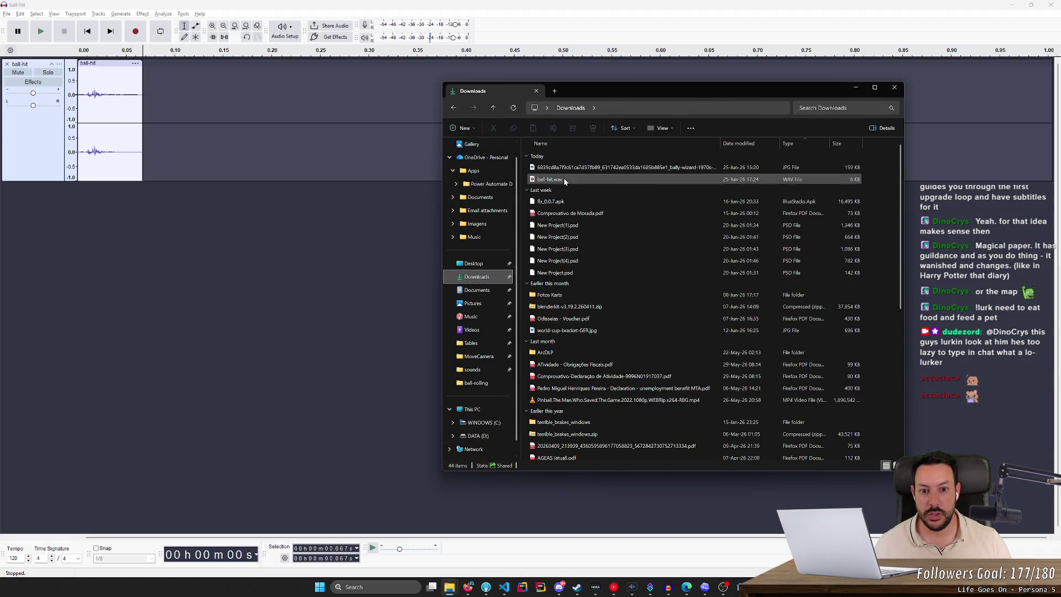
{"action": "key", "text": "ctrl+c"}
{"action": "key", "text": "alt+Left"}
{"action": "key", "text": "ctrl+v"}
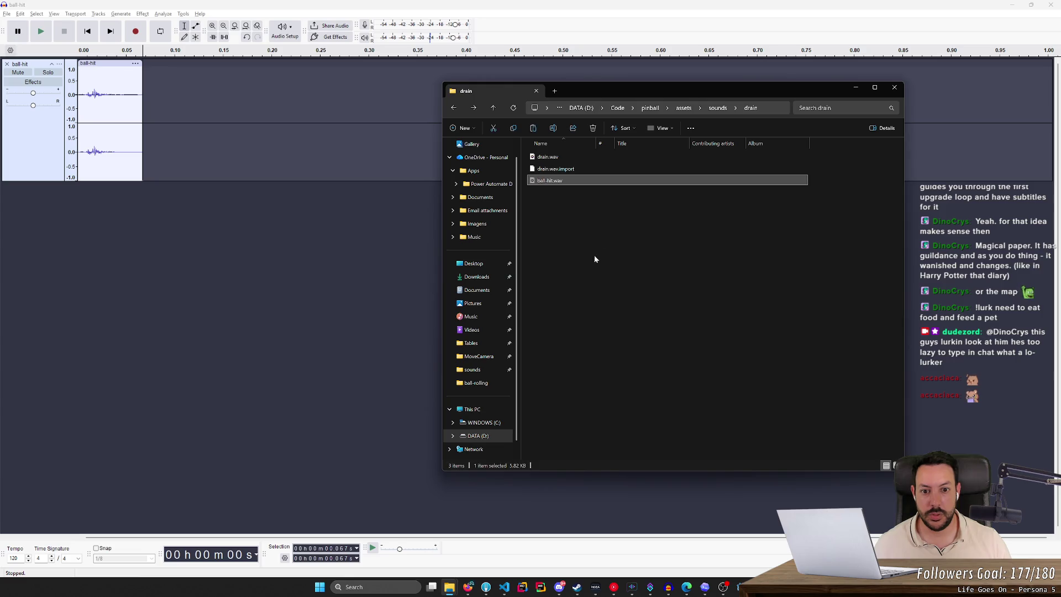
Step: Paste the trimmed ball-hit.wav into the sounds folder, replacing the original and granting permission
{"action": "left_click", "coordinate": [718, 107]}
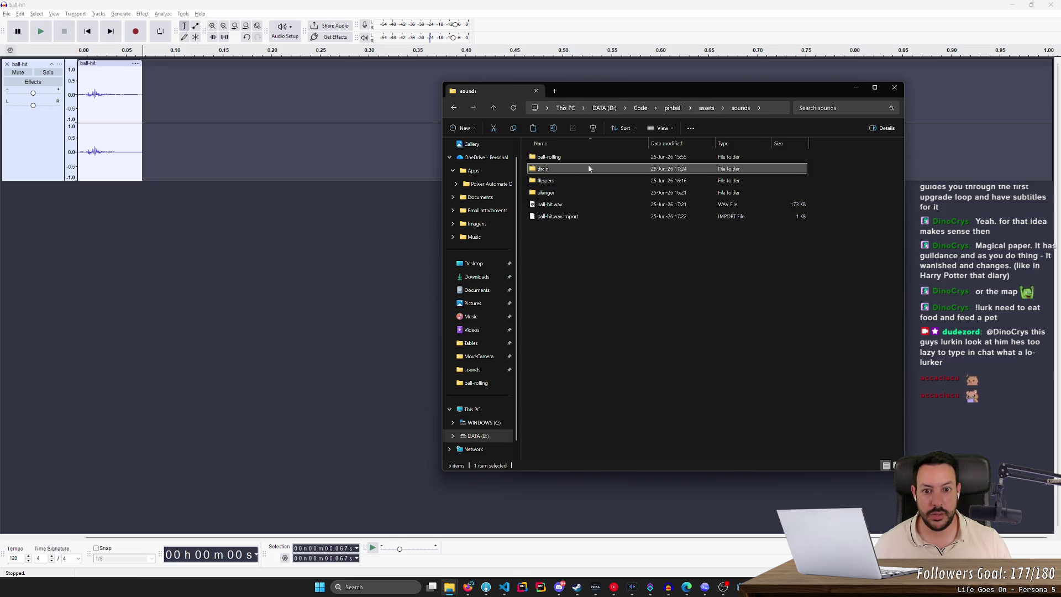
{"action": "key", "text": "ctrl+v"}
{"action": "left_click", "coordinate": [563, 259]}
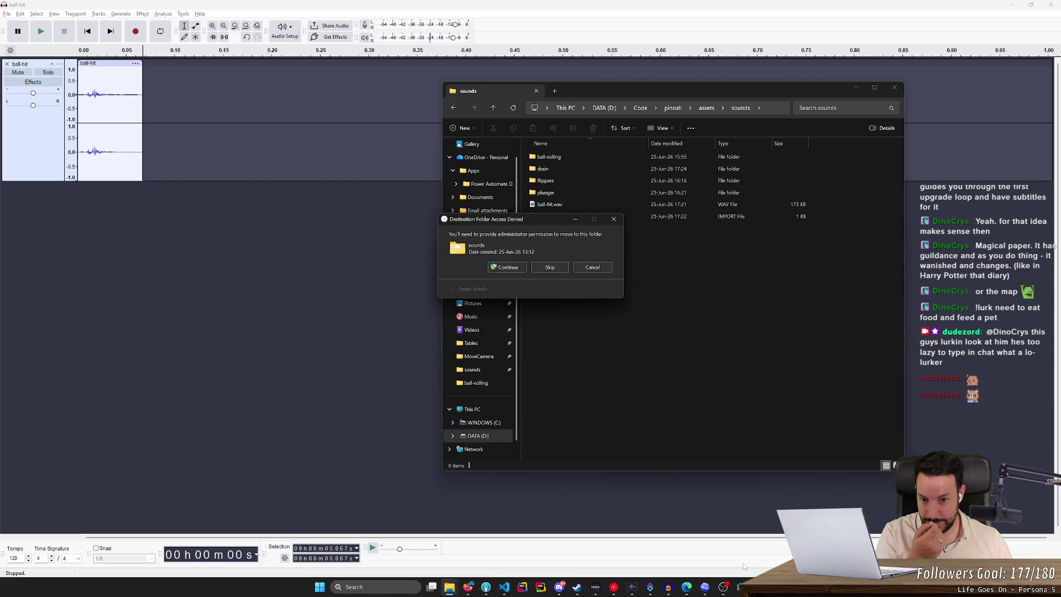
{"action": "left_click", "coordinate": [505, 268]}
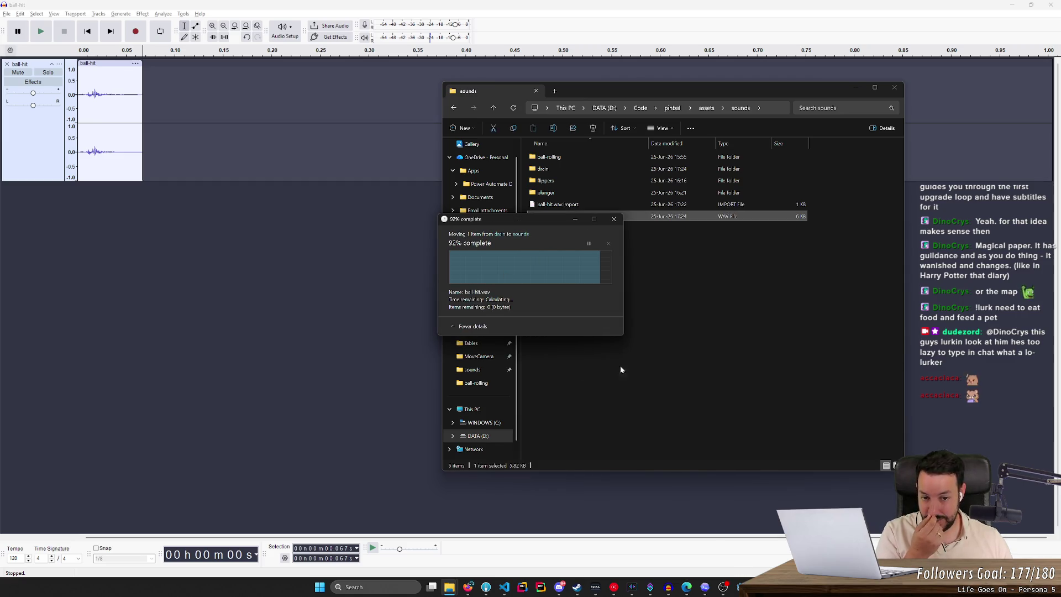
{"action": "left_click", "coordinate": [723, 587]}
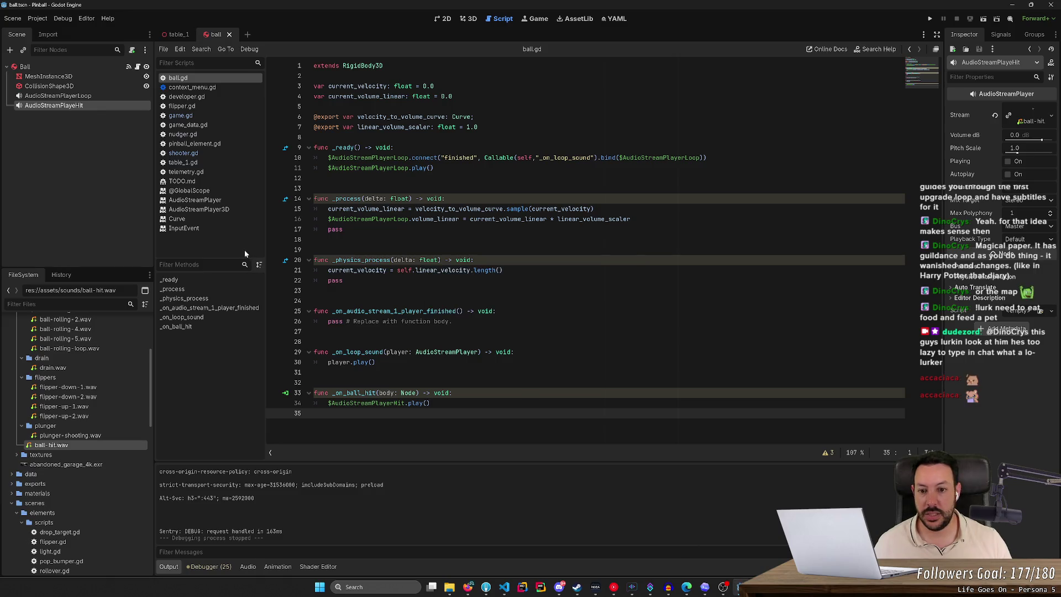
Step: Reimport ball-hit.wav and set the hit player's Volume dB to 10
{"action": "right_click", "coordinate": [72, 443]}
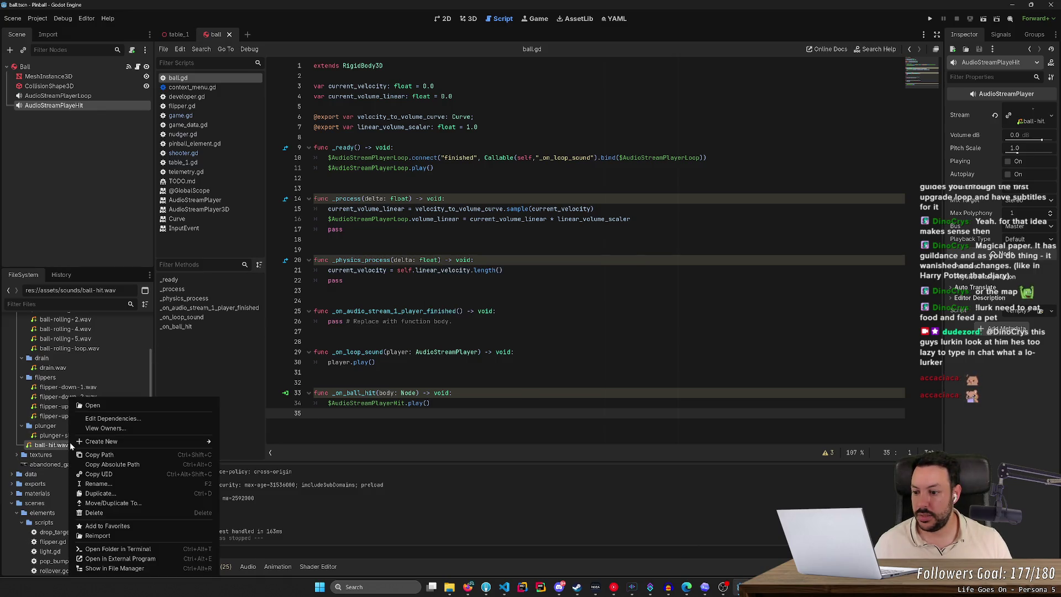
{"action": "left_click", "coordinate": [128, 536]}
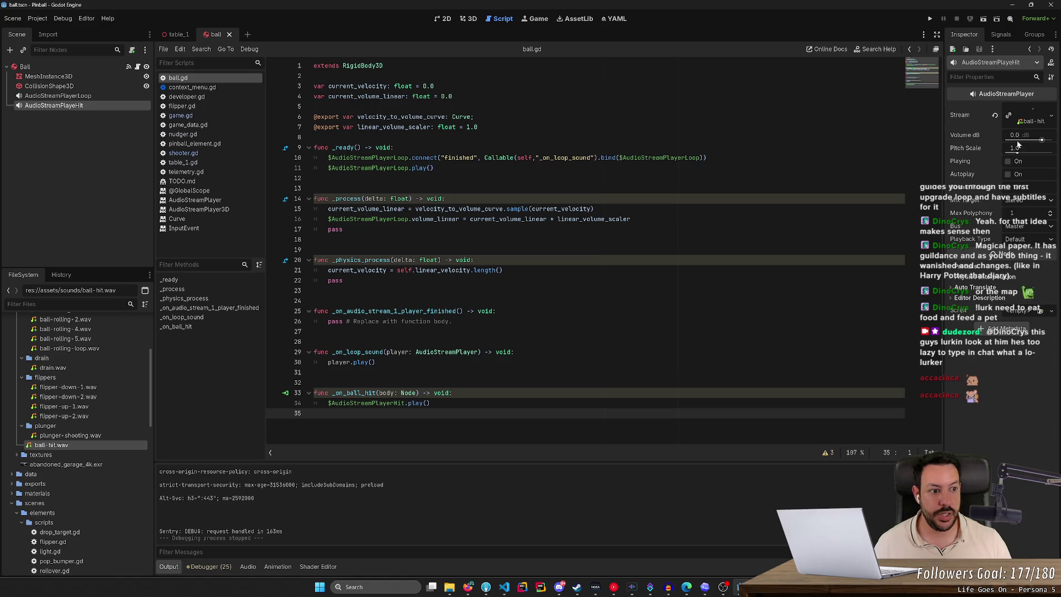
{"action": "left_click", "coordinate": [1034, 139]}
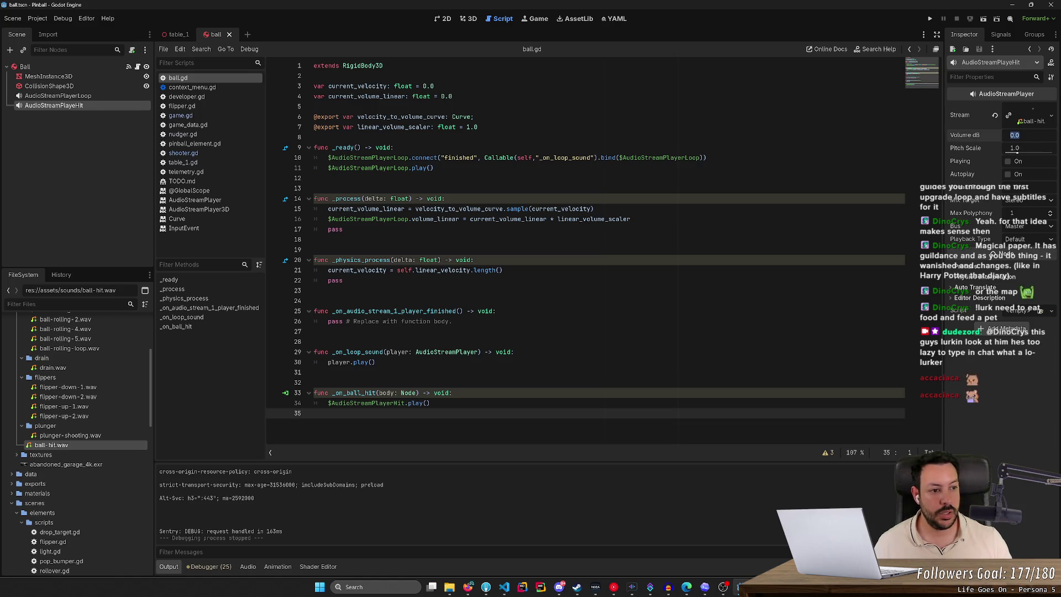
{"action": "type", "text": "10"}
{"action": "key", "text": "Return"}
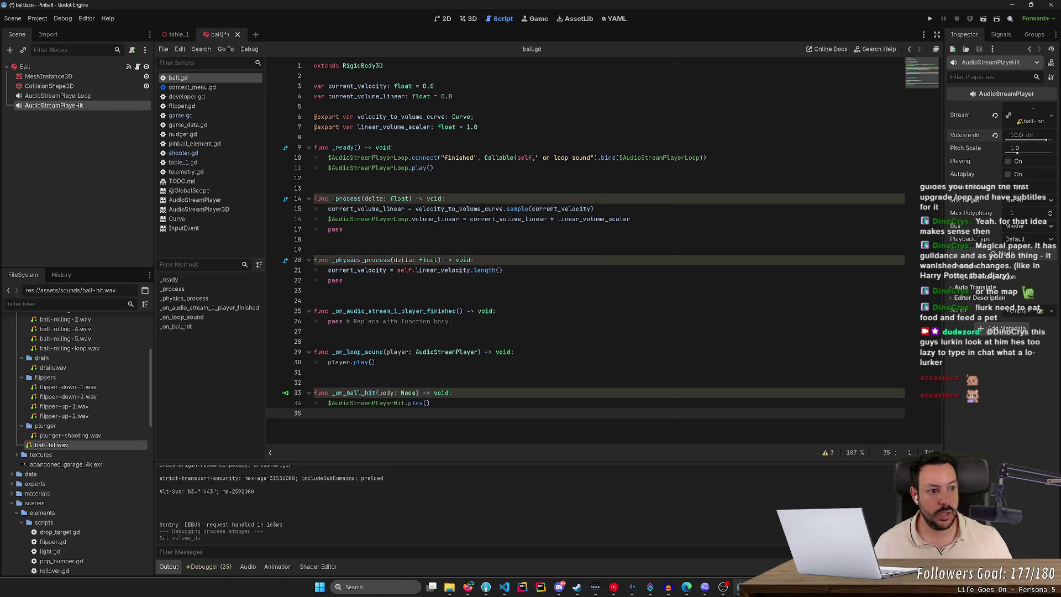
Step: Run the game, launch the ball with the plunger, then stop the test
{"action": "left_click", "coordinate": [930, 19]}
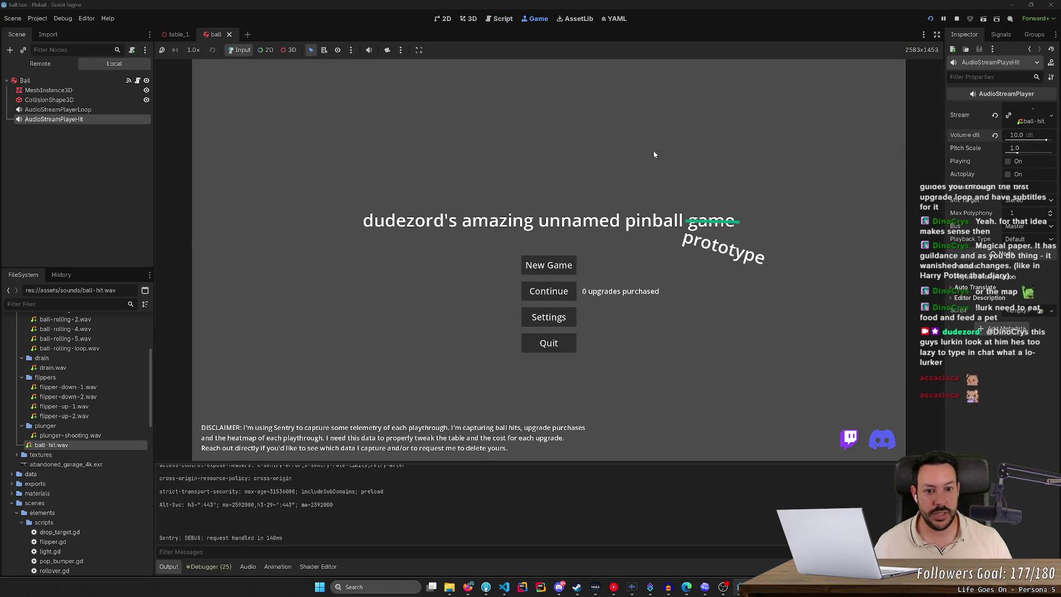
{"action": "left_click", "coordinate": [547, 331]}
{"action": "key", "text": "space"}
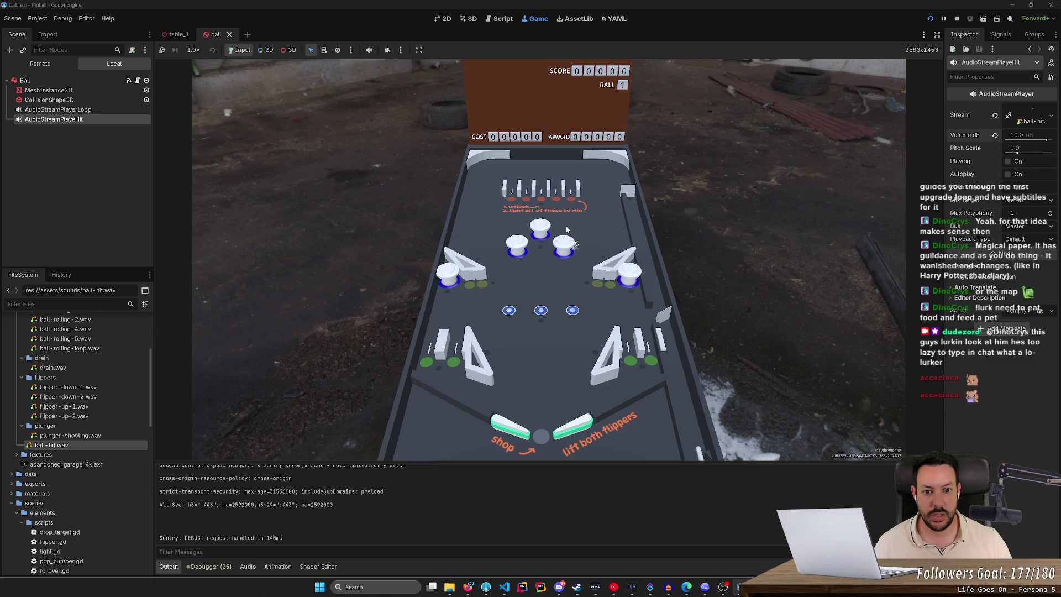
{"action": "left_click", "coordinate": [959, 18]}
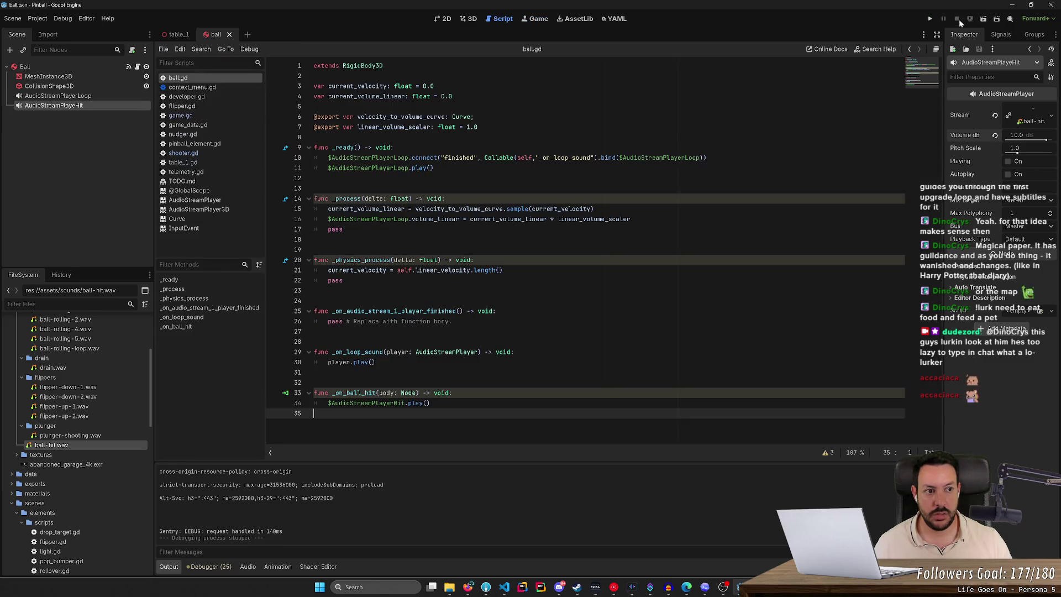
Step: Set a breakpoint on the play() call at line 34 of _on_ball_hit and relaunch the game
{"action": "left_click", "coordinate": [1001, 35]}
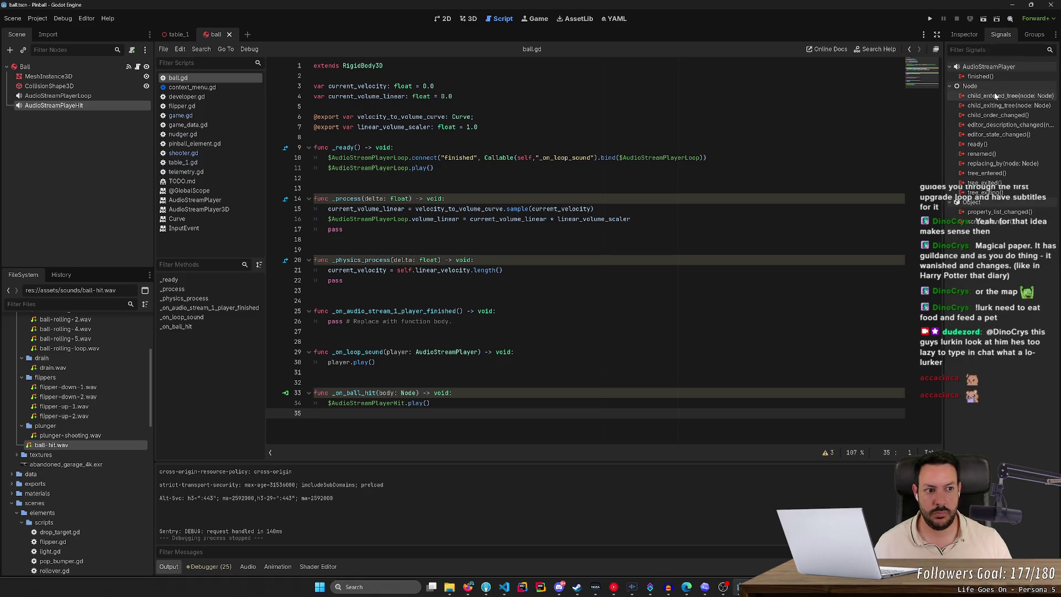
{"action": "left_click", "coordinate": [44, 71]}
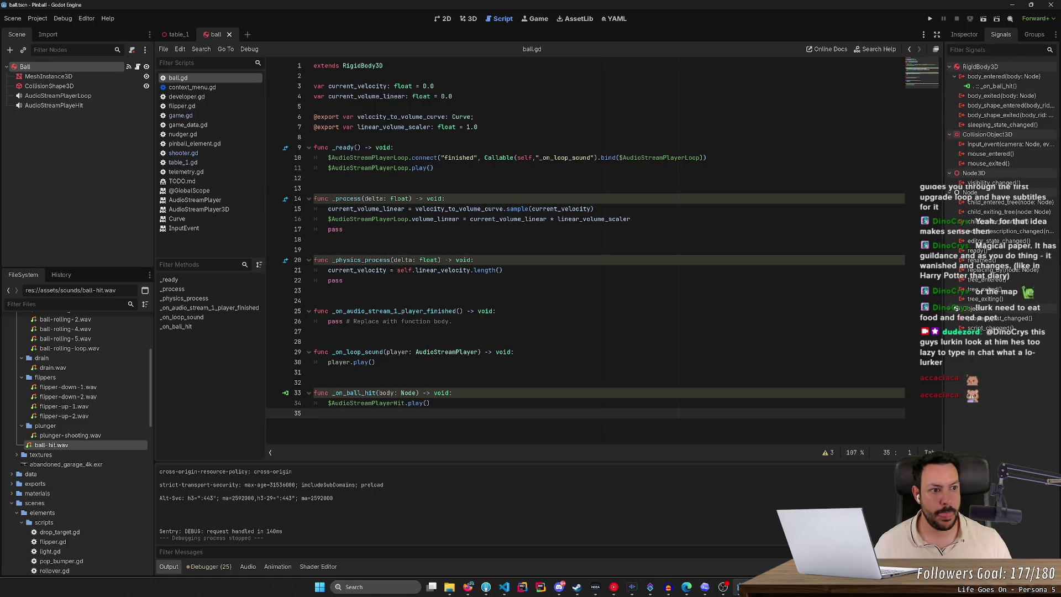
{"action": "double_click", "coordinate": [1010, 86]}
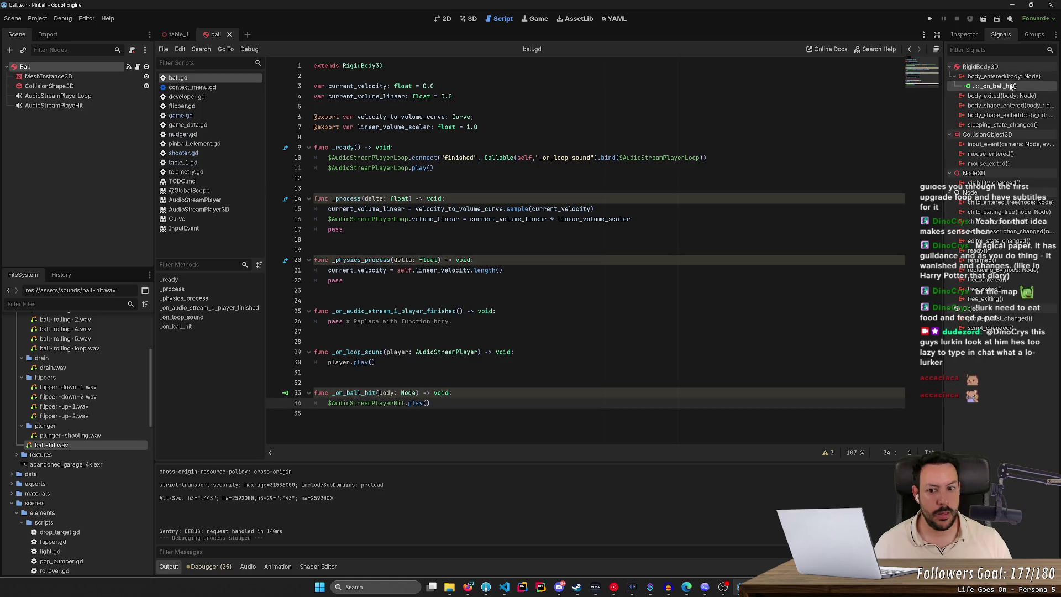
{"action": "left_click", "coordinate": [281, 402]}
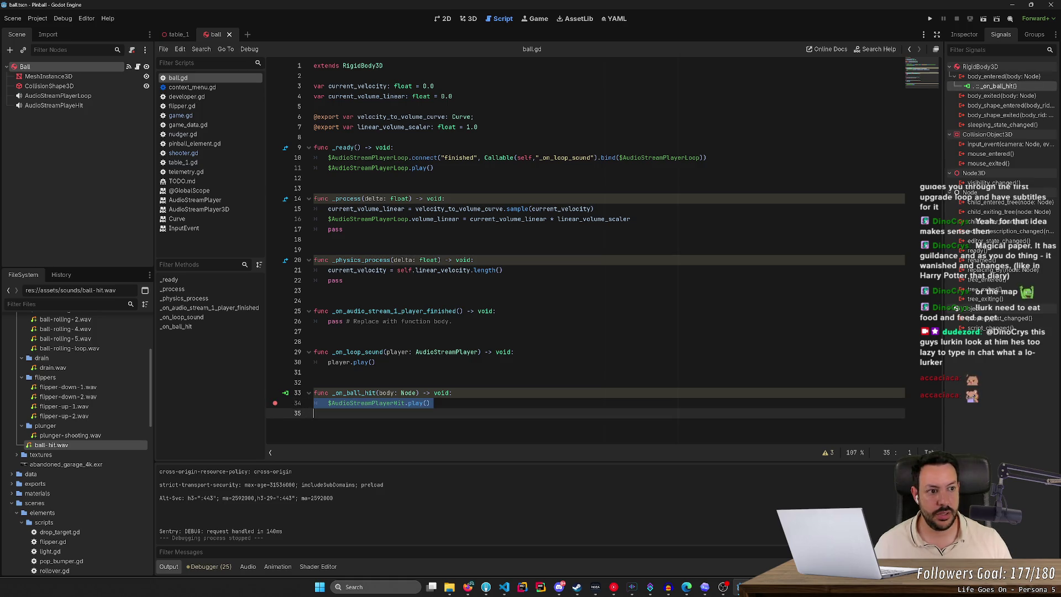
{"action": "left_click", "coordinate": [931, 18]}
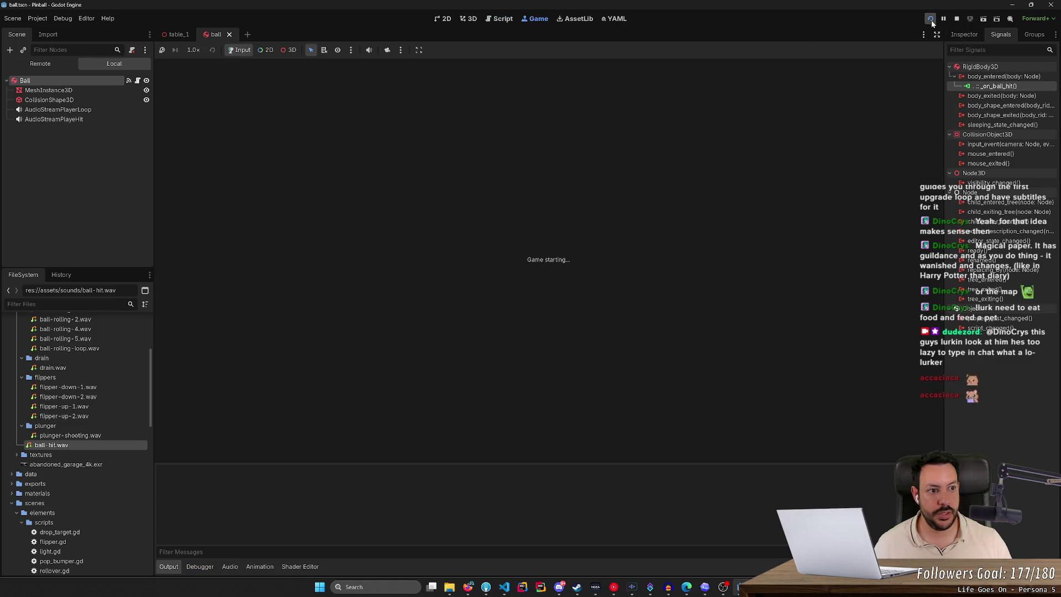
Step: Start a new game, launch the ball, then stop the run
{"action": "left_click", "coordinate": [557, 266]}
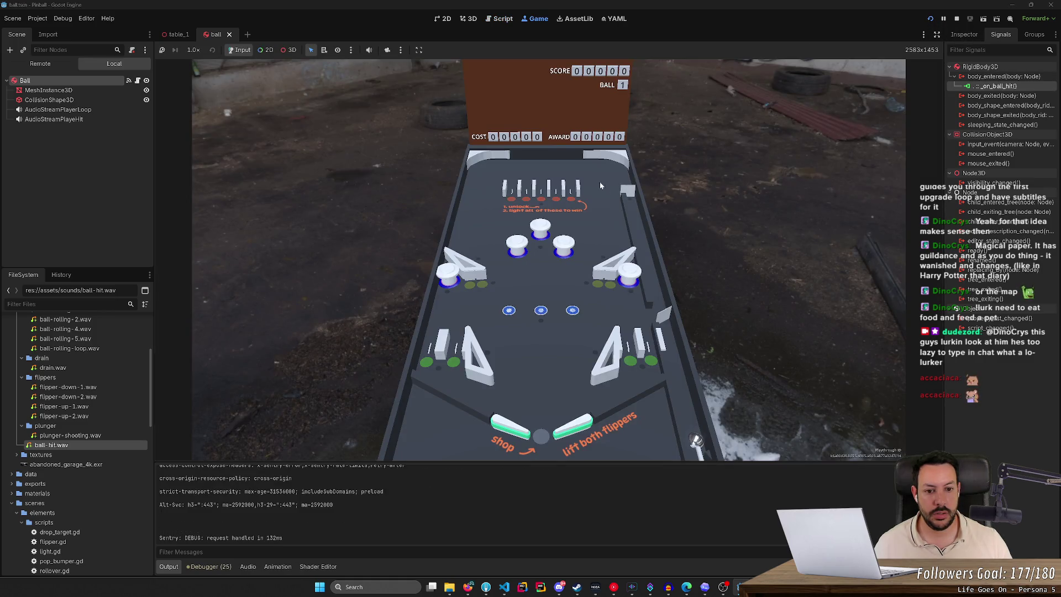
{"action": "key", "text": "space"}
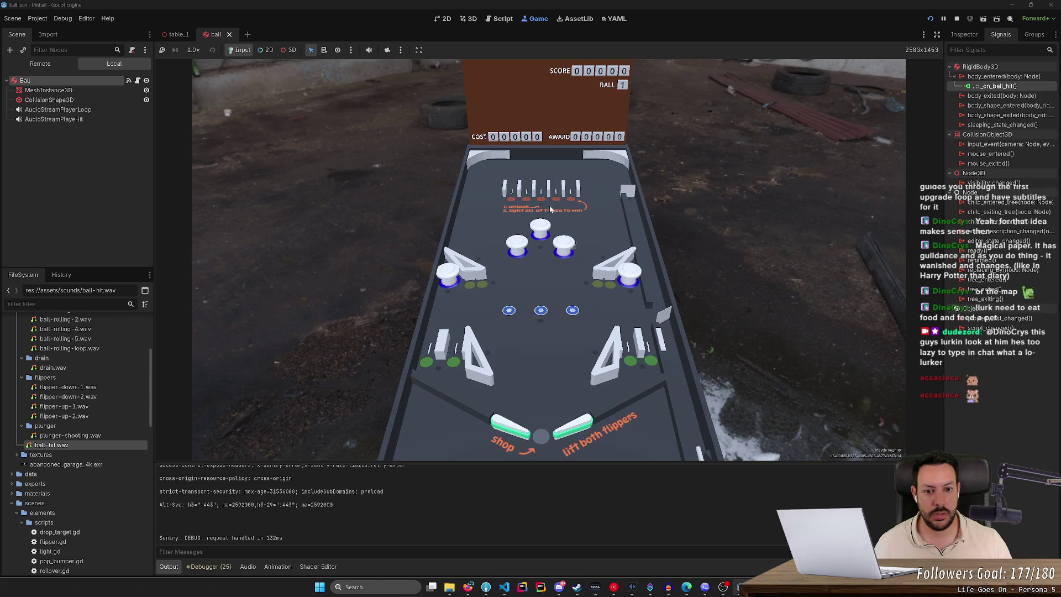
{"action": "left_click", "coordinate": [957, 19]}
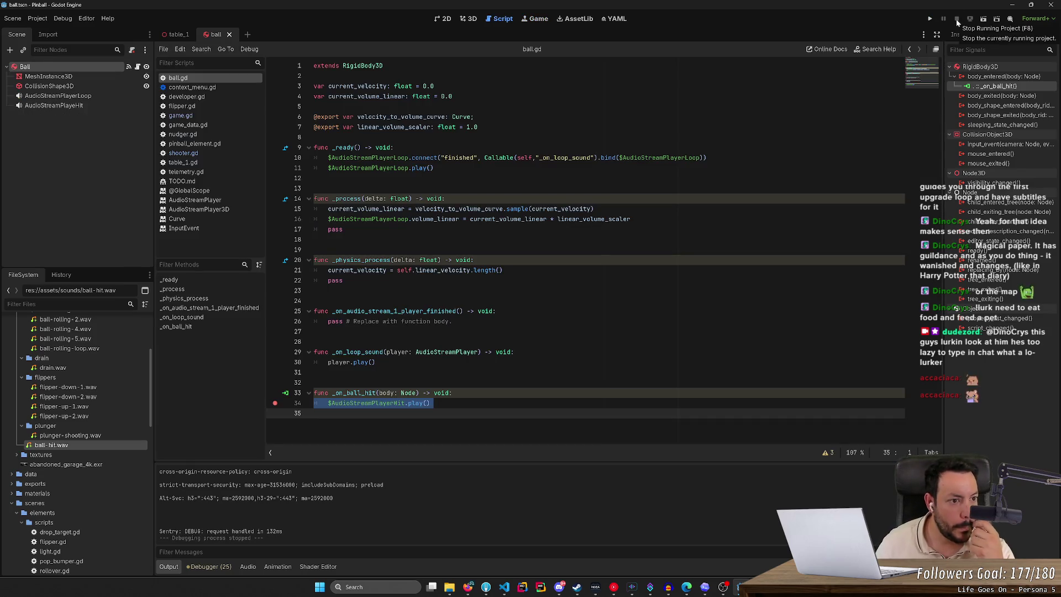
Step: Enable Contact Monitor on the Ball body in the Inspector and run the project again
{"action": "left_click", "coordinate": [969, 36]}
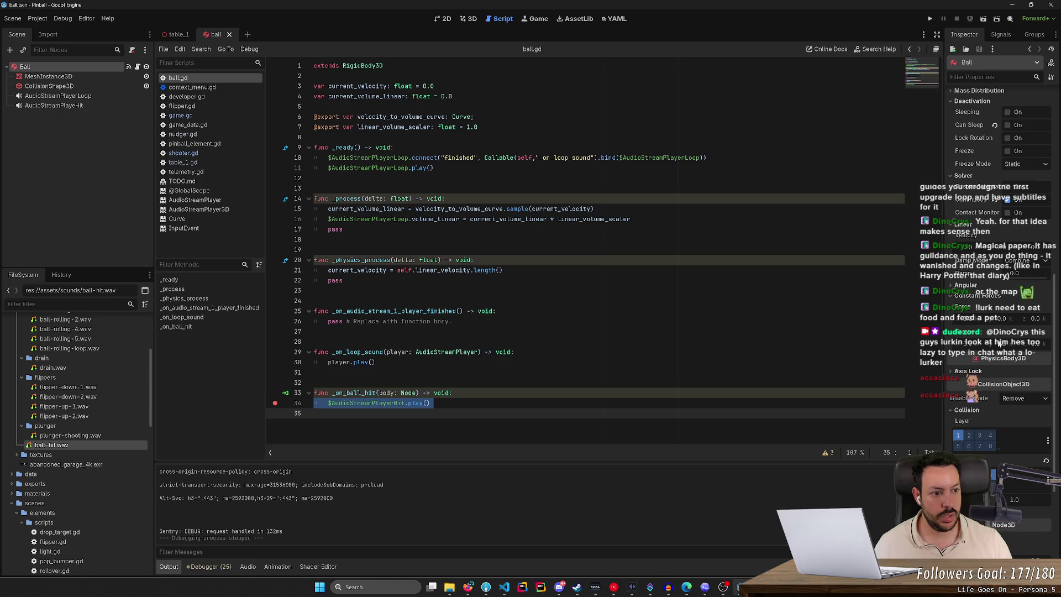
{"action": "mouse_move", "coordinate": [1002, 233]}
{"action": "left_click_drag", "start_coordinate": [943, 248], "coordinate": [770, 248]}
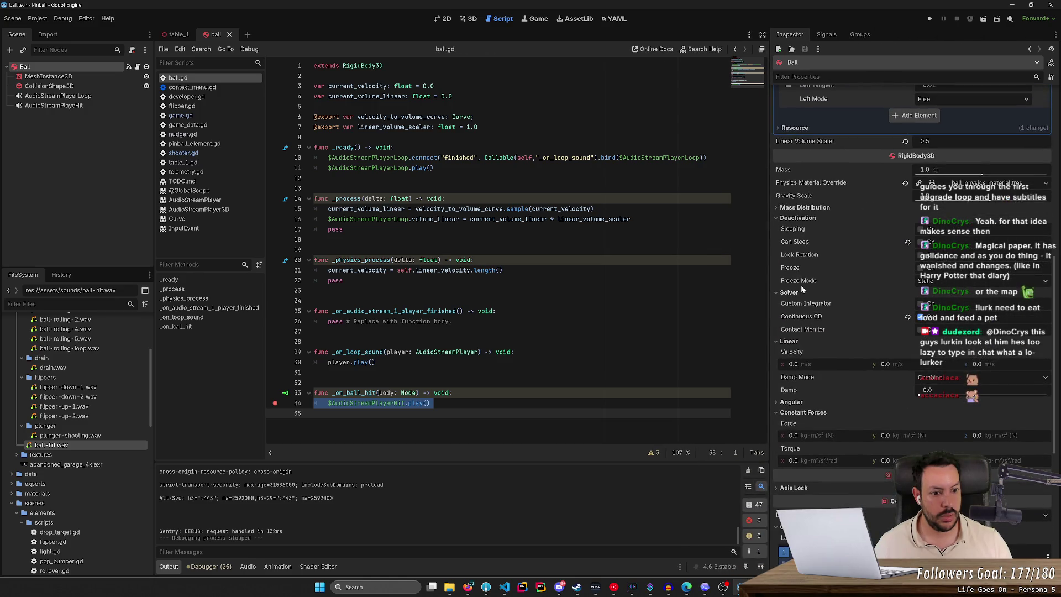
{"action": "left_click", "coordinate": [920, 331]}
{"action": "left_click", "coordinate": [1045, 340]}
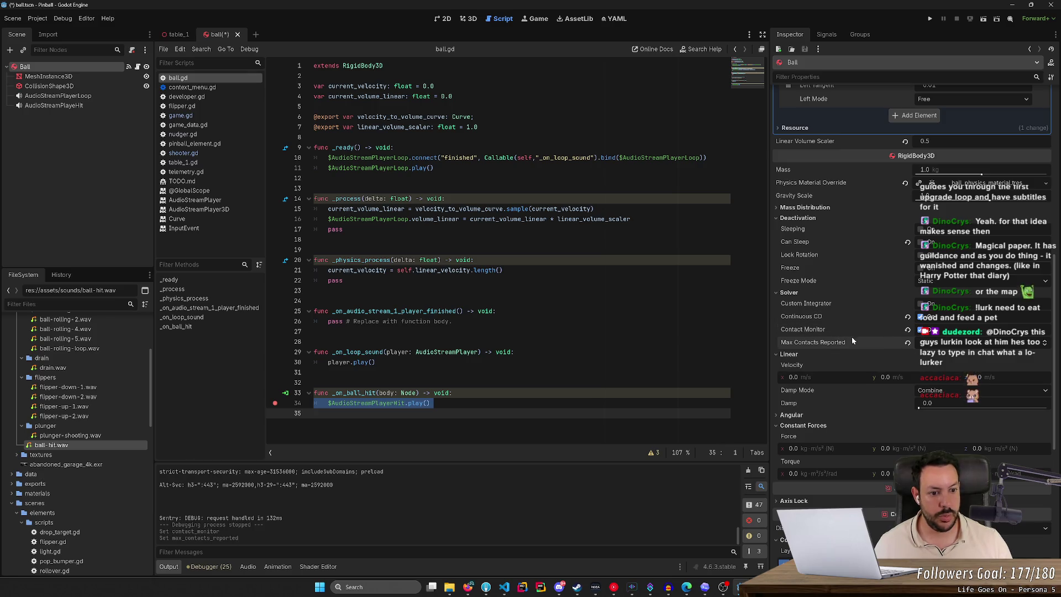
{"action": "scroll", "coordinate": [832, 296], "scroll_direction": "up", "scroll_amount": 5}
{"action": "scroll", "coordinate": [823, 281], "scroll_direction": "up", "scroll_amount": 3}
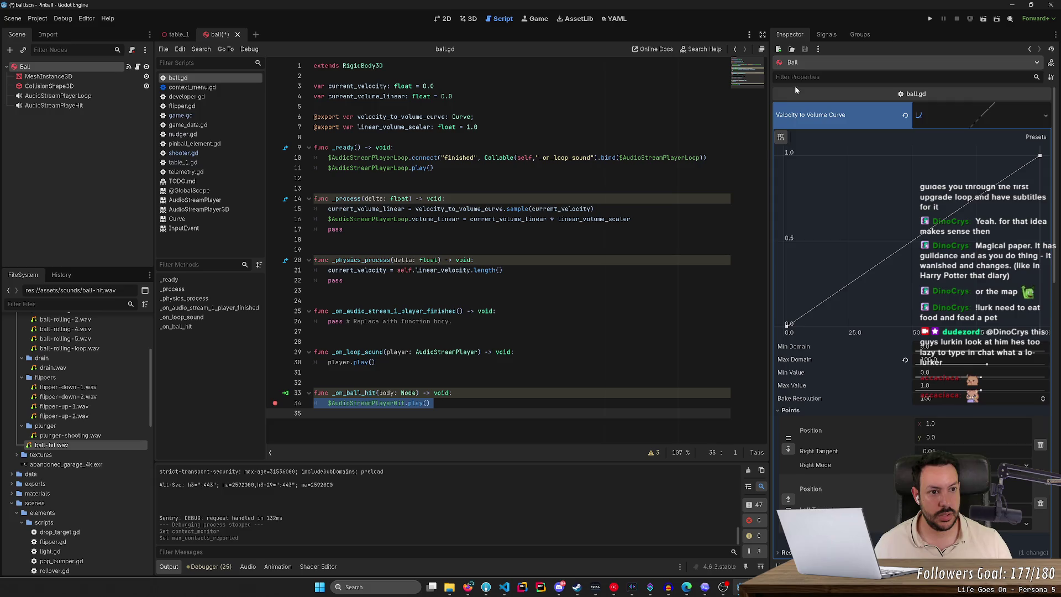
{"action": "left_click", "coordinate": [930, 19]}
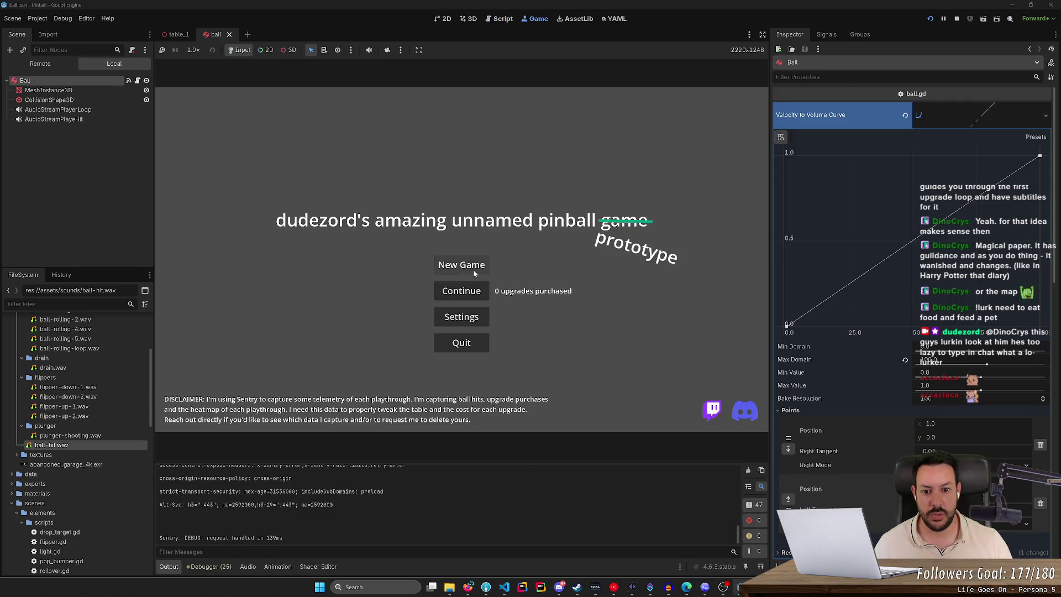
Step: Run a new game to the hit breakpoint, inspect the misspelled AudioStreamPlayeHit node, then stop debugging
{"action": "left_click", "coordinate": [473, 270]}
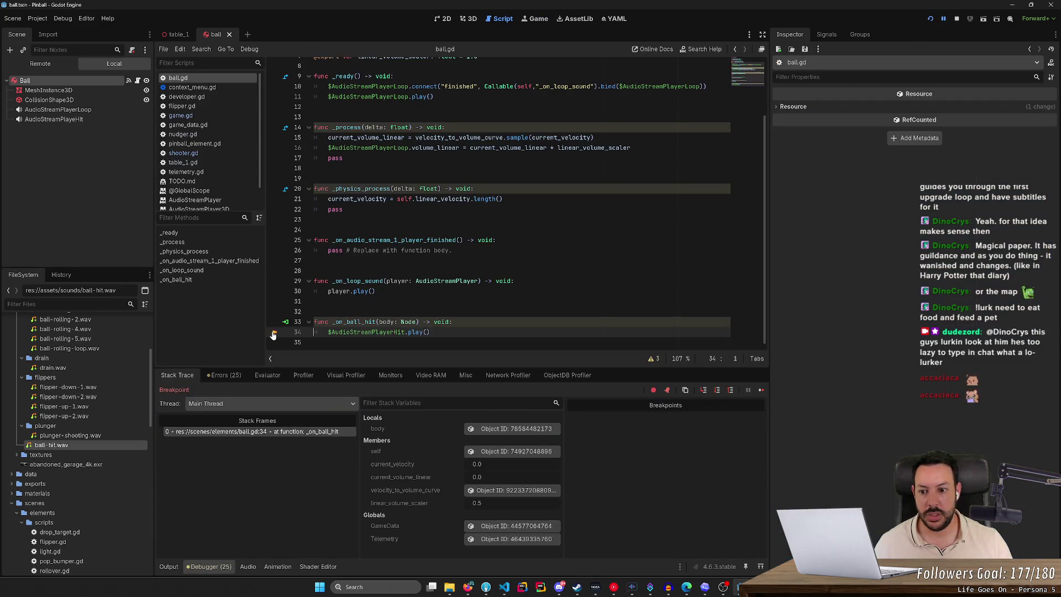
{"action": "left_click", "coordinate": [931, 18]}
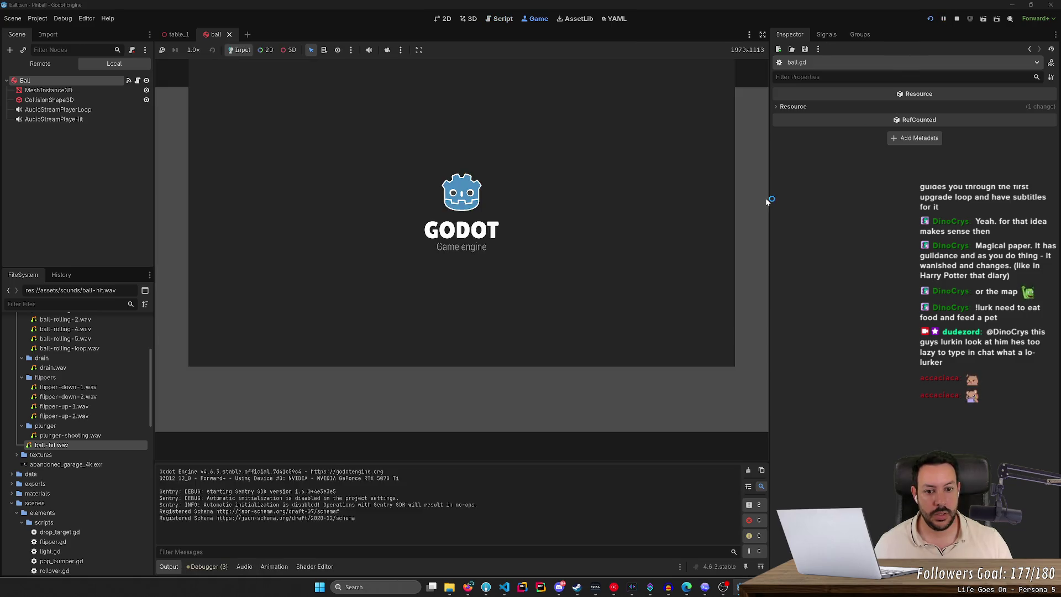
{"action": "left_click", "coordinate": [478, 269]}
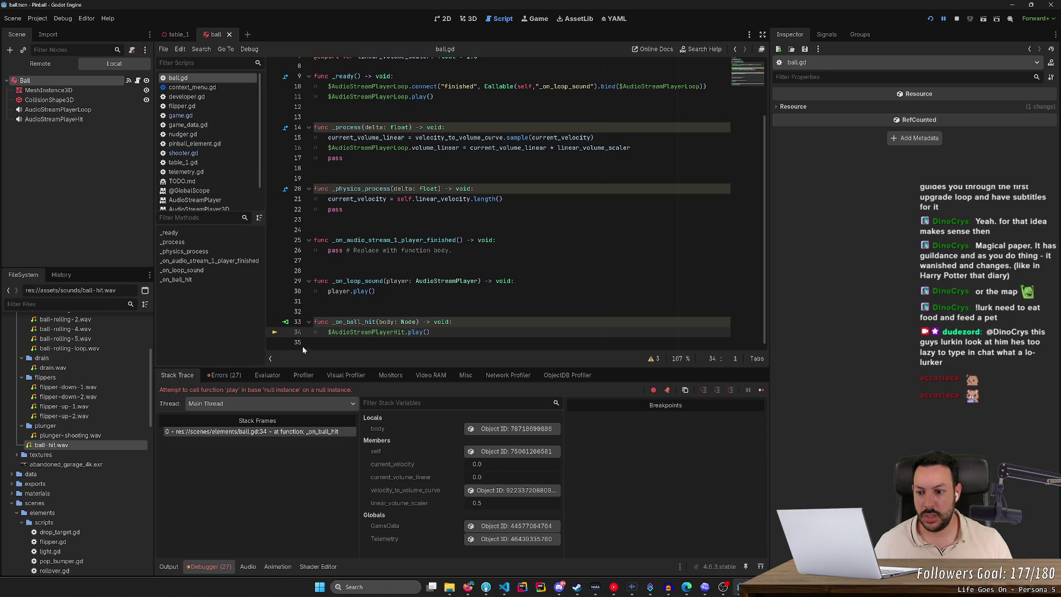
{"action": "double_click", "coordinate": [55, 120]}
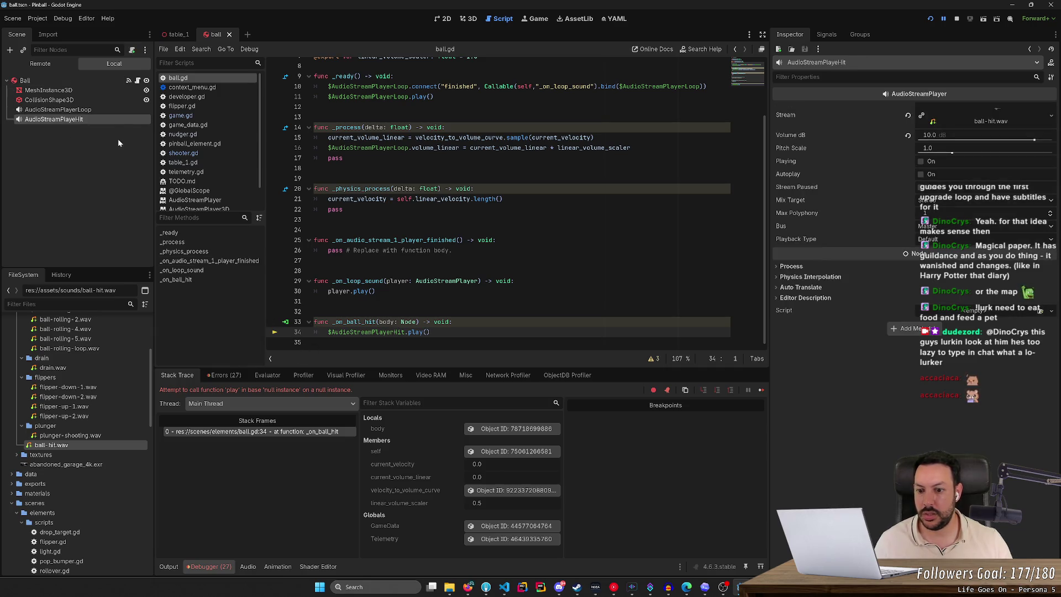
{"action": "key", "text": "Escape"}
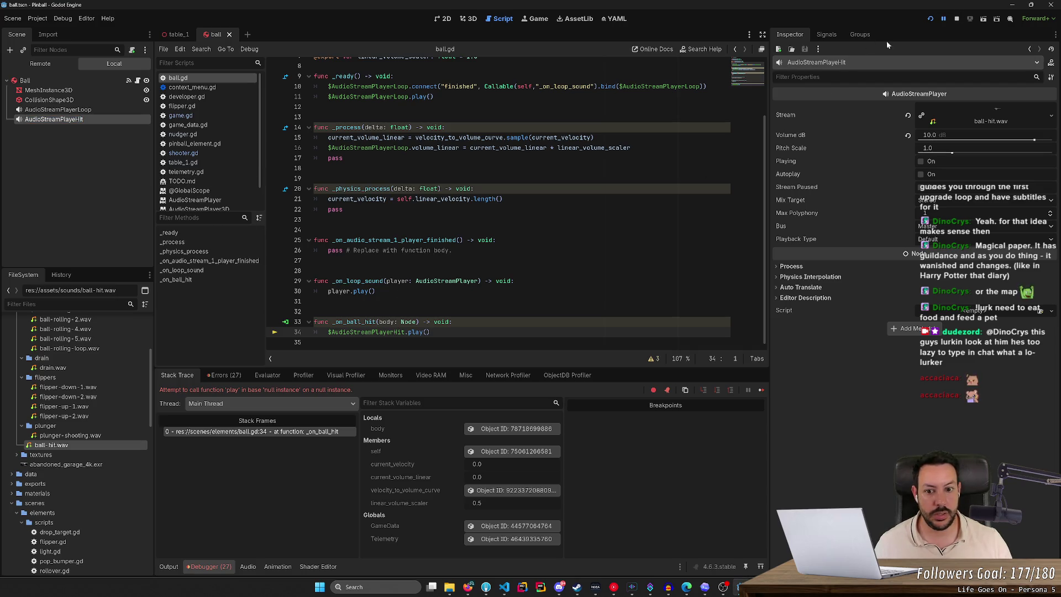
{"action": "left_click", "coordinate": [957, 18]}
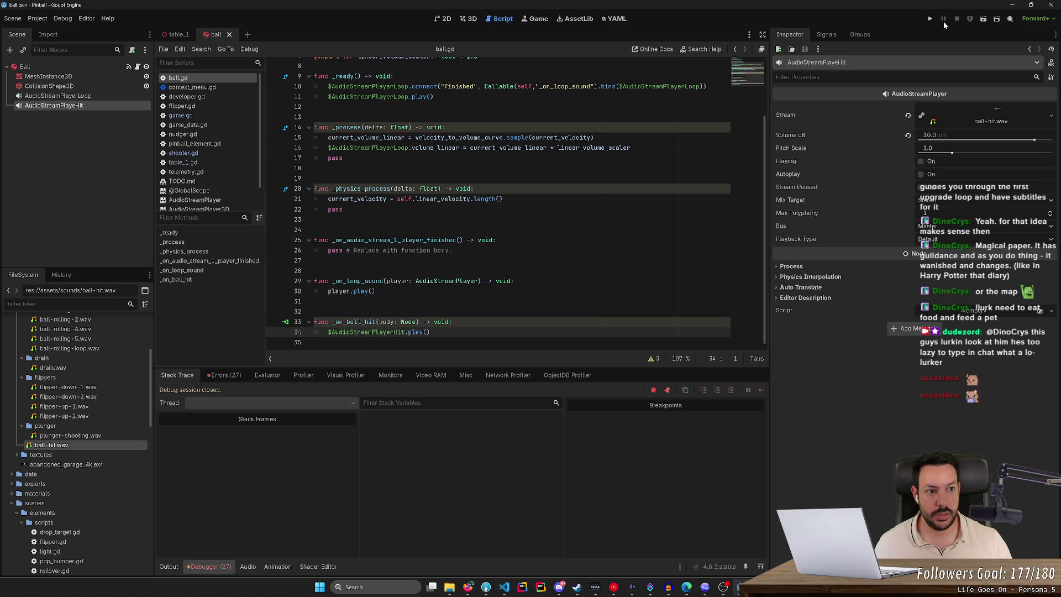
Step: Select the AudioStreamPlayerHit reference on line 34 and bring up node name suggestions
{"action": "double_click", "coordinate": [368, 332]}
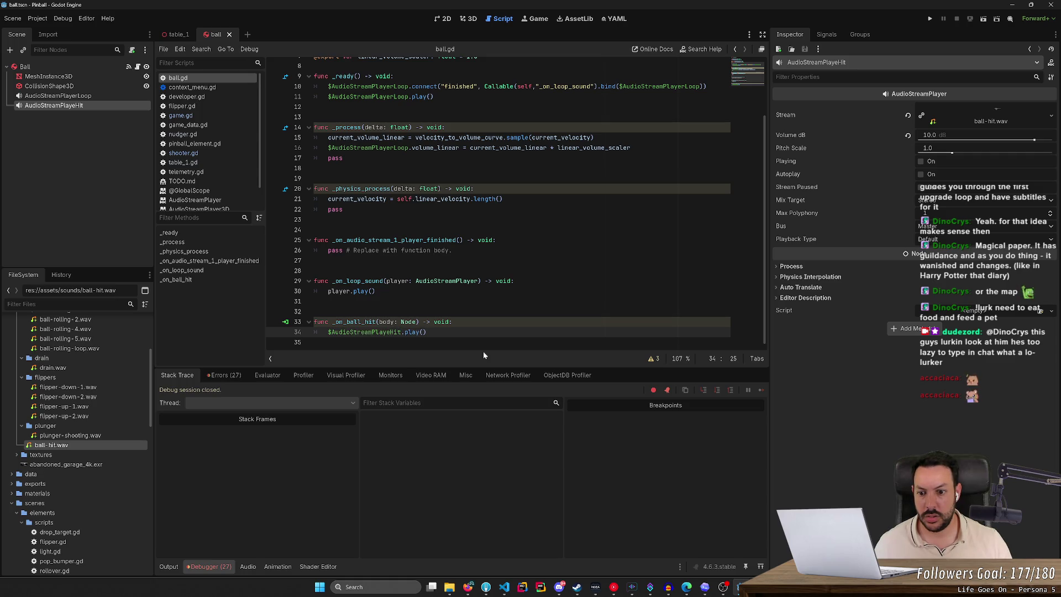
{"action": "left_click", "coordinate": [394, 332]}
{"action": "key", "text": "ctrl+space"}
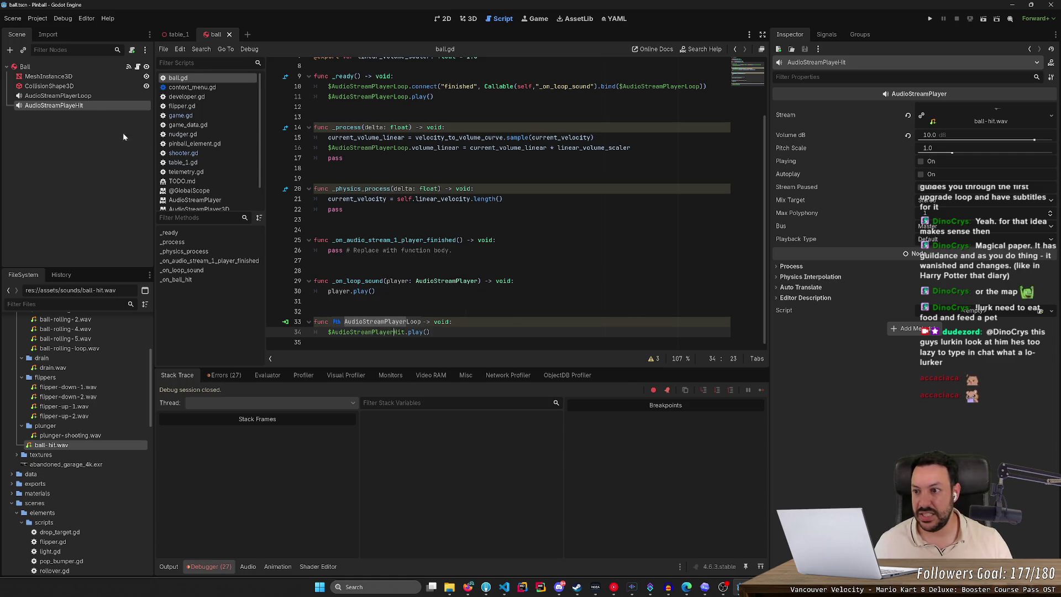
Step: Rename the hit sound node to AudioStreamPlayerHit
{"action": "double_click", "coordinate": [89, 105]}
{"action": "type", "text": "AudioStreamPlayerHit"}
{"action": "key", "text": "Return"}
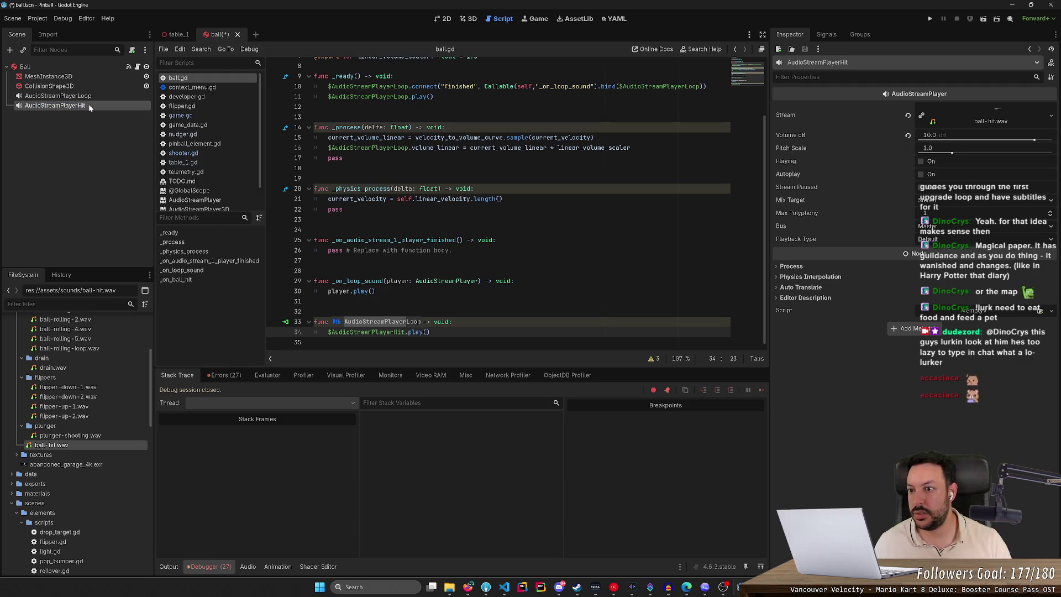
Step: Run the game, play the ball with the left and right flippers, then stop it with F8
{"action": "left_click", "coordinate": [931, 18]}
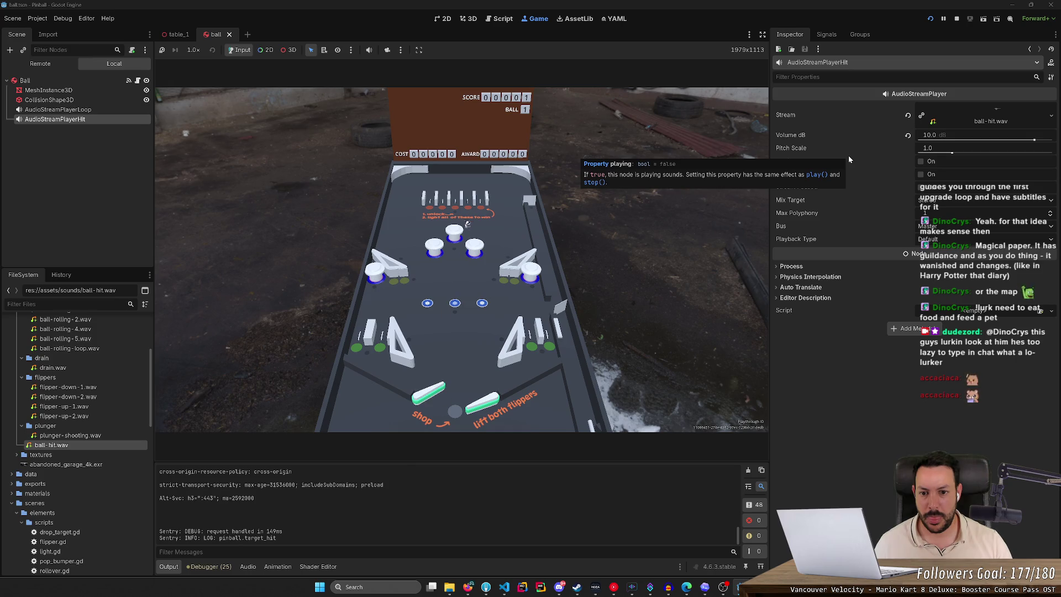
{"action": "key", "text": "Left"}
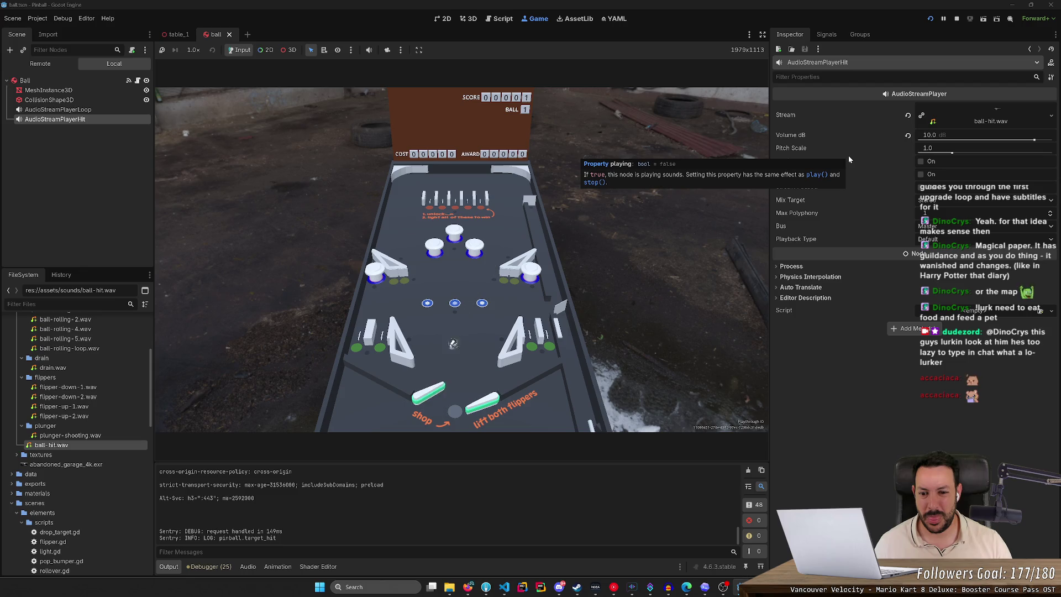
{"action": "key", "text": "Right"}
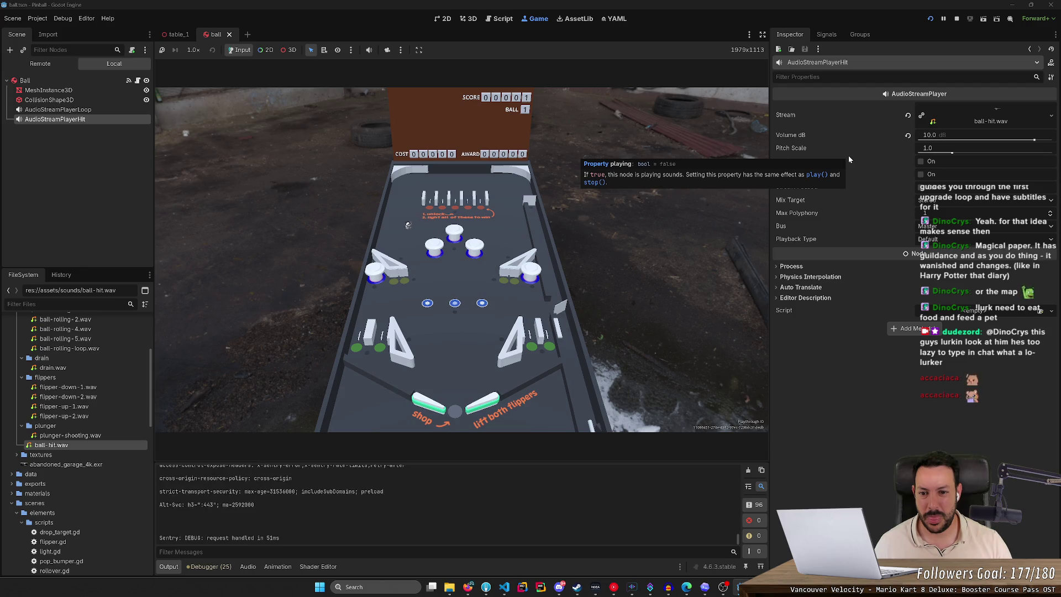
{"action": "key", "text": "Right"}
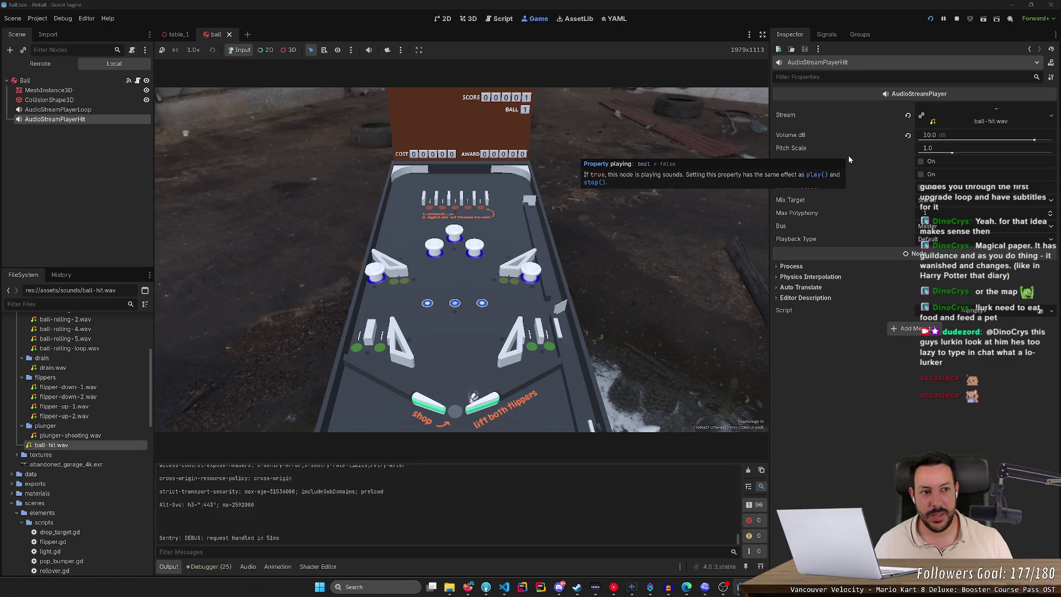
{"action": "key", "text": "F8"}
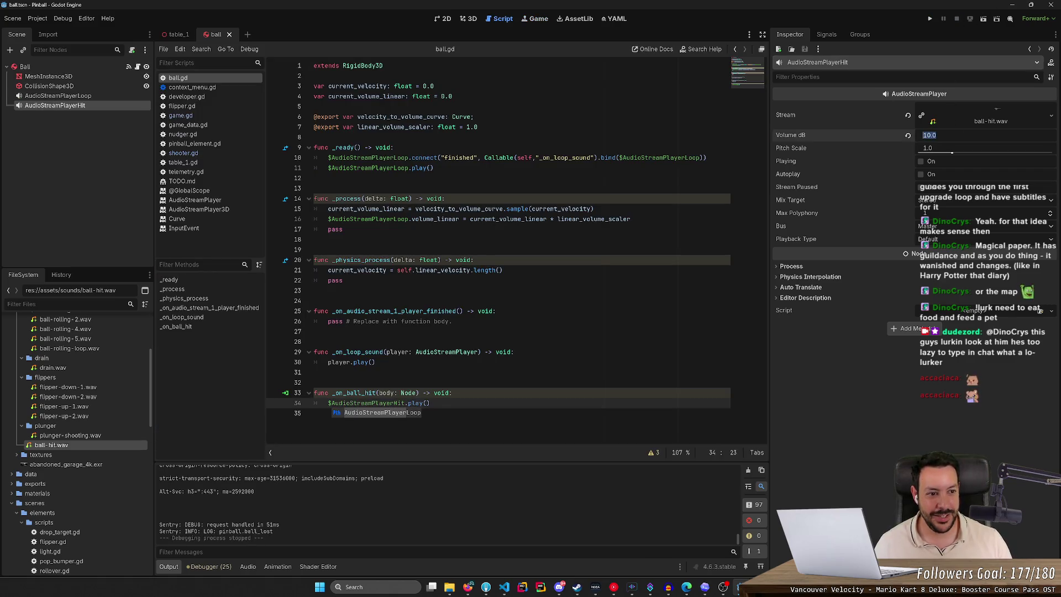
Step: Reset the hit sound volume to 0 dB and test-run a new game, launching the ball
{"action": "left_click", "coordinate": [907, 135]}
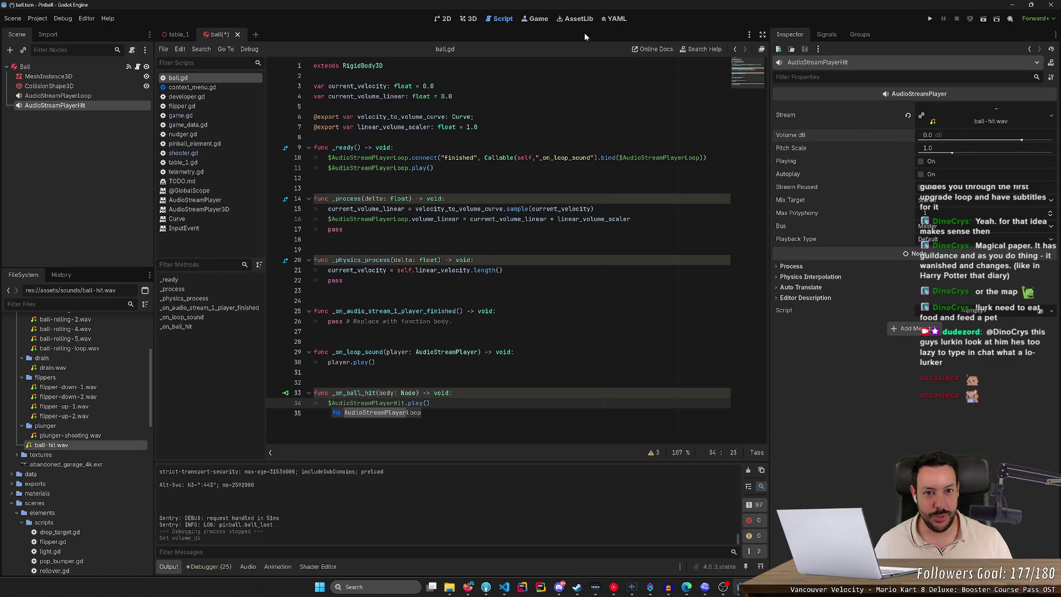
{"action": "left_click", "coordinate": [930, 18]}
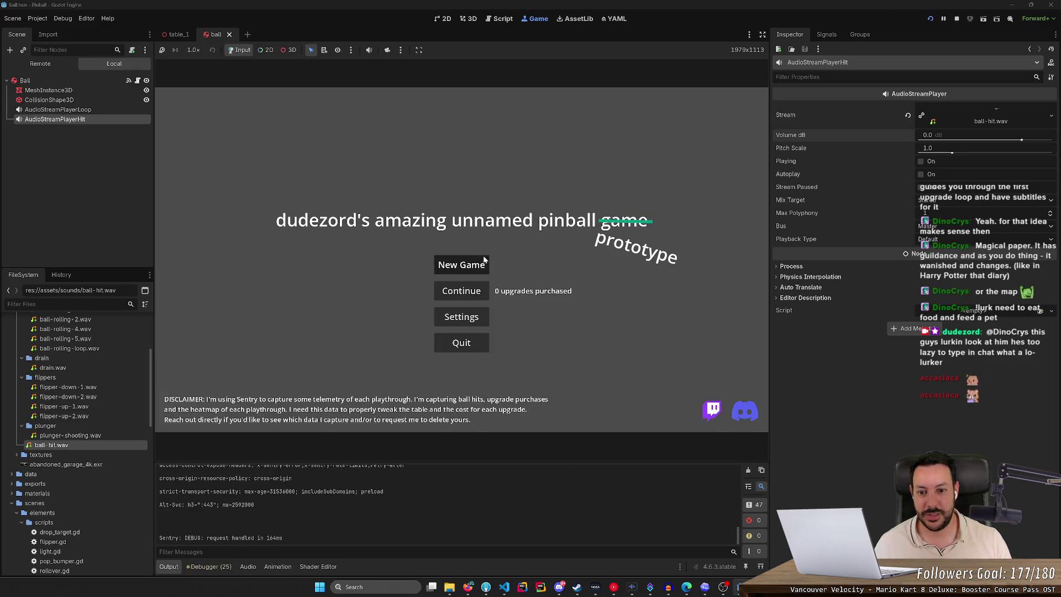
{"action": "left_click", "coordinate": [482, 259]}
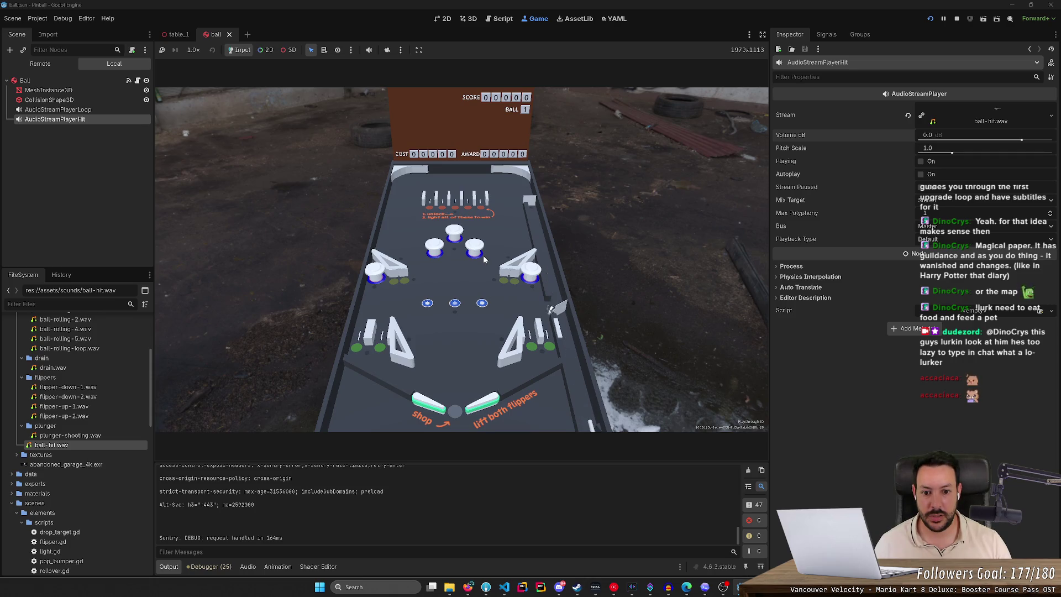
{"action": "key", "text": "Right"}
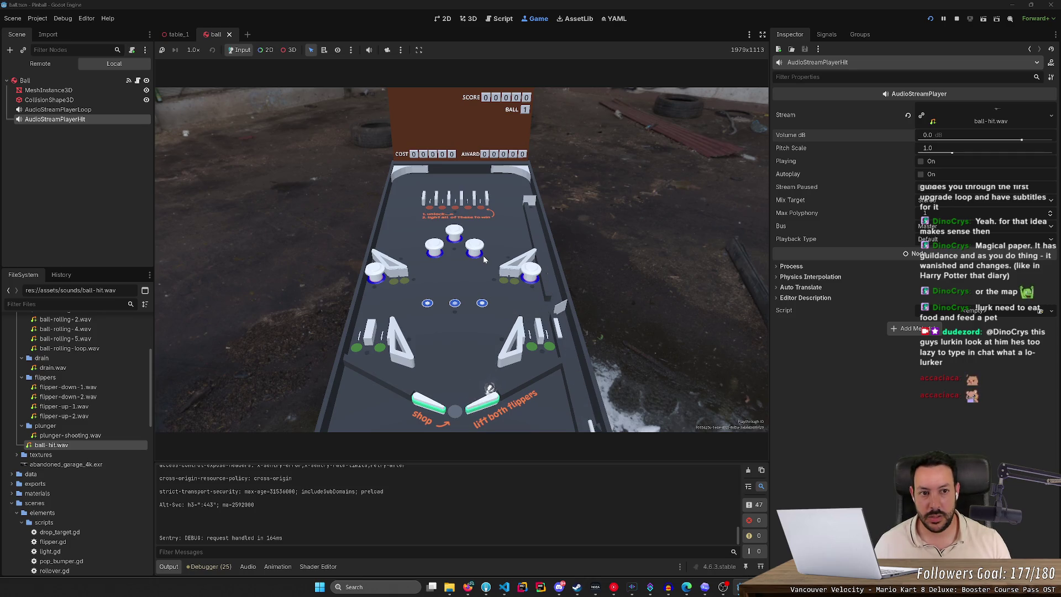
{"action": "left_click", "coordinate": [957, 18]}
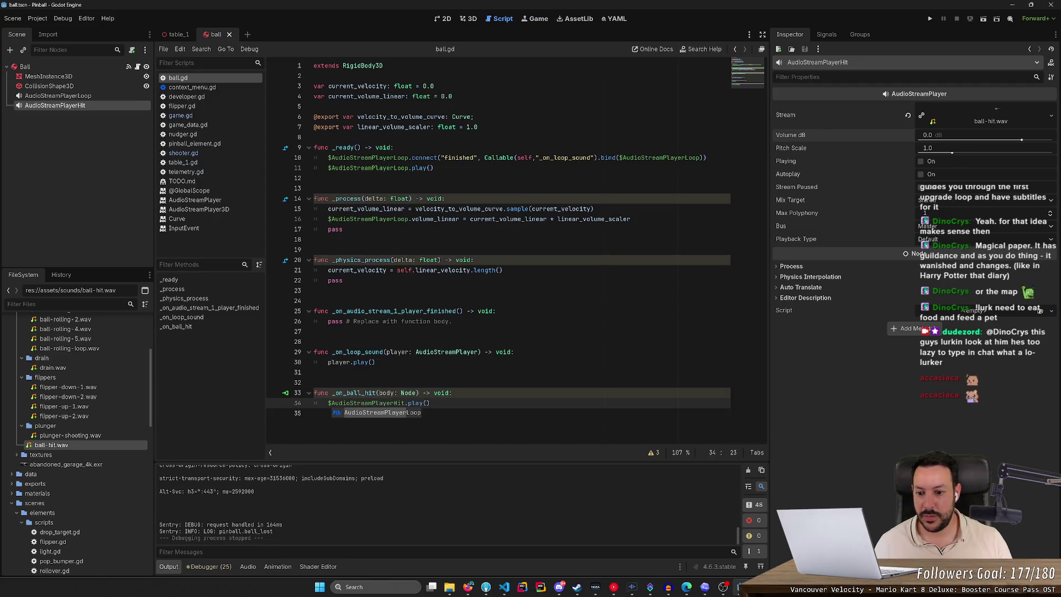
Step: Declare 'var enqueue_ball_hit = false' after the exported variables in ball.gd
{"action": "left_click", "coordinate": [452, 392]}
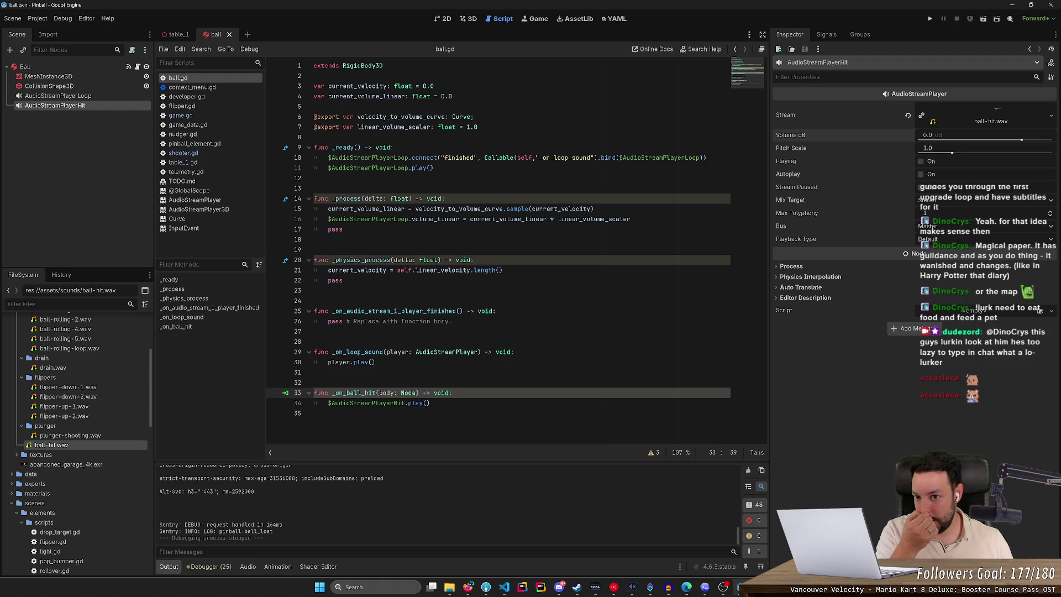
{"action": "left_click", "coordinate": [478, 126]}
{"action": "key", "text": "Return"}
{"action": "key", "text": "Return"}
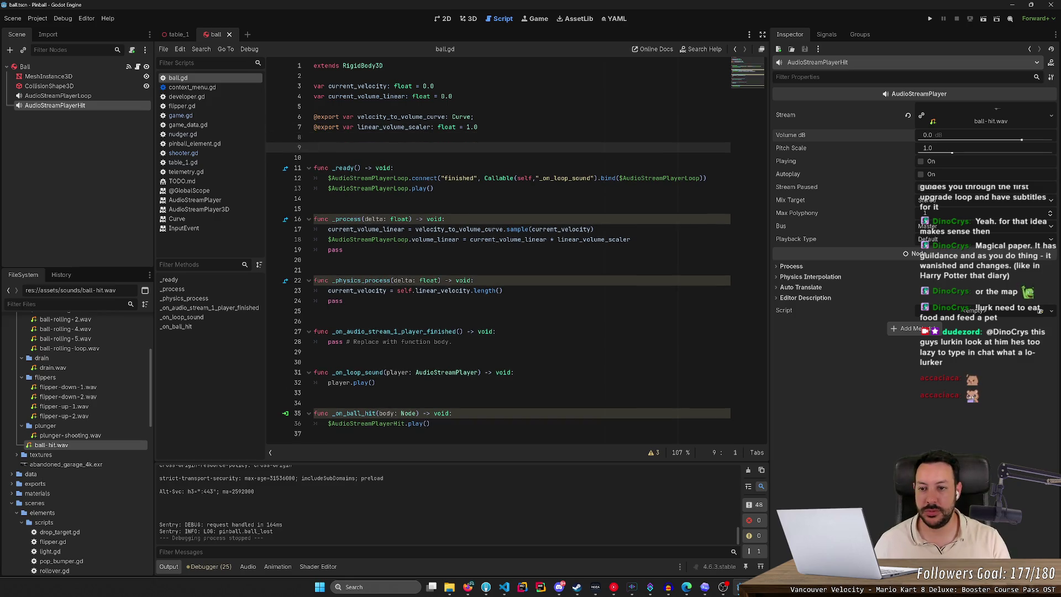
{"action": "type", "text": "var queue"}
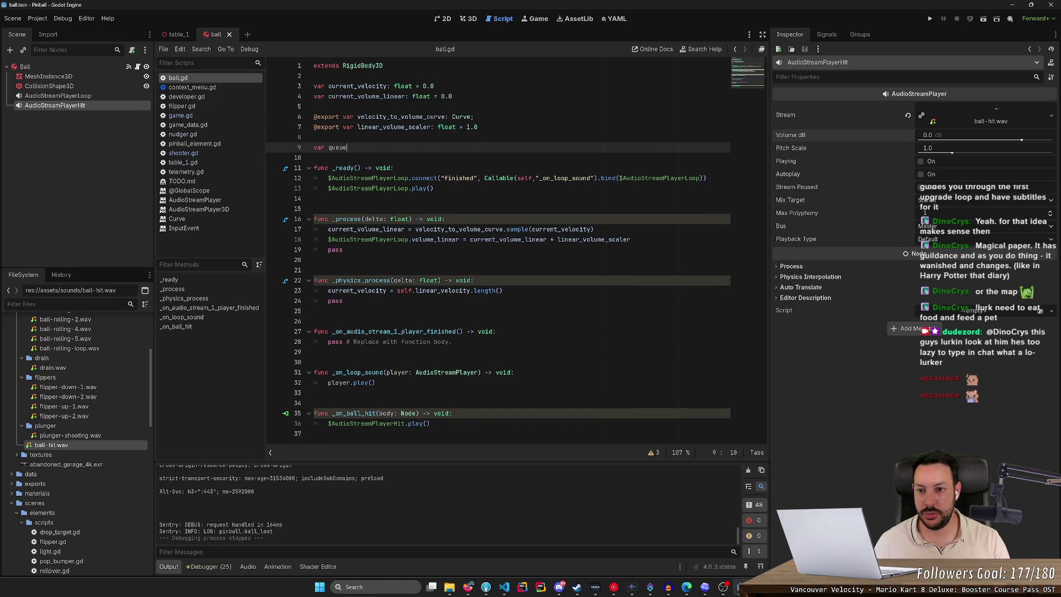
{"action": "key", "text": "BackSpace"}
{"action": "key", "text": "BackSpace"}
{"action": "type", "text": "enqueue_ball_hit = "}
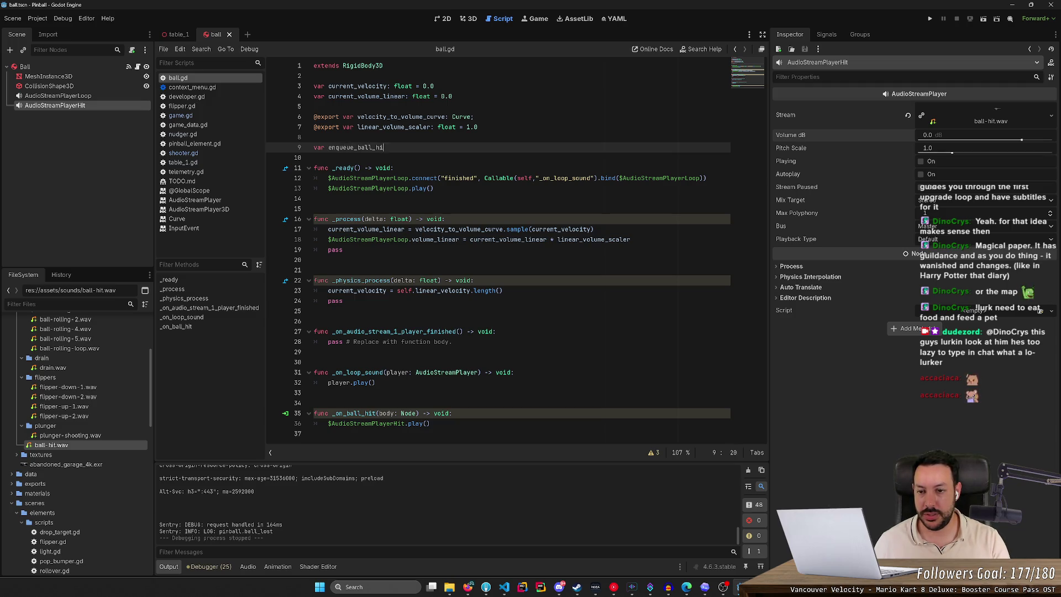
{"action": "type", "text": "false"}
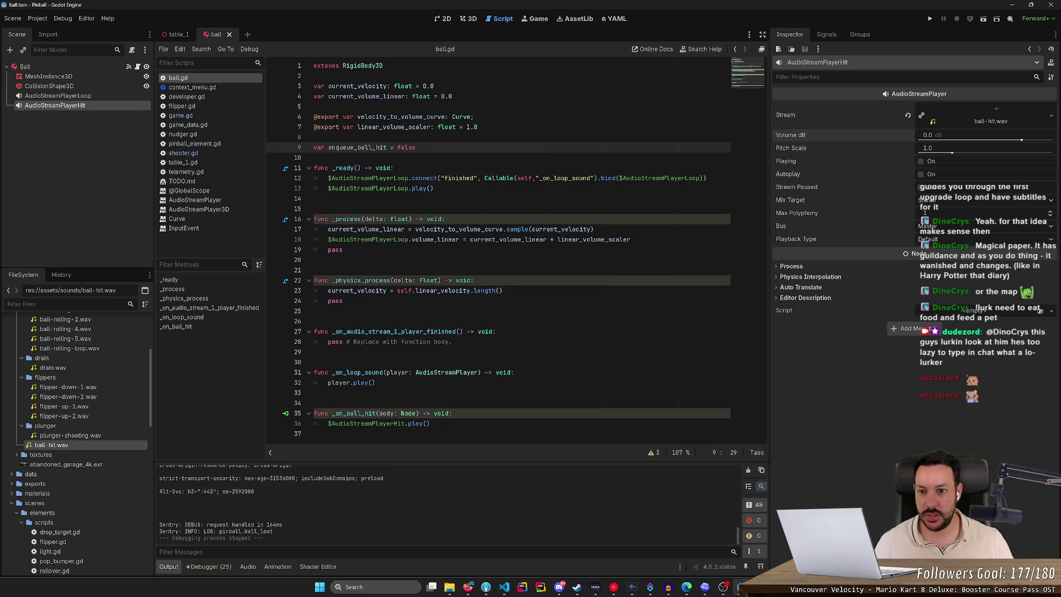
Step: Add then remove an enqueue_ball_hit line in _on_ball_hit, save, and flip through the Signals tab
{"action": "double_click", "coordinate": [380, 147]}
{"action": "key", "text": "ctrl+c"}
{"action": "left_click", "coordinate": [453, 413]}
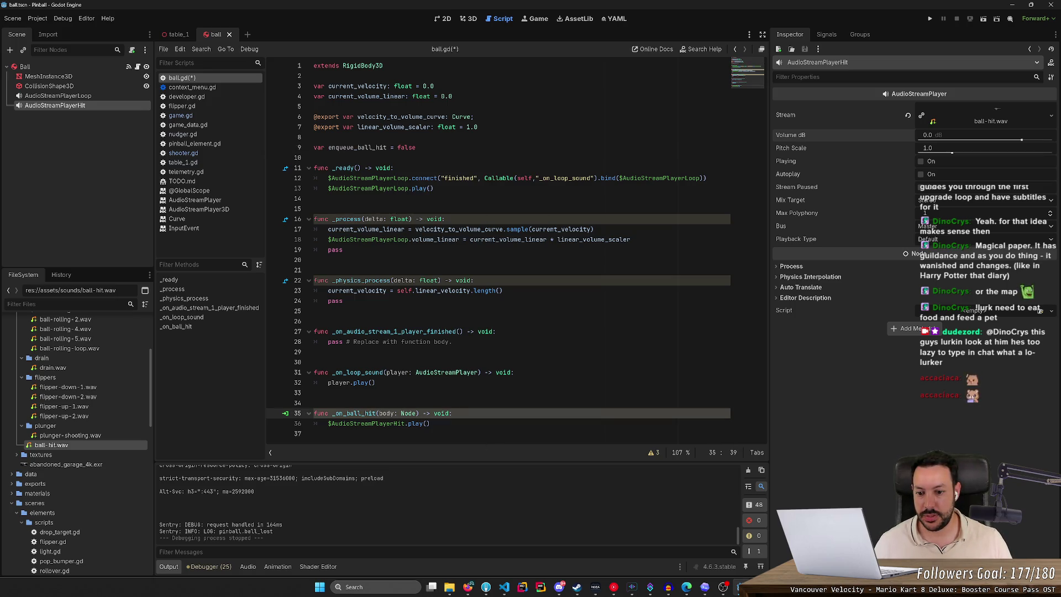
{"action": "key", "text": "Return"}
{"action": "key", "text": "ctrl+v"}
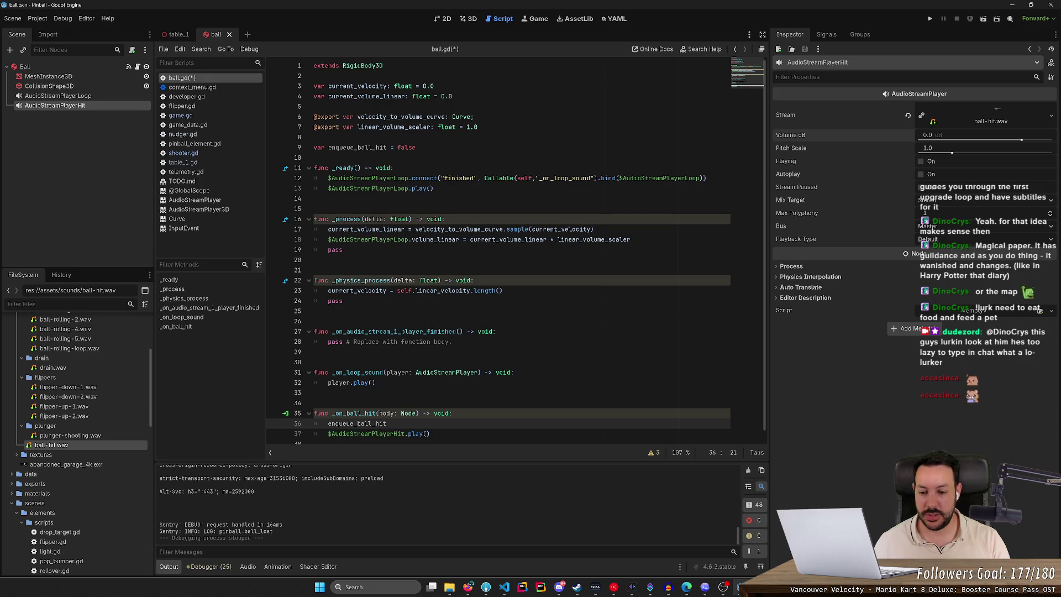
{"action": "key", "text": "ctrl+shift+k"}
{"action": "key", "text": "ctrl+s"}
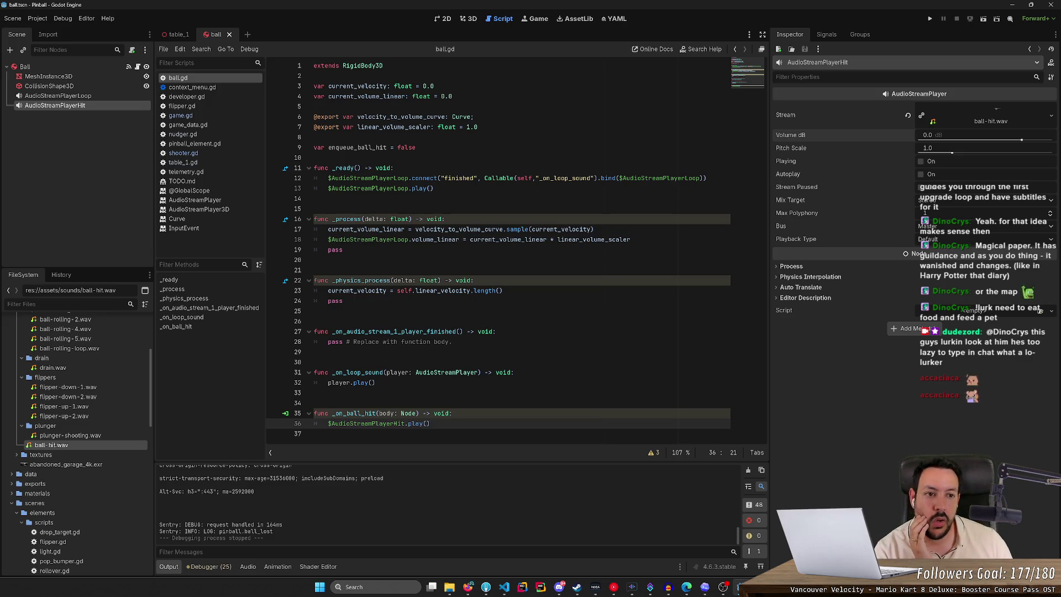
{"action": "left_click", "coordinate": [827, 35]}
{"action": "left_click", "coordinate": [791, 34]}
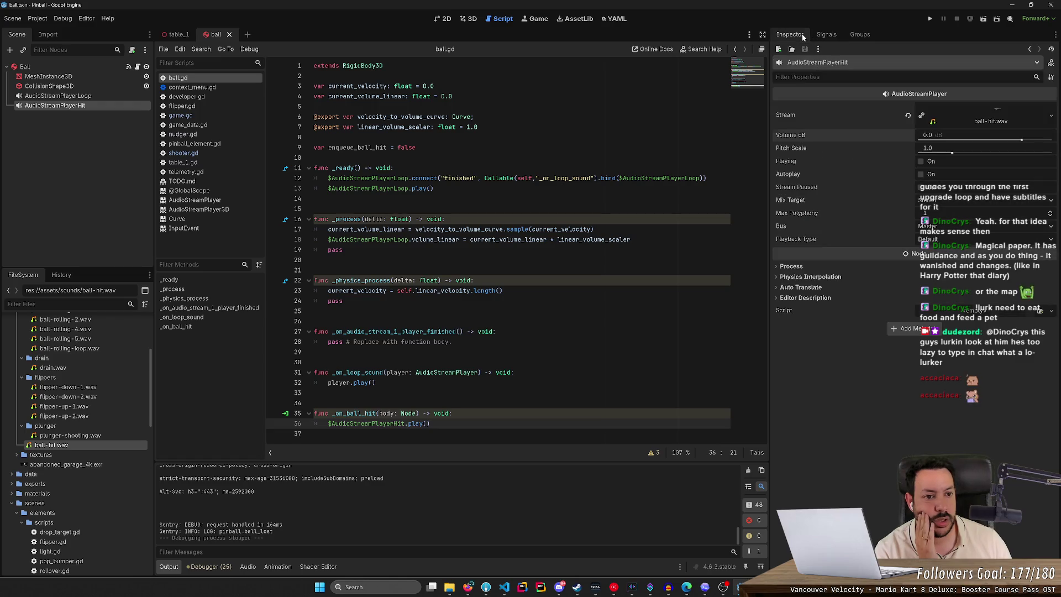
Step: Select the Ball node, show its Signals list, and highlight current_velocity to check its uses
{"action": "left_click", "coordinate": [83, 67]}
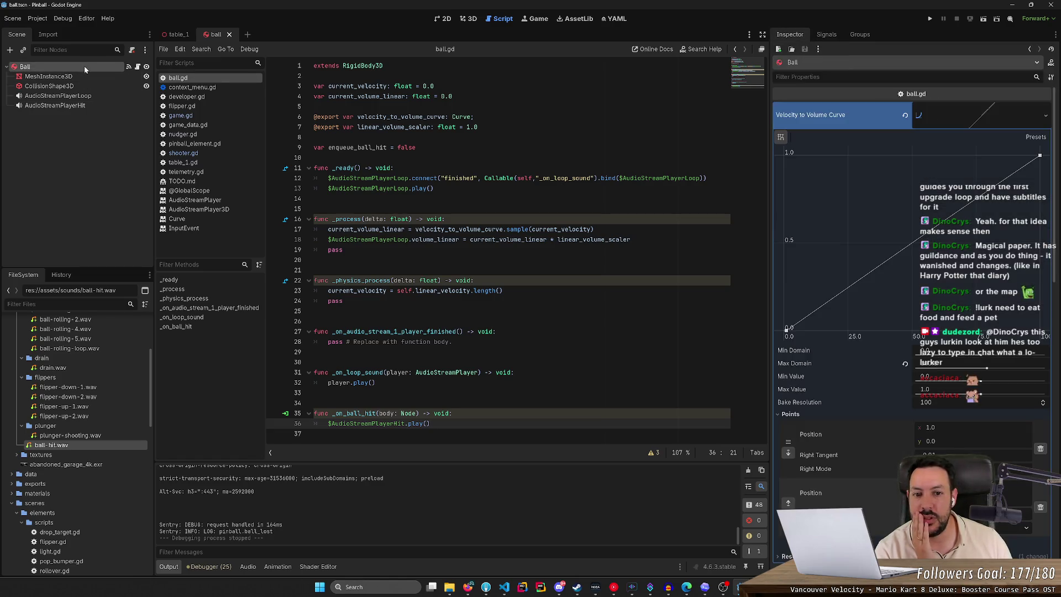
{"action": "left_click", "coordinate": [825, 35]}
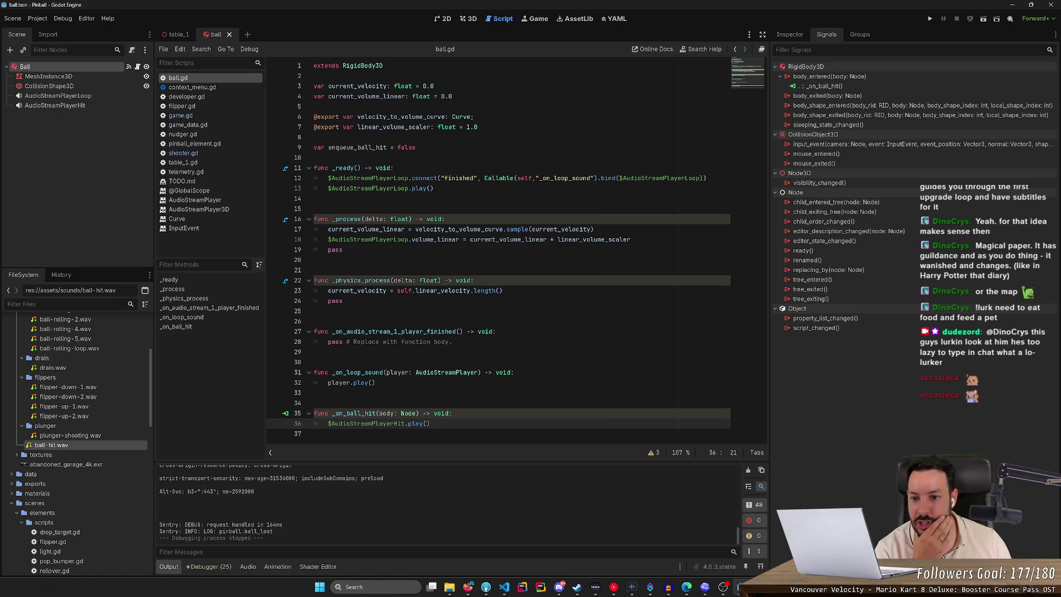
{"action": "double_click", "coordinate": [357, 87]}
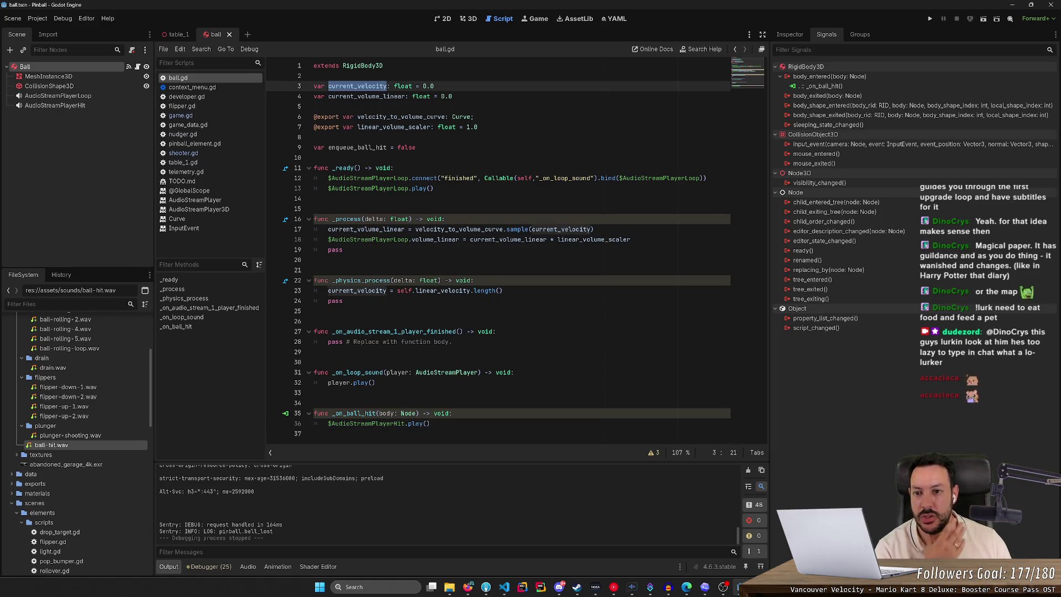
{"action": "left_click", "coordinate": [452, 413]}
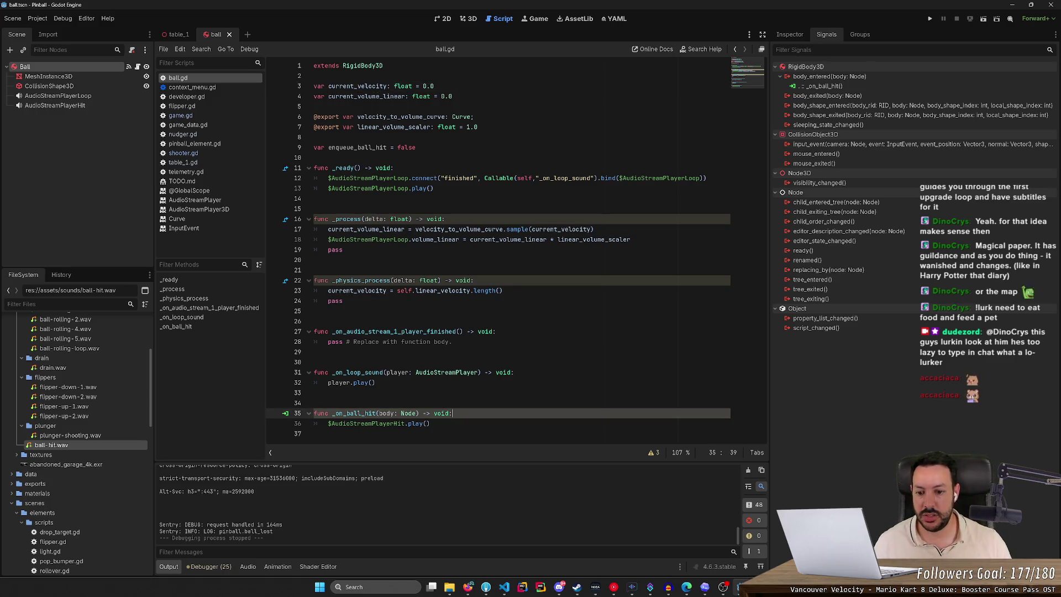
Step: Add 'var new_velocity = self.linear_velocity.length()' inside _on_ball_hit
{"action": "key", "text": "Return"}
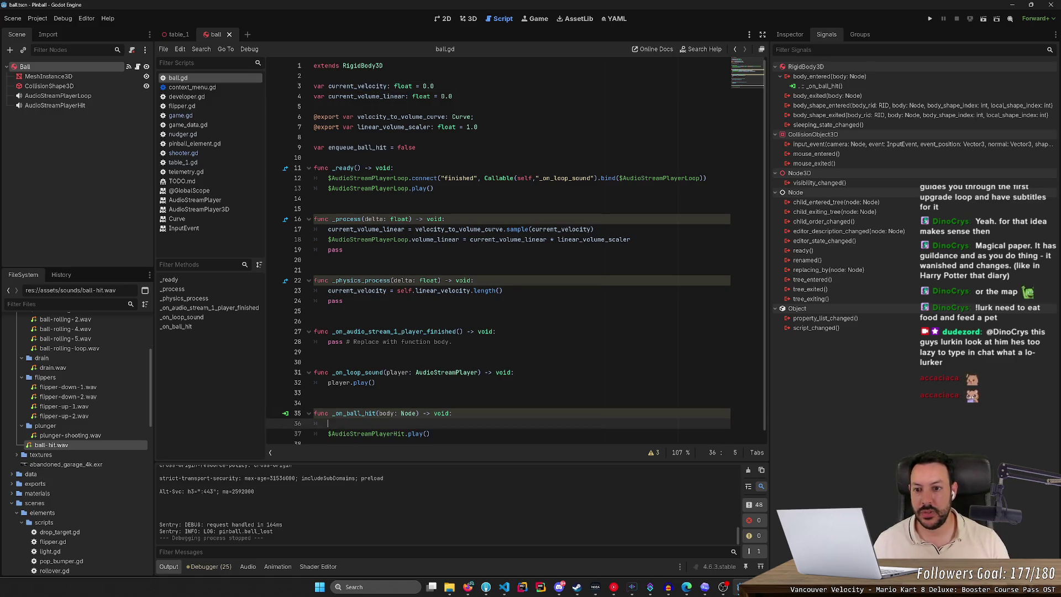
{"action": "double_click", "coordinate": [404, 291]}
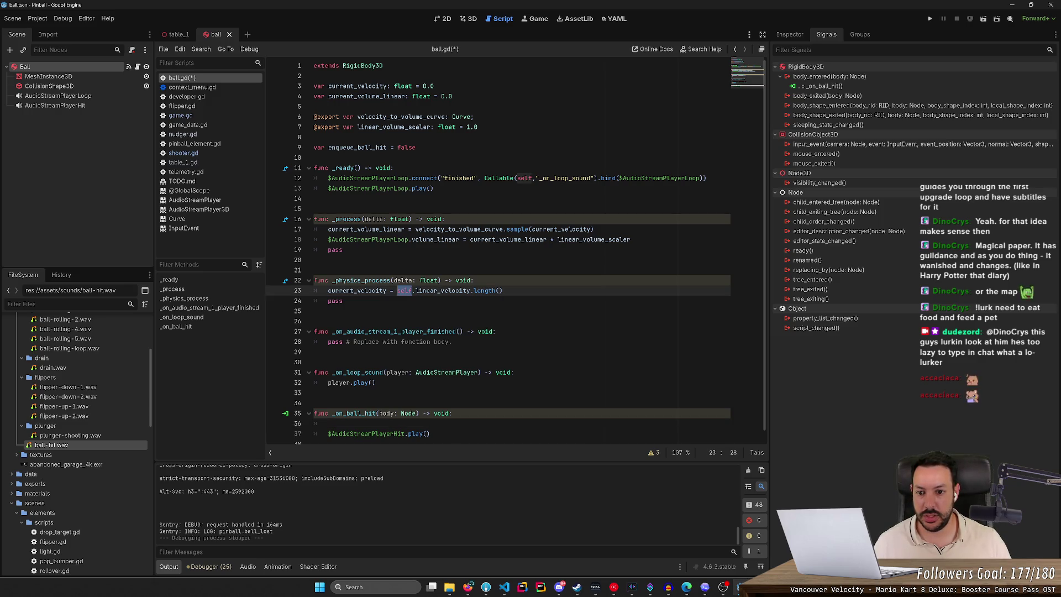
{"action": "left_click", "coordinate": [327, 424]}
{"action": "type", "text": "var "}
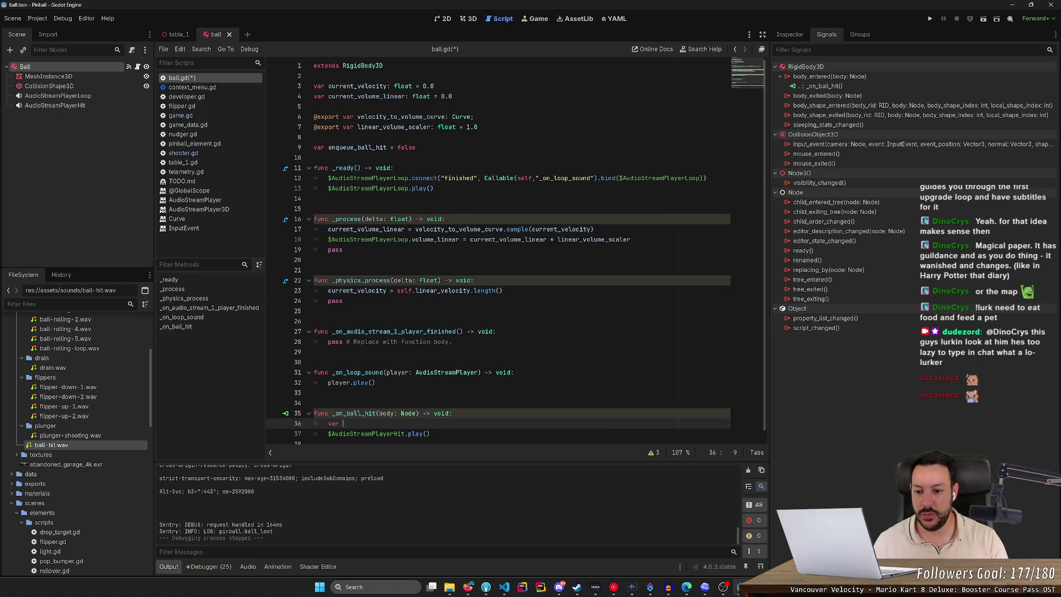
{"action": "type", "text": "new_velocity ="}
{"action": "type", "text": "self.linear_velocity.length()"}
Step: Begin 'if abs(current_velocity - new_velocity)' above the hit sound play call
{"action": "key", "text": "Return"}
{"action": "key", "text": "Return"}
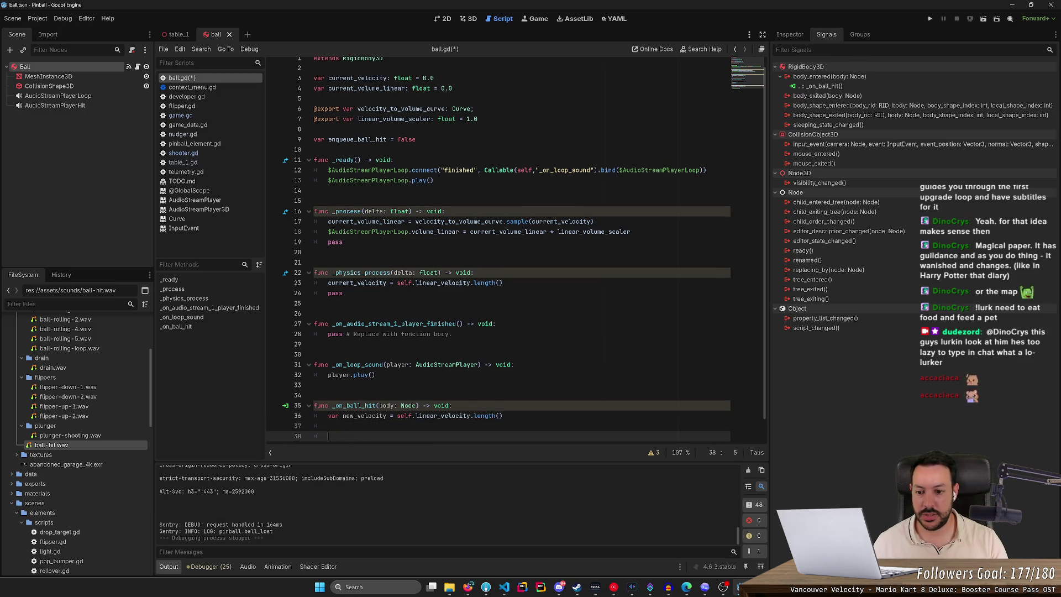
{"action": "type", "text": "$AudioStreamPlayerHit.play()"}
{"action": "type", "text": "i"}
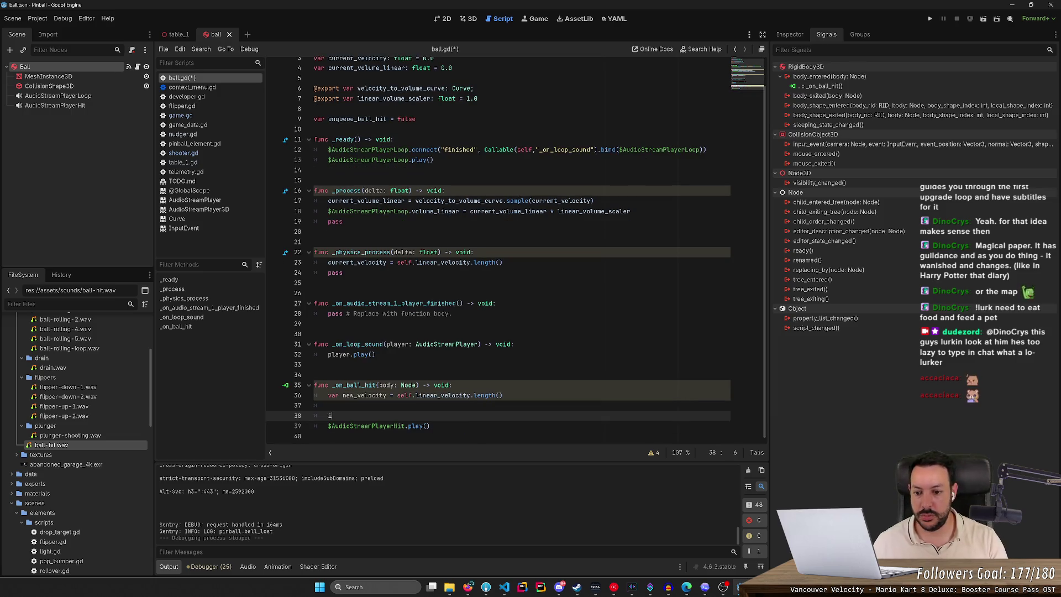
{"action": "type", "text": "f a"}
{"action": "type", "text": "bs(curre"}
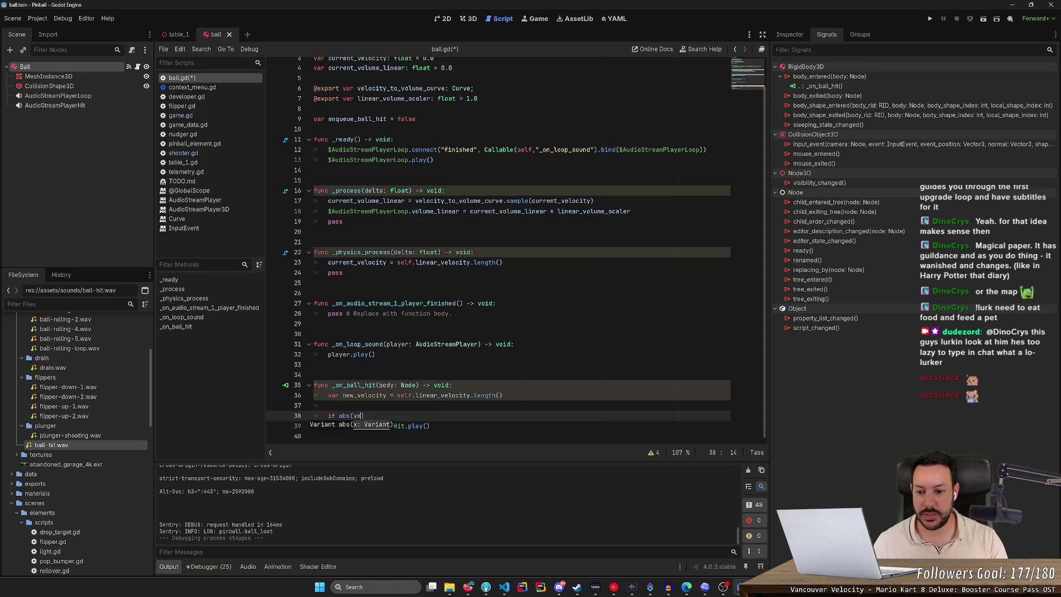
{"action": "key", "text": "Return"}
{"action": "type", "text": "- "}
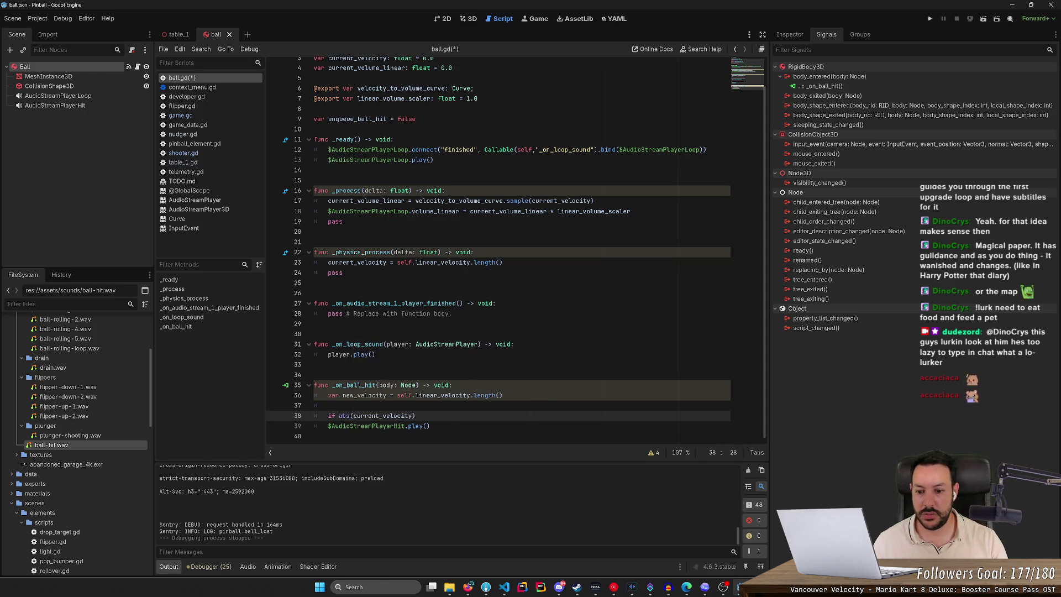
{"action": "type", "text": "new"}
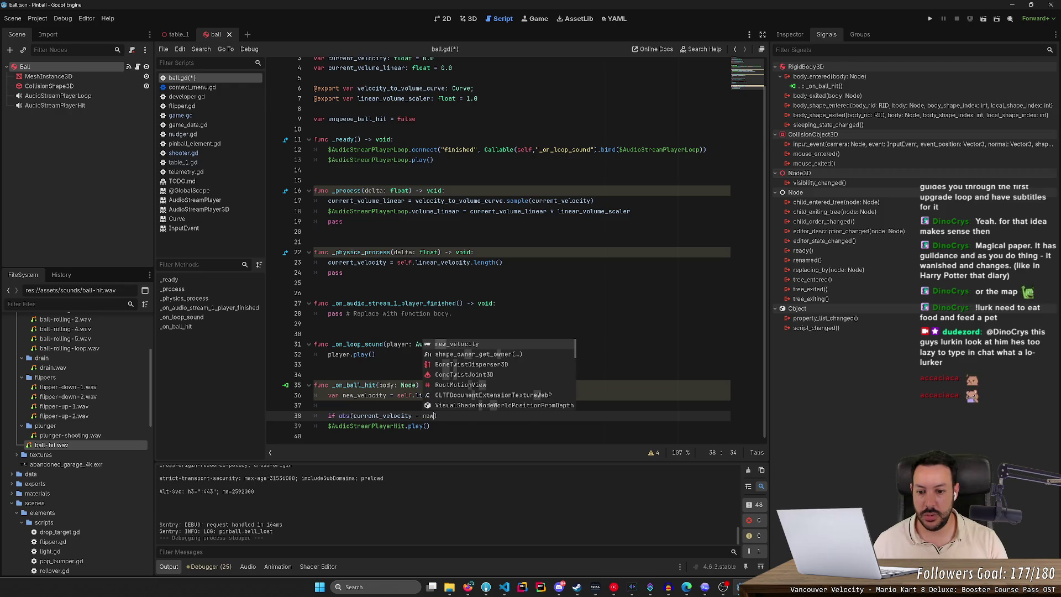
{"action": "key", "text": "Return"}
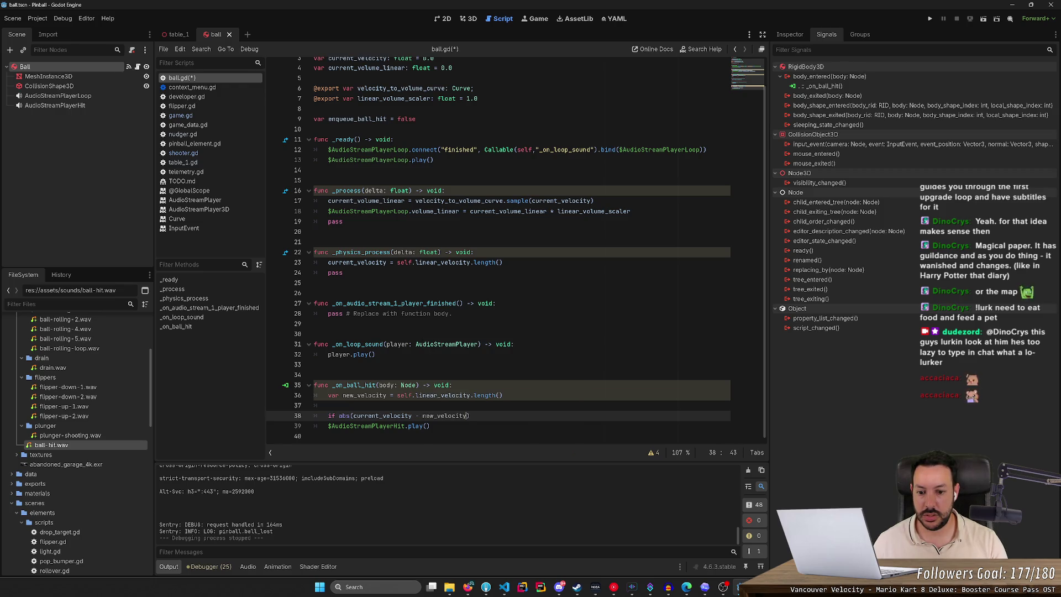
{"action": "type", "text": ")"}
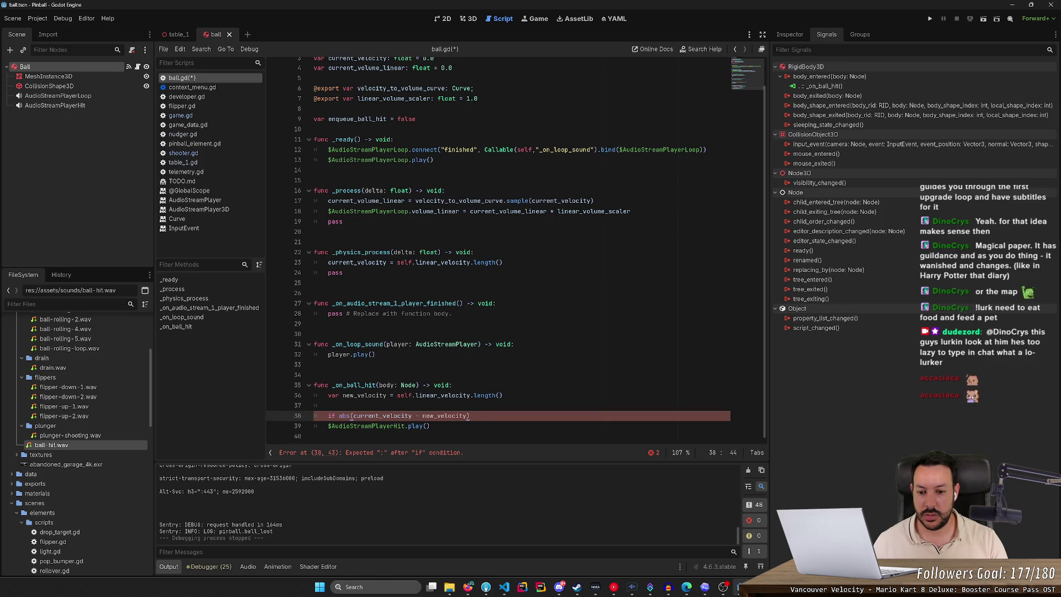
{"action": "left_click", "coordinate": [467, 415]}
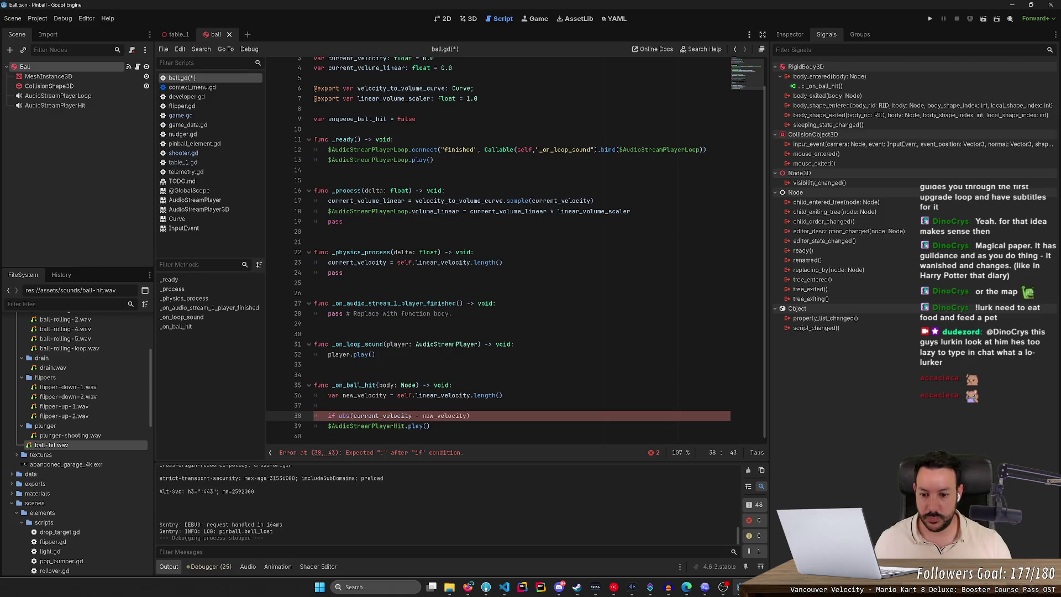
Step: Drop abs() on line 38, making it a greater-than comparison of current_velocity - new_velocity
{"action": "left_click", "coordinate": [412, 415]}
{"action": "left_click", "coordinate": [353, 416]}
{"action": "key", "text": "BackSpace"}
{"action": "key", "text": "BackSpace"}
{"action": "key", "text": "BackSpace"}
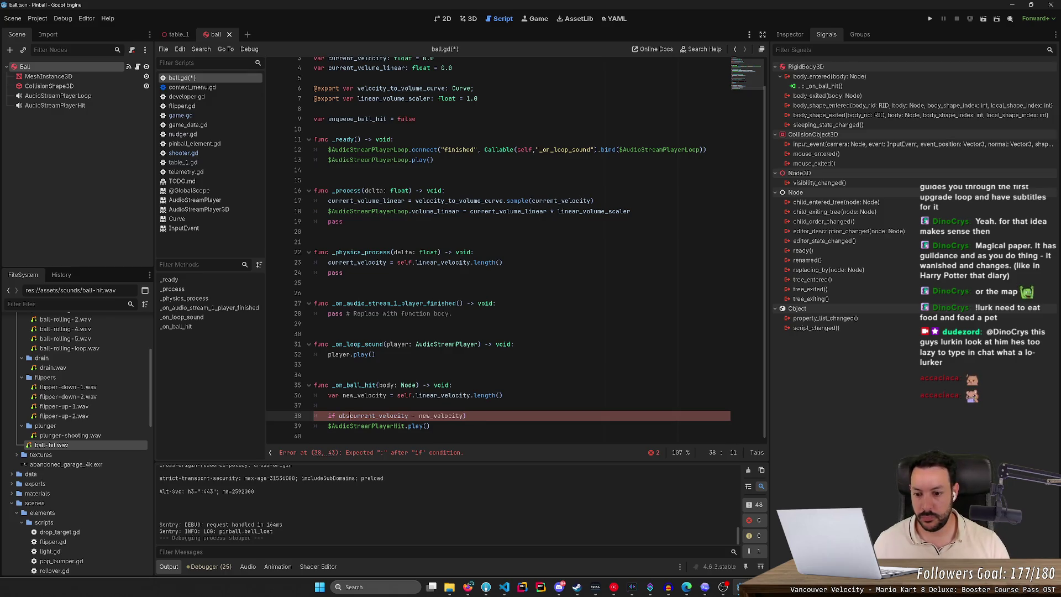
{"action": "key", "text": "End"}
{"action": "key", "text": "BackSpace"}
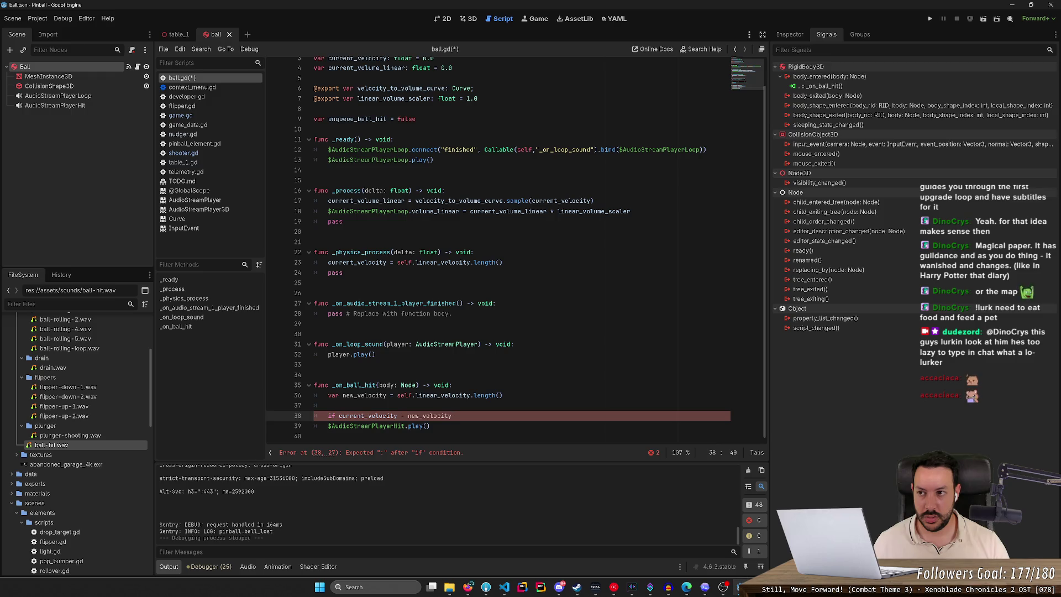
{"action": "type", "text": "> 10."}
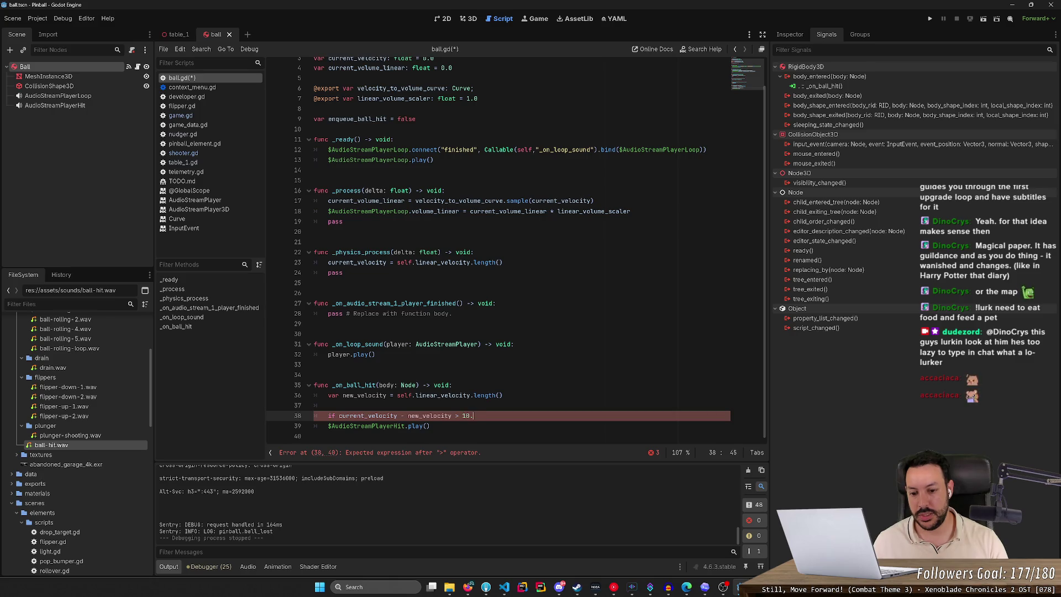
Step: Finish 'if current_velocity - new_velocity > 10.0:' with the play call indented under it
{"action": "type", "text": "{"}
{"action": "key", "text": "Return"}
{"action": "key", "text": "Down"}
{"action": "key", "text": "Down"}
{"action": "key", "text": "alt+Up"}
{"action": "key", "text": "alt+Up"}
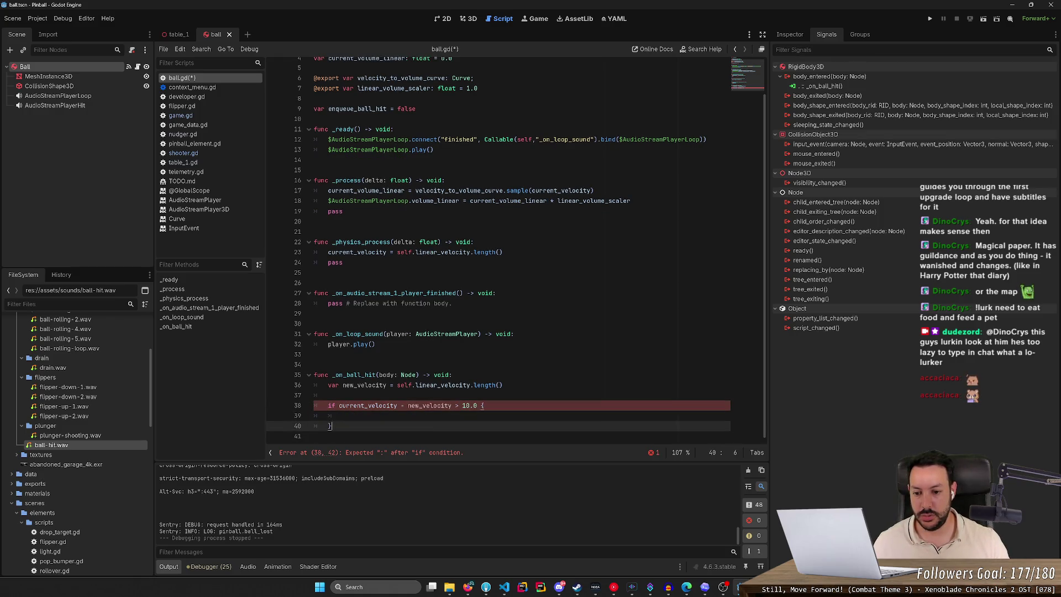
{"action": "key", "text": "End"}
{"action": "left_click", "coordinate": [468, 405]}
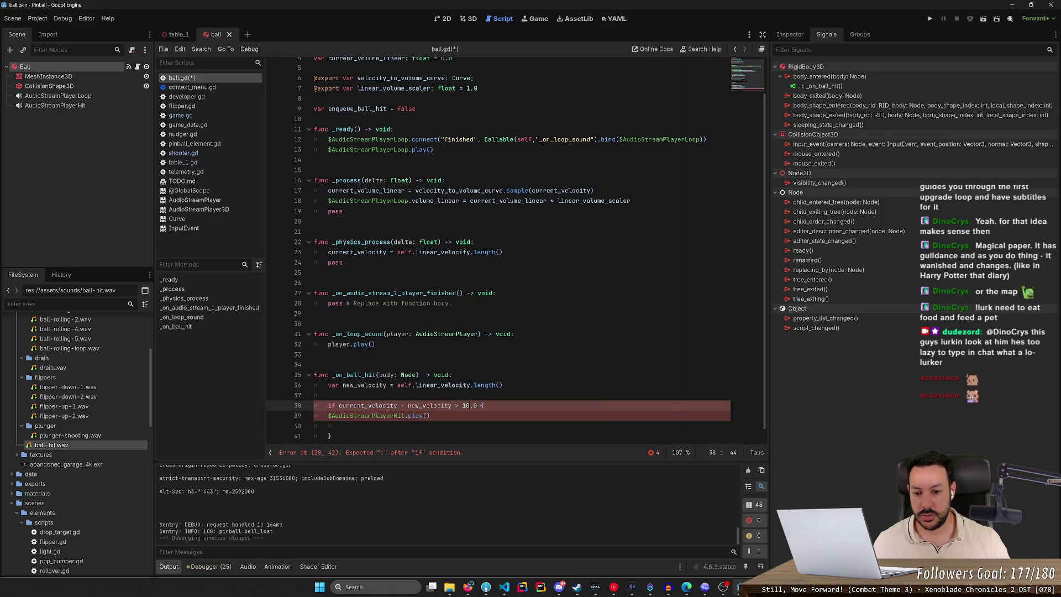
{"action": "key", "text": "Right"}
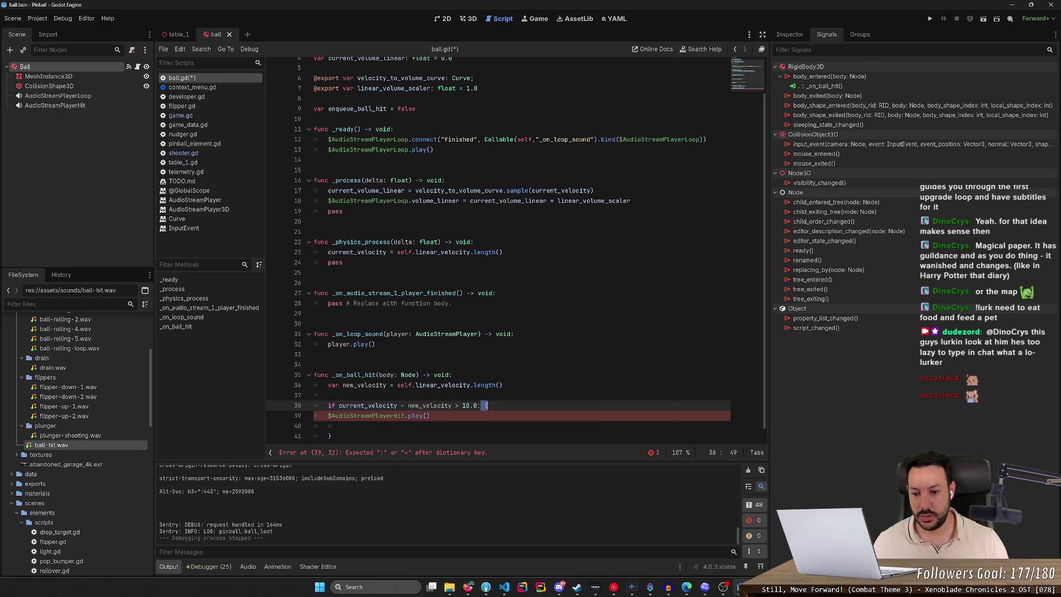
{"action": "key", "text": "BackSpace"}
{"action": "key", "text": "Down"}
{"action": "key", "text": "Home"}
{"action": "key", "text": "Tab"}
{"action": "key", "text": "Down"}
{"action": "key", "text": "Down"}
{"action": "key", "text": "End"}
{"action": "key", "text": "BackSpace"}
{"action": "key", "text": "BackSpace"}
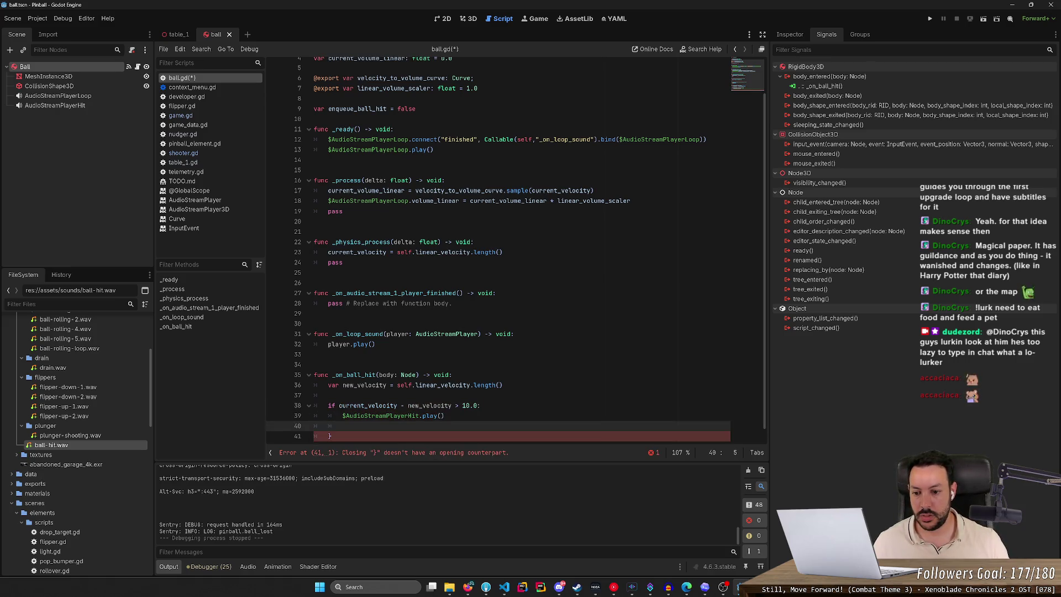
Step: Delete the unused enqueue_ball_hit variable and save ball.gd
{"action": "scroll", "coordinate": [514, 248], "scroll_direction": "up", "scroll_amount": 1}
{"action": "left_click", "coordinate": [313, 148]}
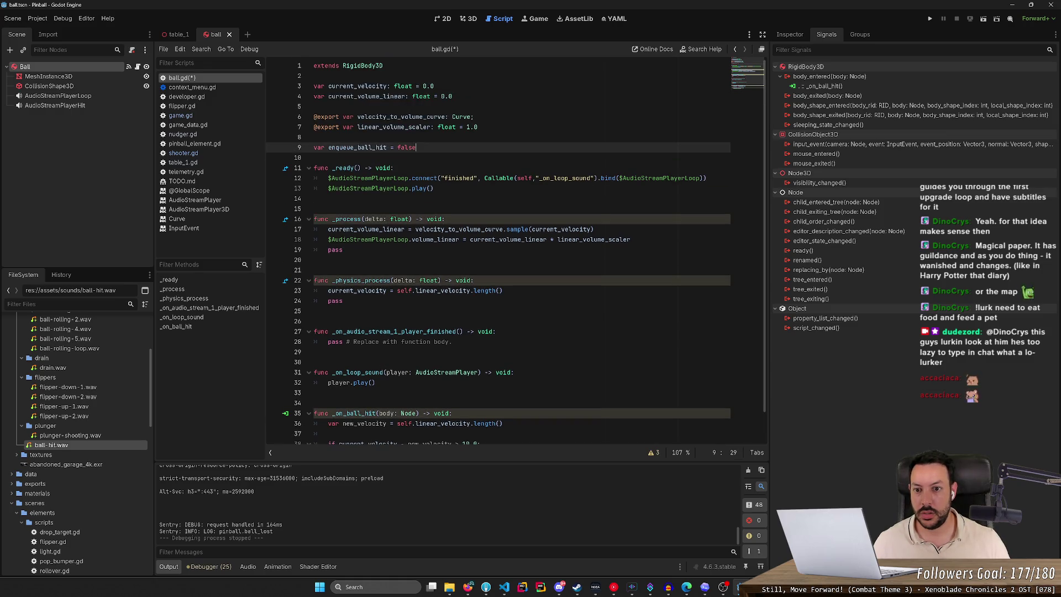
{"action": "key", "text": "ctrl+shift+k"}
{"action": "key", "text": "ctrl+shift+k"}
{"action": "key", "text": "ctrl+s"}
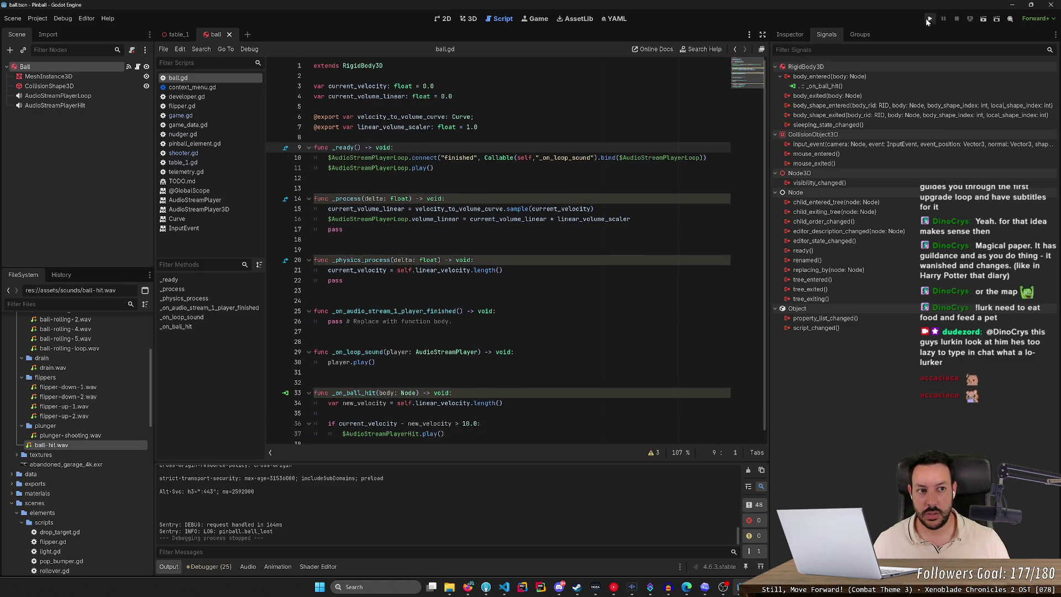
Step: Play a new pinball game, launching balls and using both flippers, then stop it with F8
{"action": "left_click", "coordinate": [927, 19]}
{"action": "left_click", "coordinate": [479, 264]}
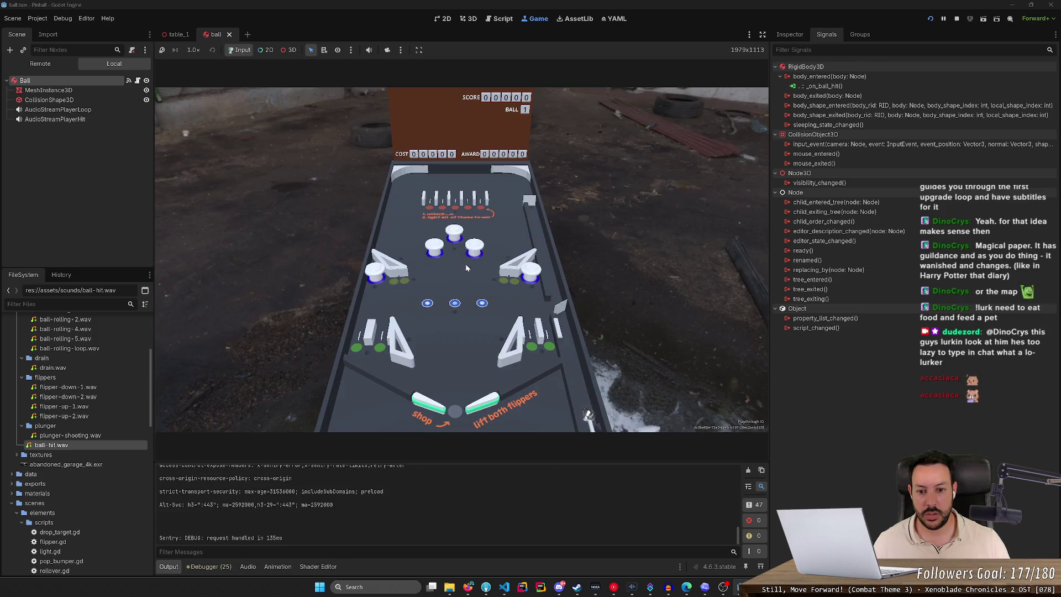
{"action": "key", "text": "space"}
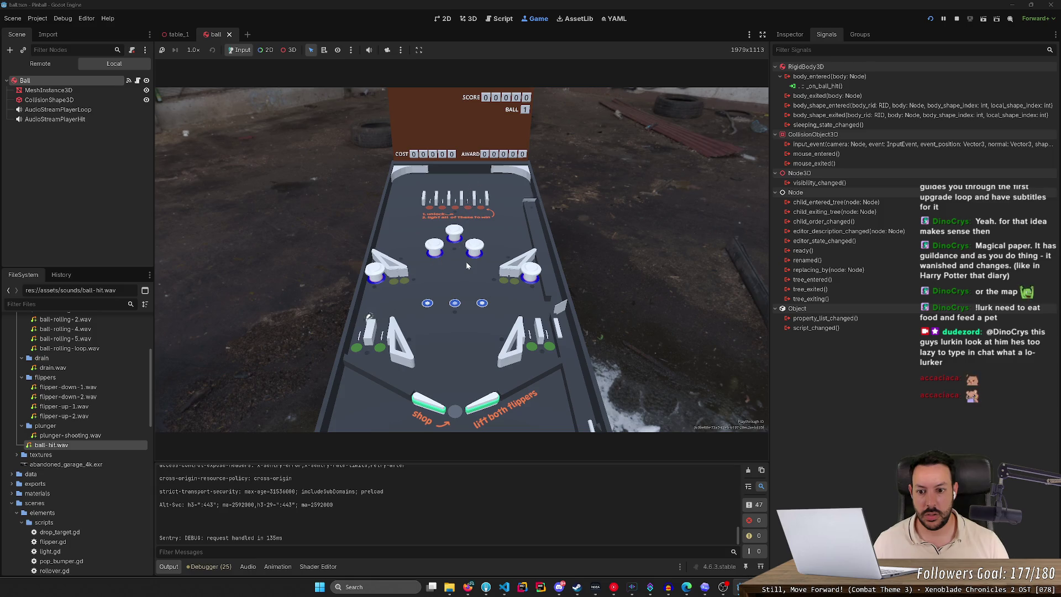
{"action": "key", "text": "Left"}
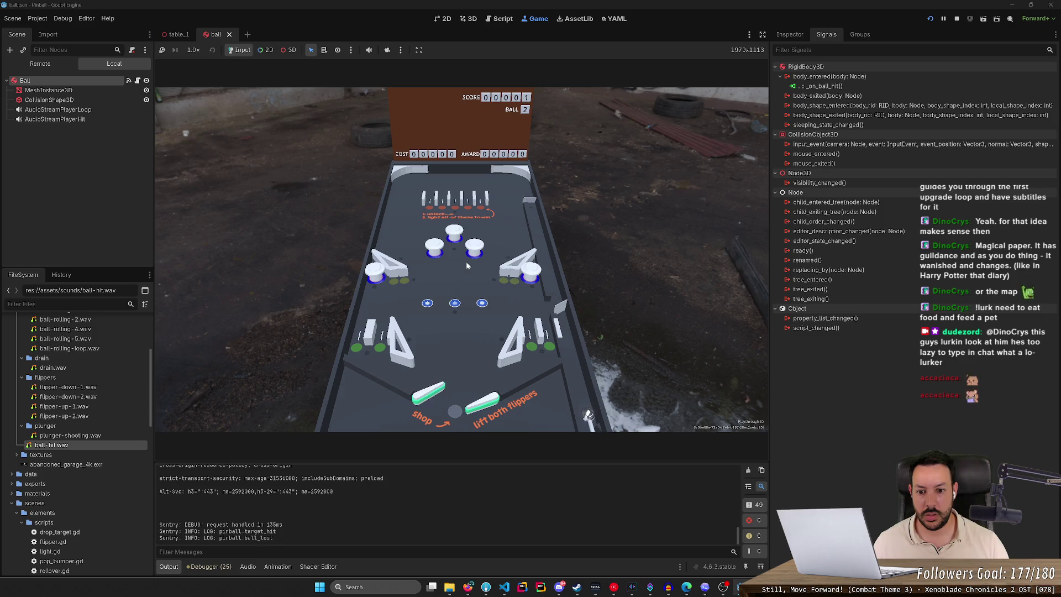
{"action": "key", "text": "space"}
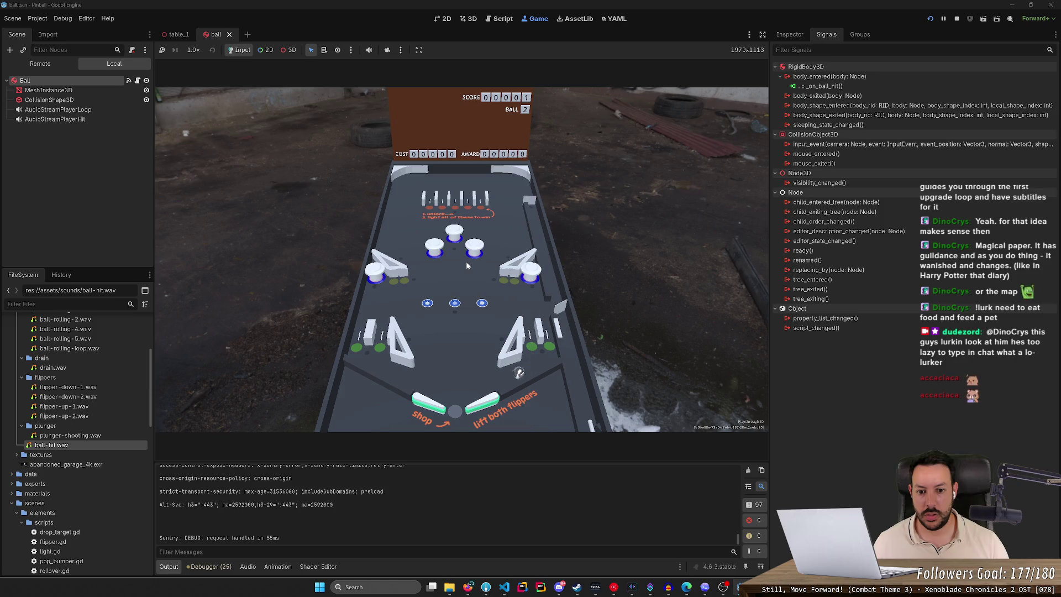
{"action": "key", "text": "Right"}
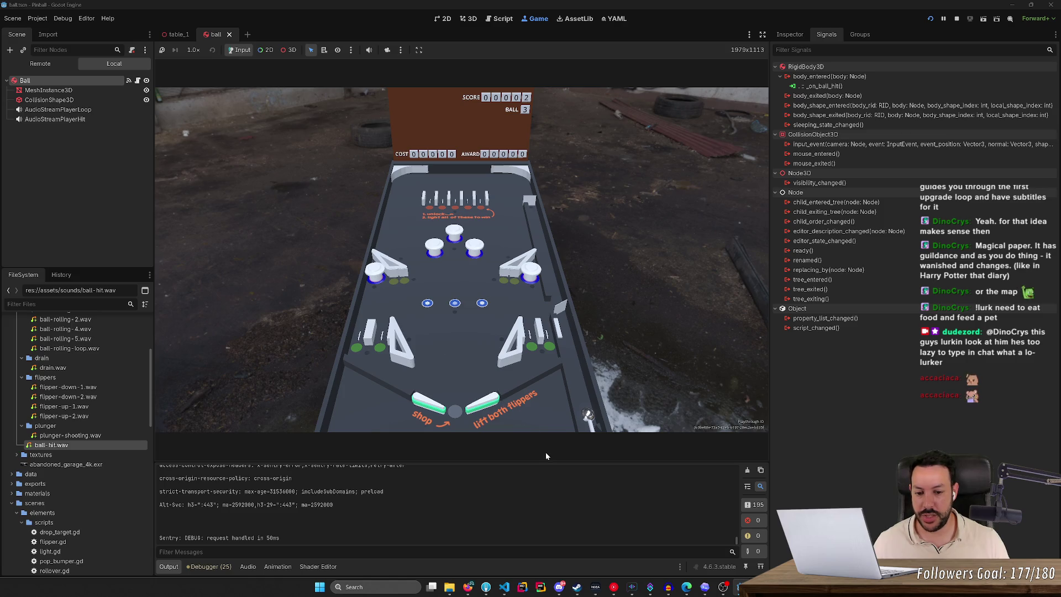
{"action": "key", "text": "space"}
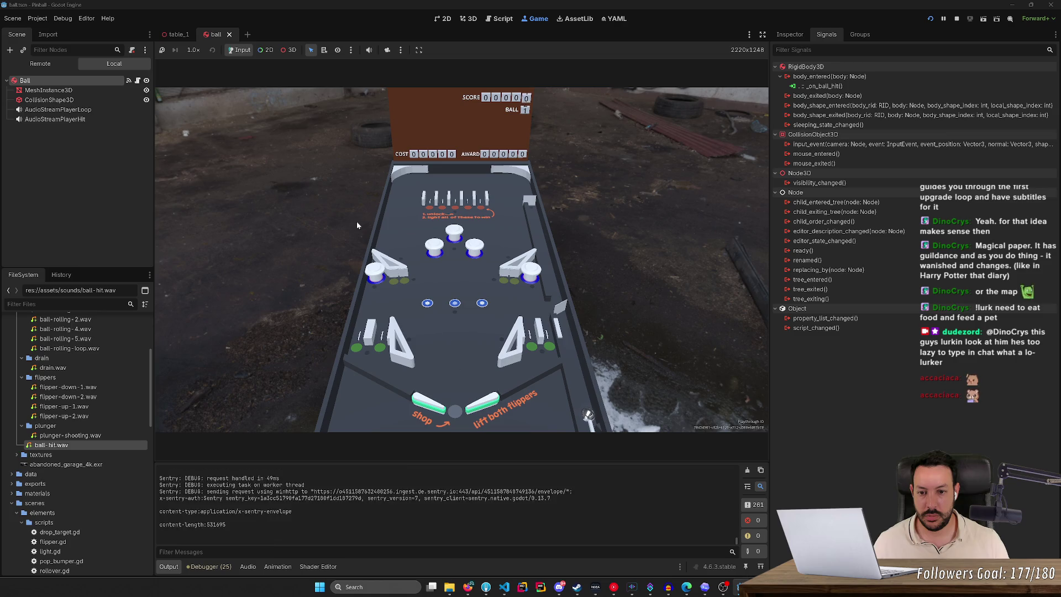
{"action": "key", "text": "space"}
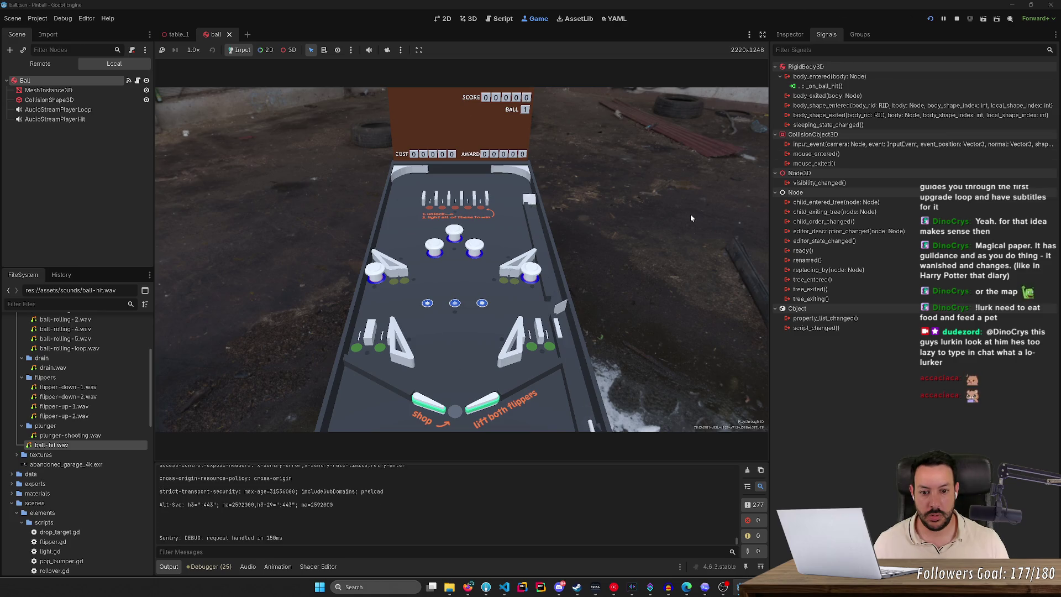
{"action": "key", "text": "F8"}
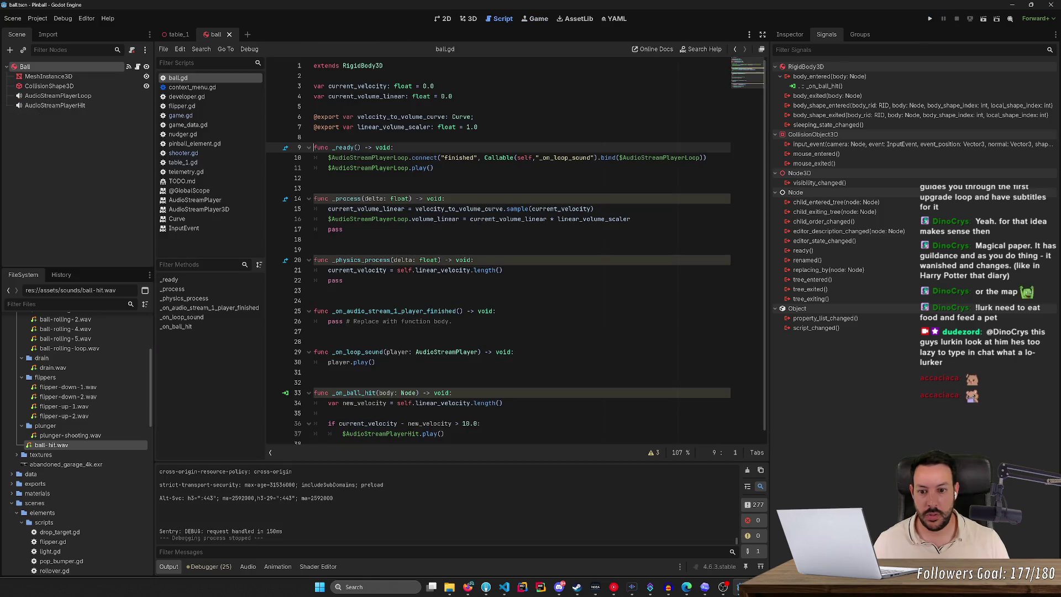
Step: Change the line 36 threshold to 20.0, check play() documentation, and select AudioStreamPlayerHit
{"action": "left_click", "coordinate": [465, 423]}
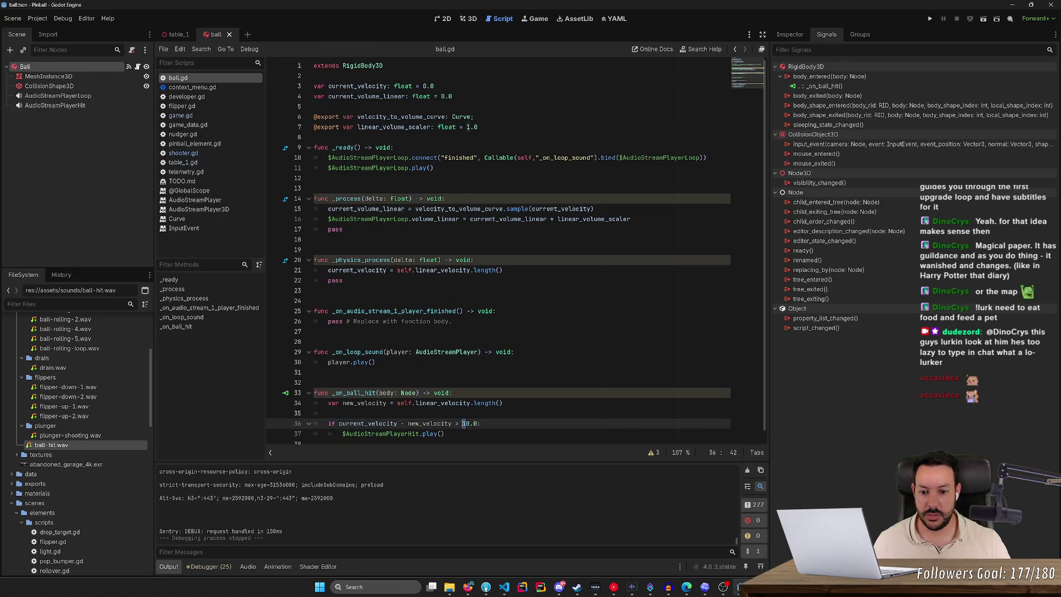
{"action": "type", "text": "2"}
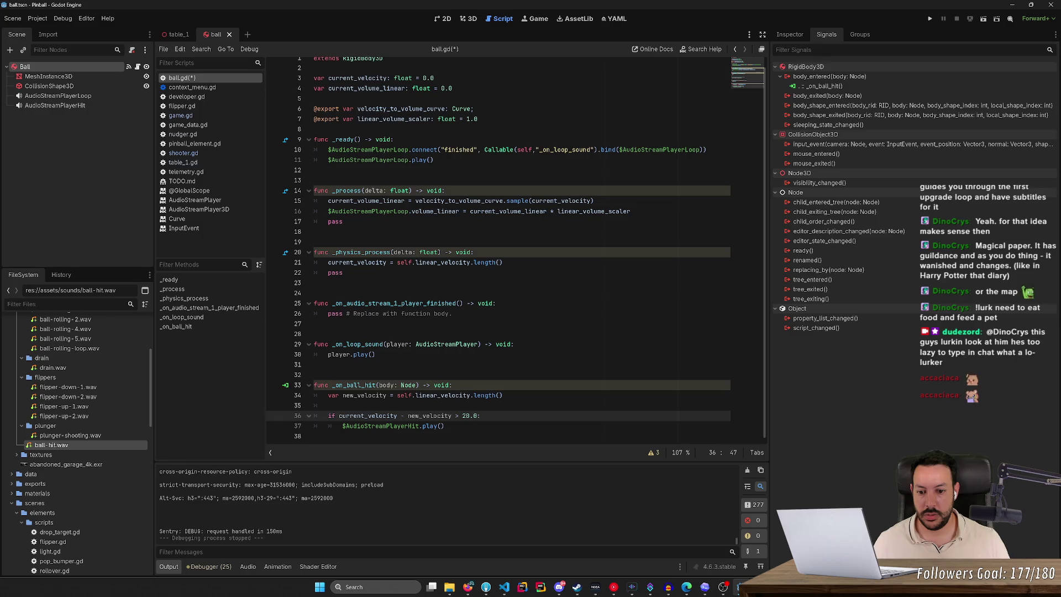
{"action": "left_click", "coordinate": [342, 426]}
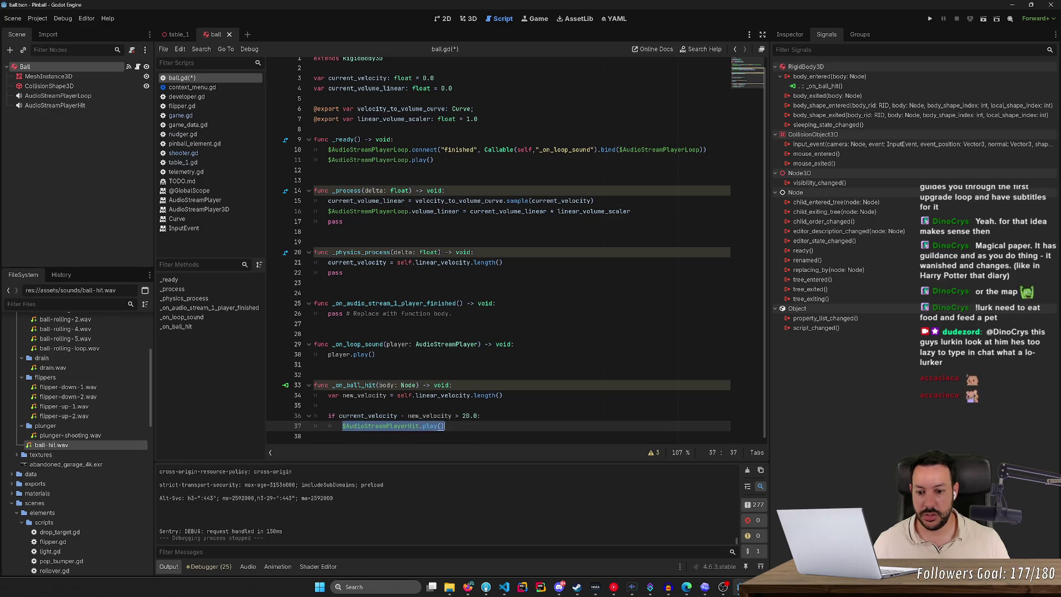
{"action": "left_click", "coordinate": [430, 426], "text": "ctrl"}
{"action": "left_click", "coordinate": [25, 66]}
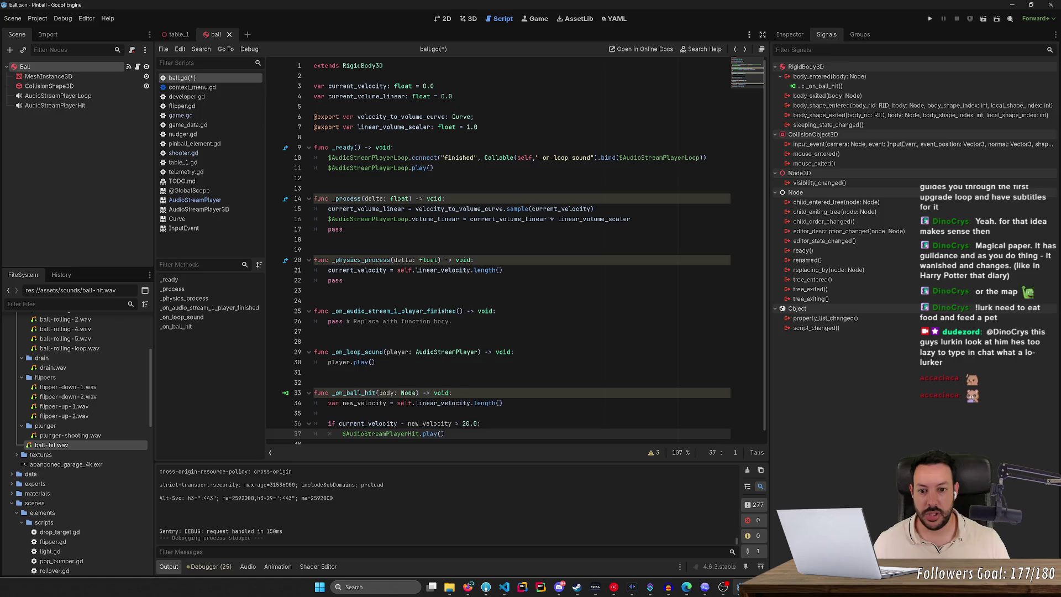
{"action": "left_click", "coordinate": [62, 107]}
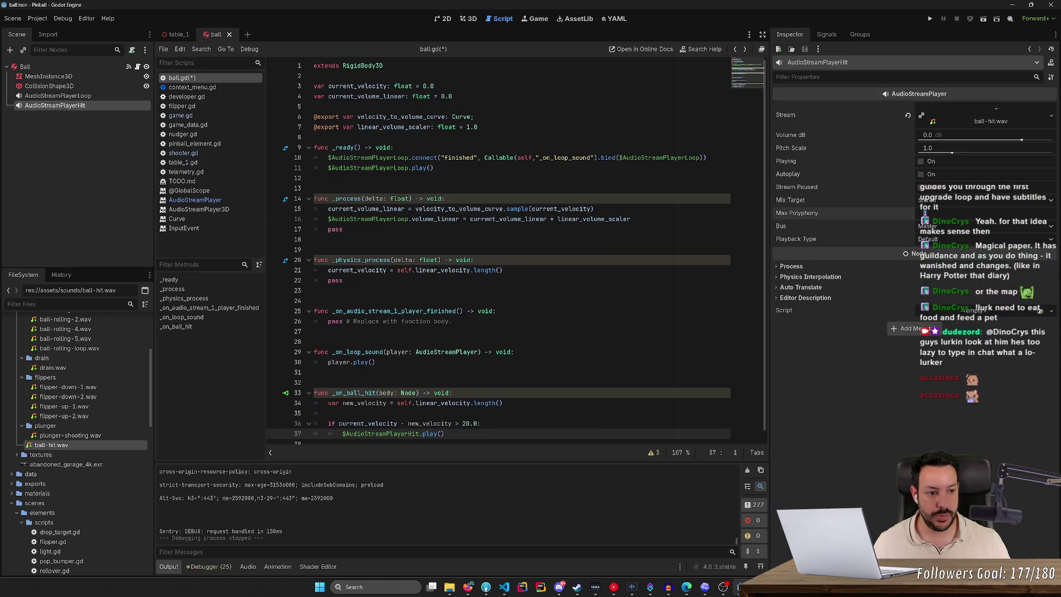
Step: Commit Max Polyphony 10 on AudioStreamPlayerHit, save, and return to ball.gd
{"action": "key", "text": "Return"}
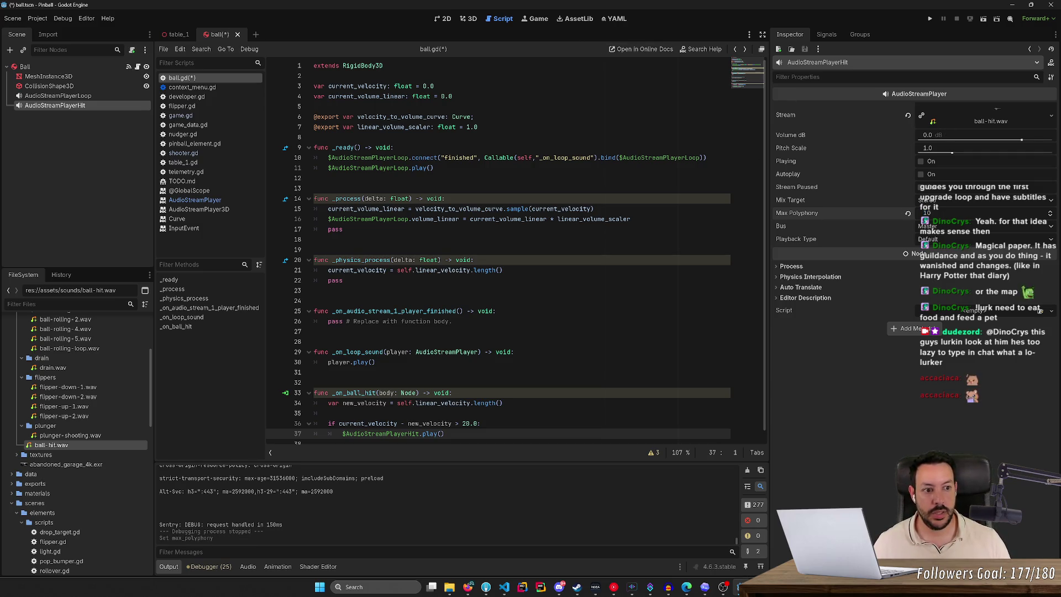
{"action": "key", "text": "ctrl+s"}
{"action": "left_click", "coordinate": [608, 20]}
{"action": "left_click", "coordinate": [578, 20]}
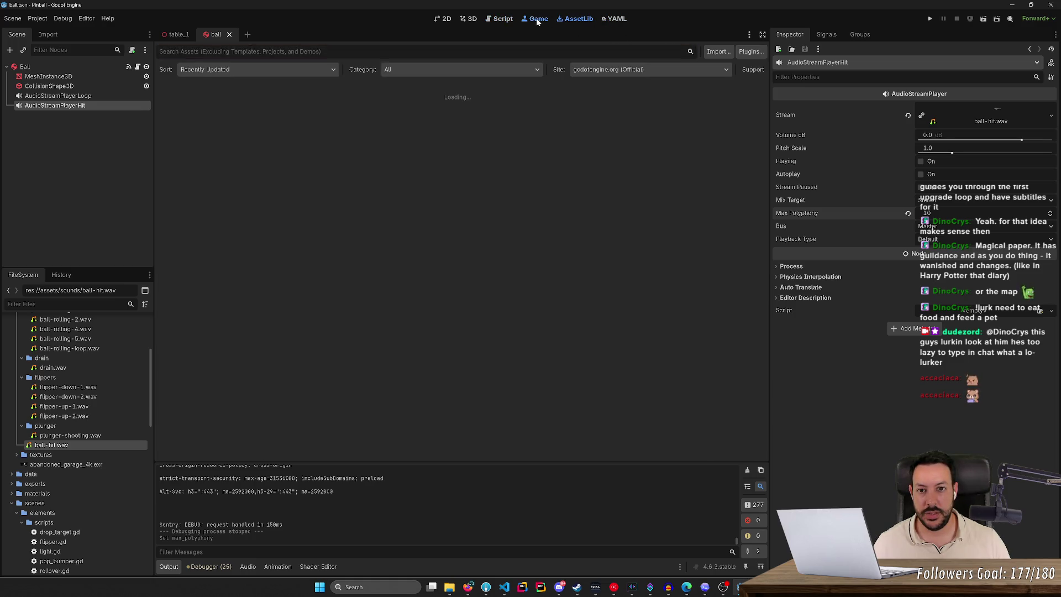
{"action": "left_click", "coordinate": [501, 18]}
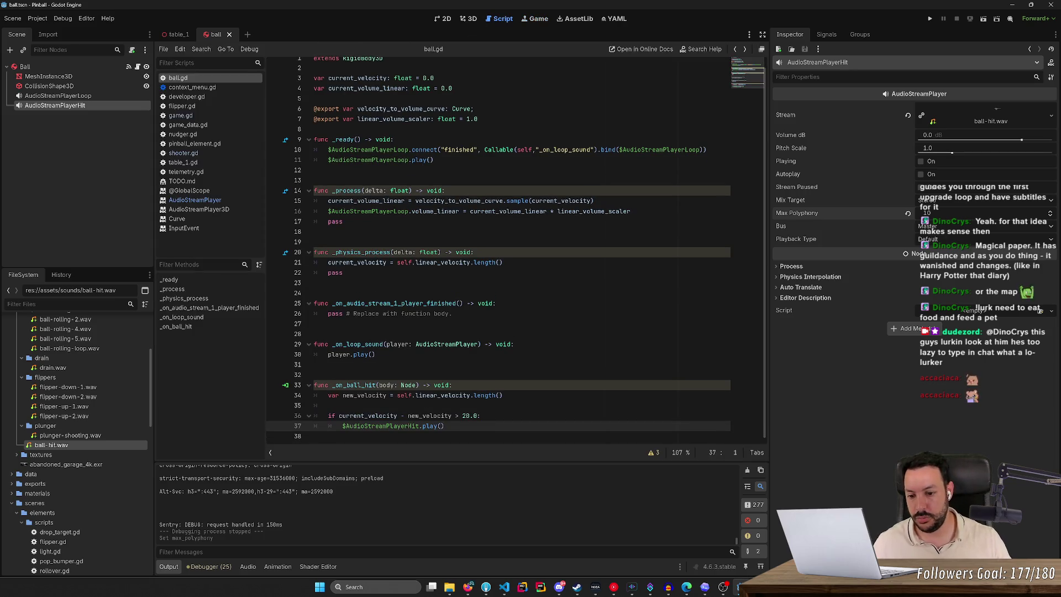
{"action": "left_click_drag", "start_coordinate": [341, 426], "coordinate": [419, 426]}
{"action": "key", "text": "ctrl+c"}
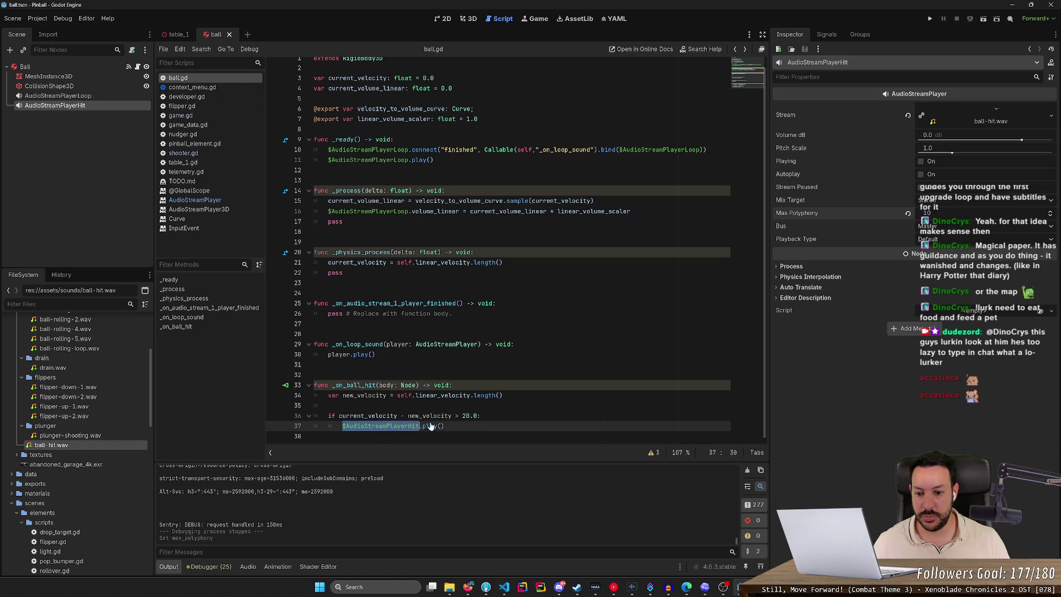
Step: Add '$AudioStreamPlayerHit.volume_linear = current_volume_linear * linear_volume_scaler' on line 37 and save
{"action": "left_click", "coordinate": [515, 417]}
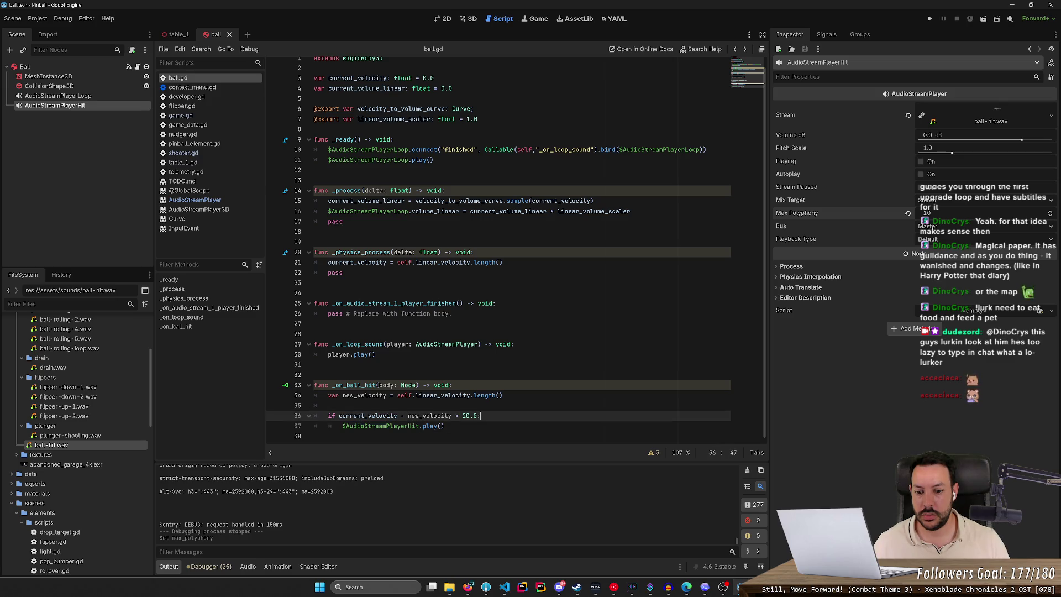
{"action": "key", "text": "Return"}
{"action": "key", "text": "ctrl+v"}
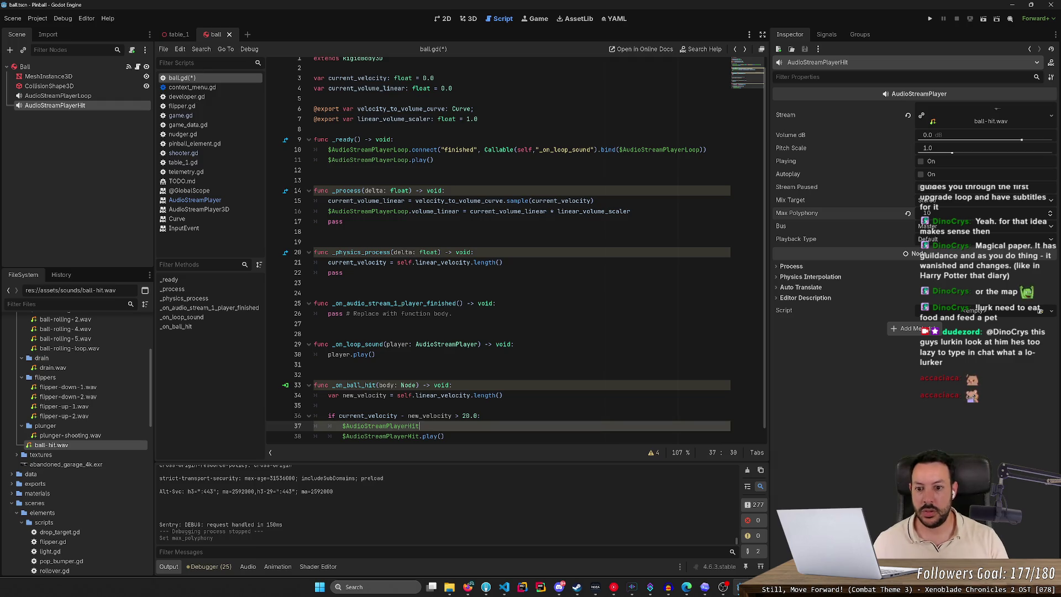
{"action": "type", "text": ".vol"}
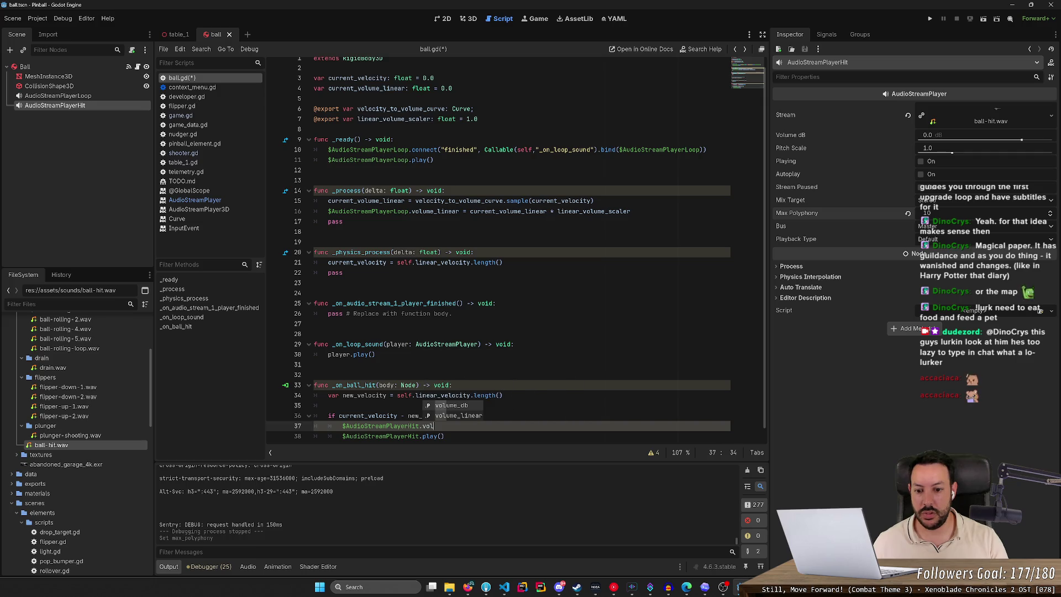
{"action": "key", "text": "Down"}
{"action": "key", "text": "Return"}
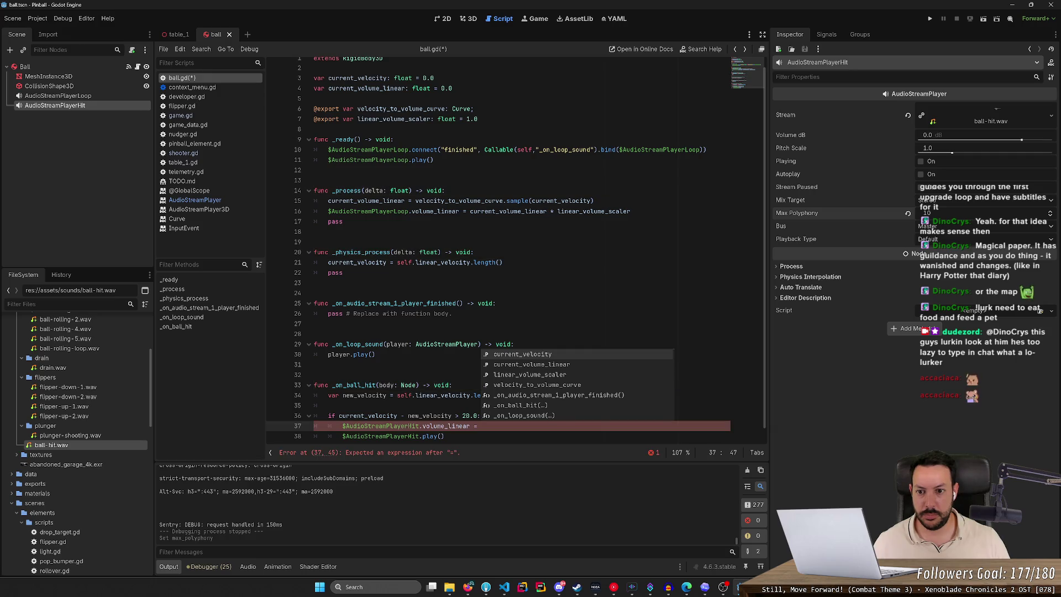
{"action": "left_click", "coordinate": [365, 200]}
{"action": "left_click_drag", "start_coordinate": [470, 211], "coordinate": [631, 211]}
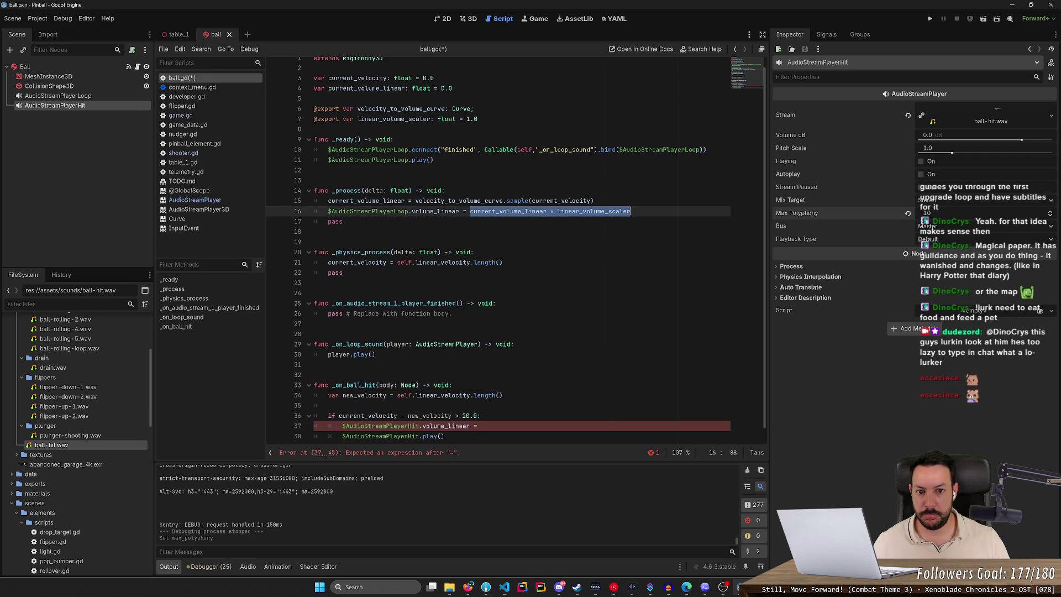
{"action": "key", "text": "ctrl+c"}
{"action": "left_click", "coordinate": [489, 426]}
{"action": "key", "text": "ctrl+v"}
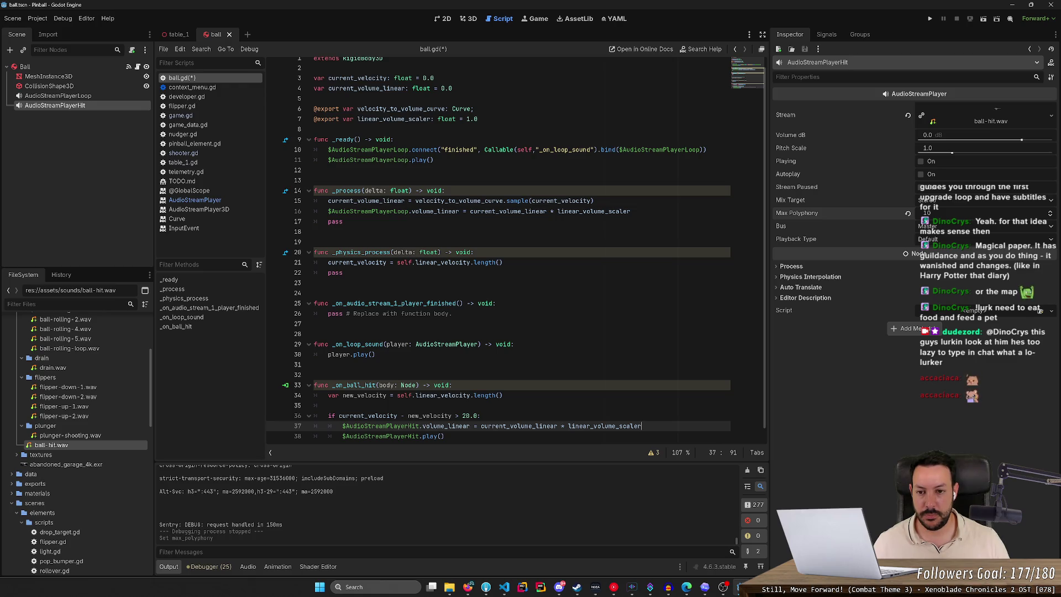
{"action": "key", "text": "ctrl+s"}
Step: Test-run the game, lower the hit threshold from 20.0 back to 10.0, and run again
{"action": "left_click", "coordinate": [928, 21]}
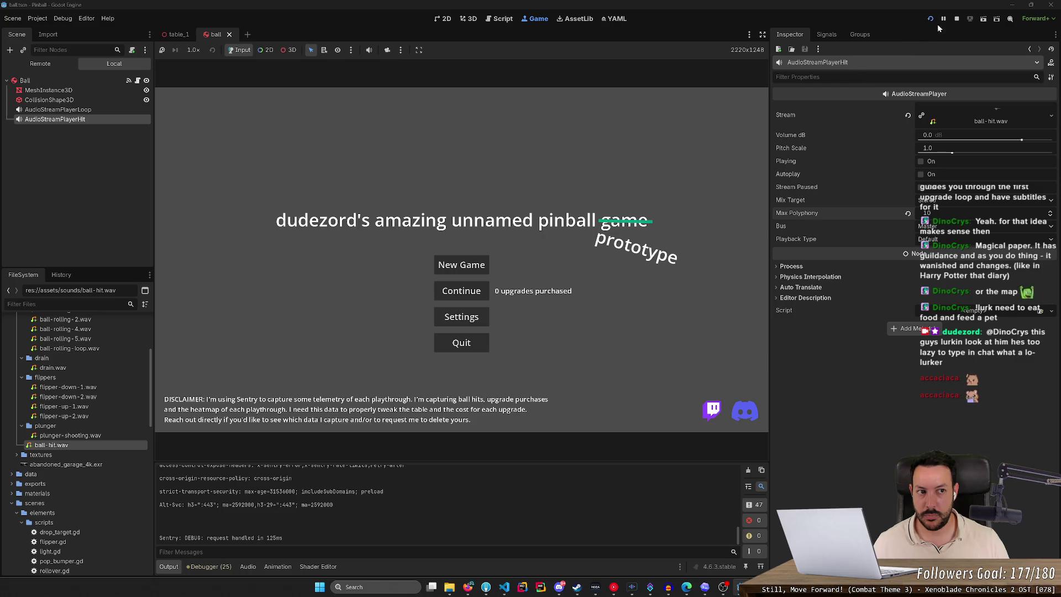
{"action": "left_click", "coordinate": [956, 19]}
{"action": "scroll", "coordinate": [514, 248], "scroll_direction": "down", "scroll_amount": 1}
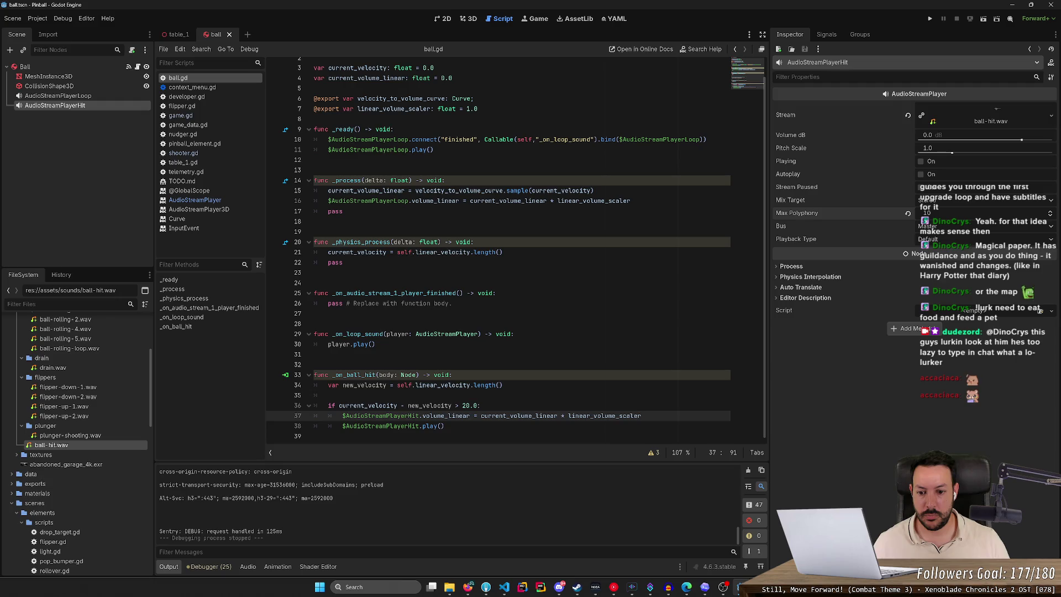
{"action": "left_click", "coordinate": [462, 406]}
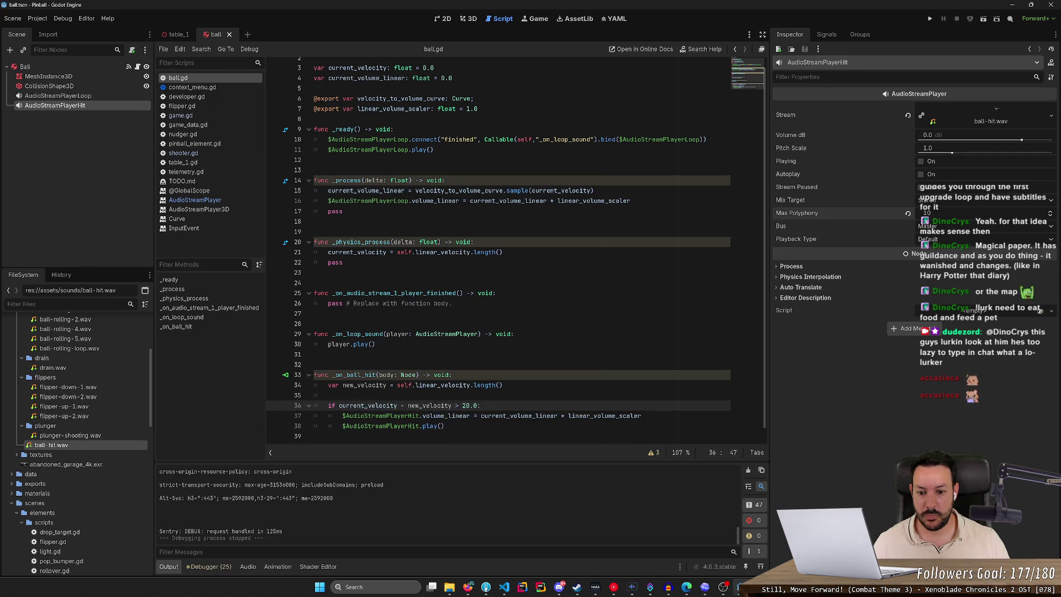
{"action": "type", "text": "1"}
{"action": "key", "text": "Right"}
{"action": "left_click", "coordinate": [930, 19]}
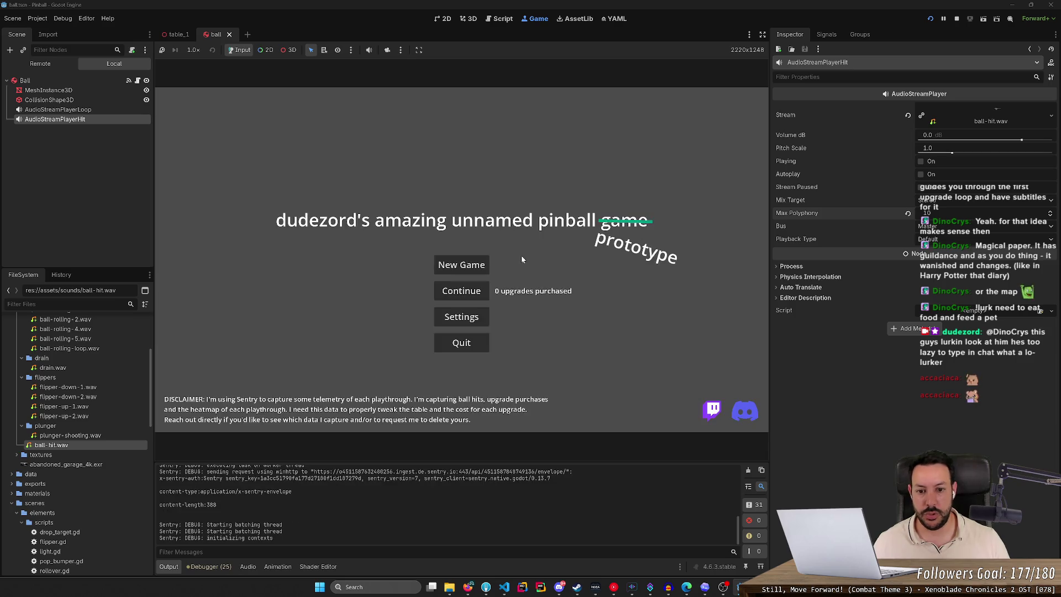
Step: Start a new game, fire five balls up the plunger lane with space, then stop with F8
{"action": "left_click", "coordinate": [458, 265]}
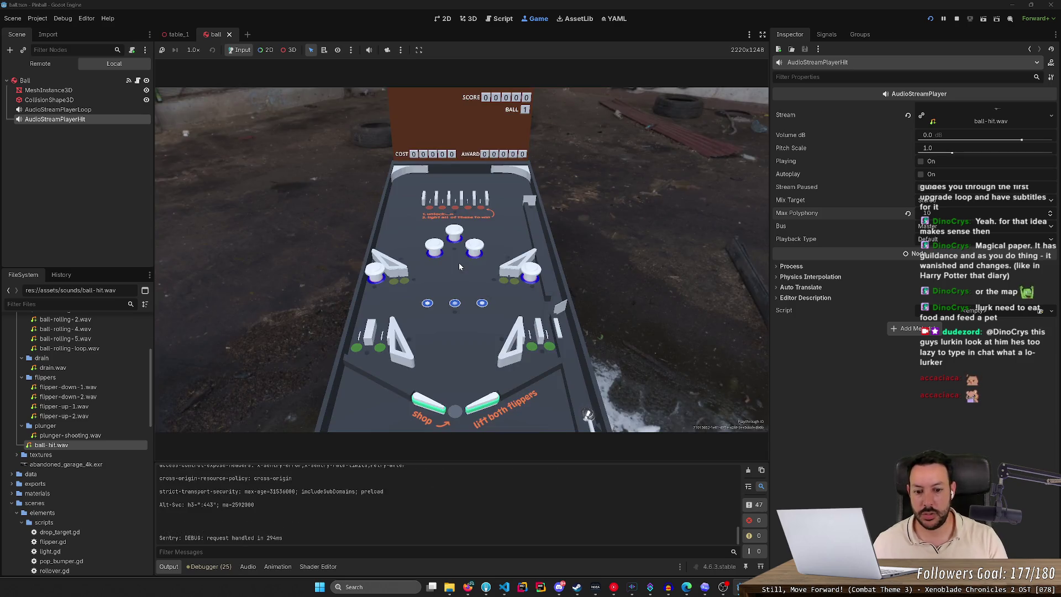
{"action": "key", "text": "space"}
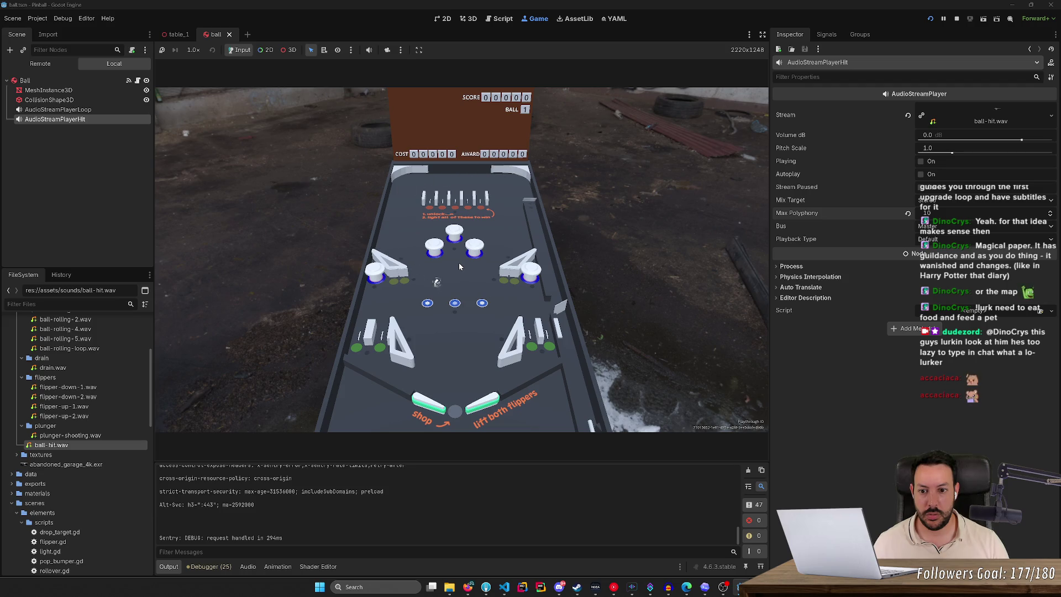
{"action": "key", "text": "space"}
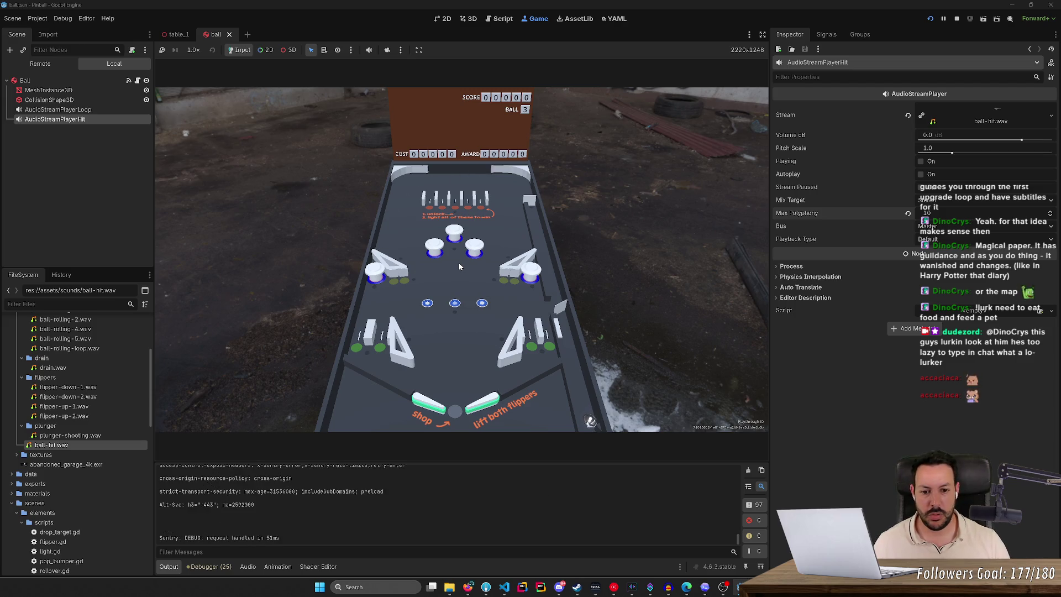
{"action": "key", "text": "space"}
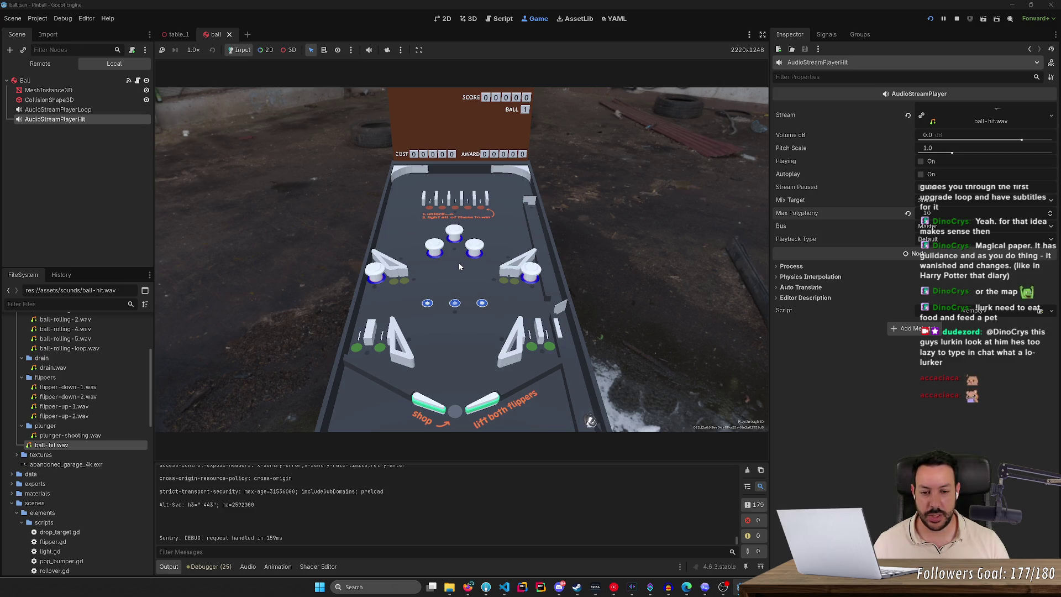
{"action": "key", "text": "space"}
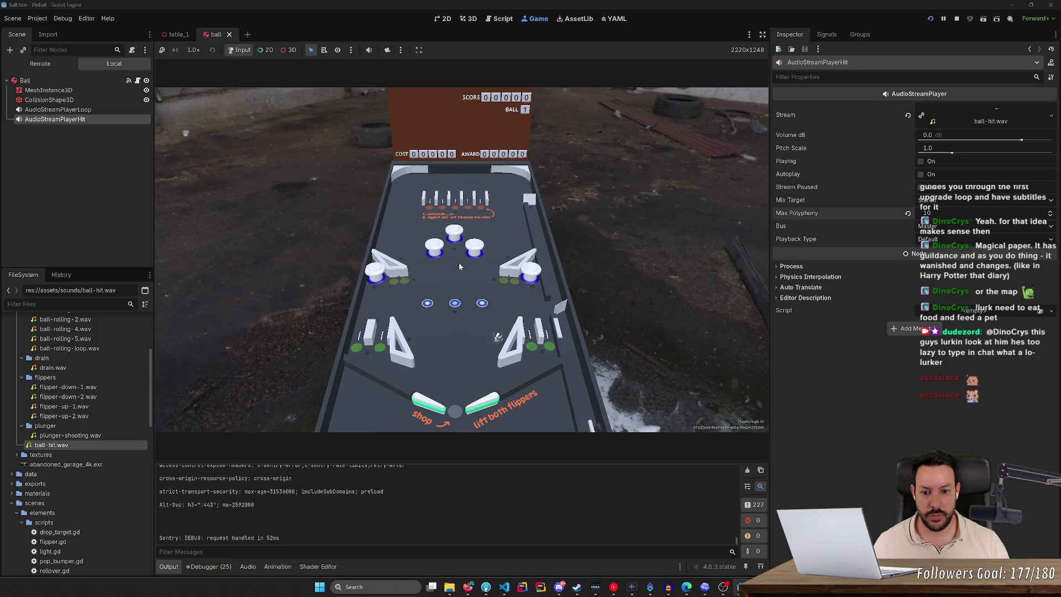
{"action": "key", "text": "space"}
{"action": "key", "text": "F8"}
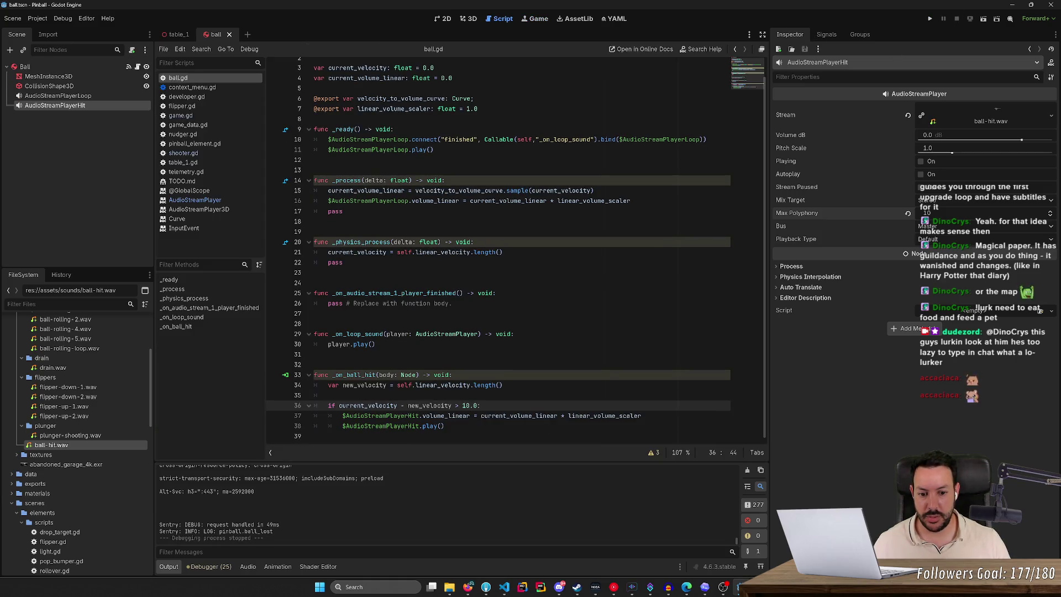
Step: Remove the linear_volume_scaler factor from the volume assignment on line 37
{"action": "key", "text": "Down"}
{"action": "key", "text": "End"}
{"action": "key", "text": "shift+ctrl+Left"}
{"action": "key", "text": "shift+ctrl+Left"}
{"action": "key", "text": "BackSpace"}
Step: Run a new game and keep the ball in play with the left and right flippers
{"action": "left_click", "coordinate": [932, 20]}
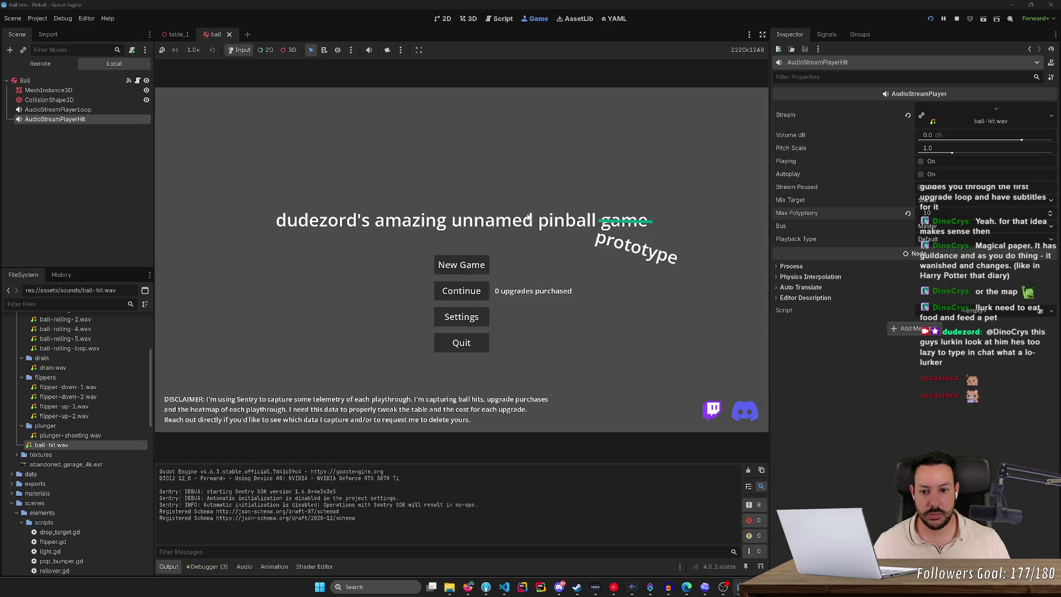
{"action": "left_click", "coordinate": [469, 263]}
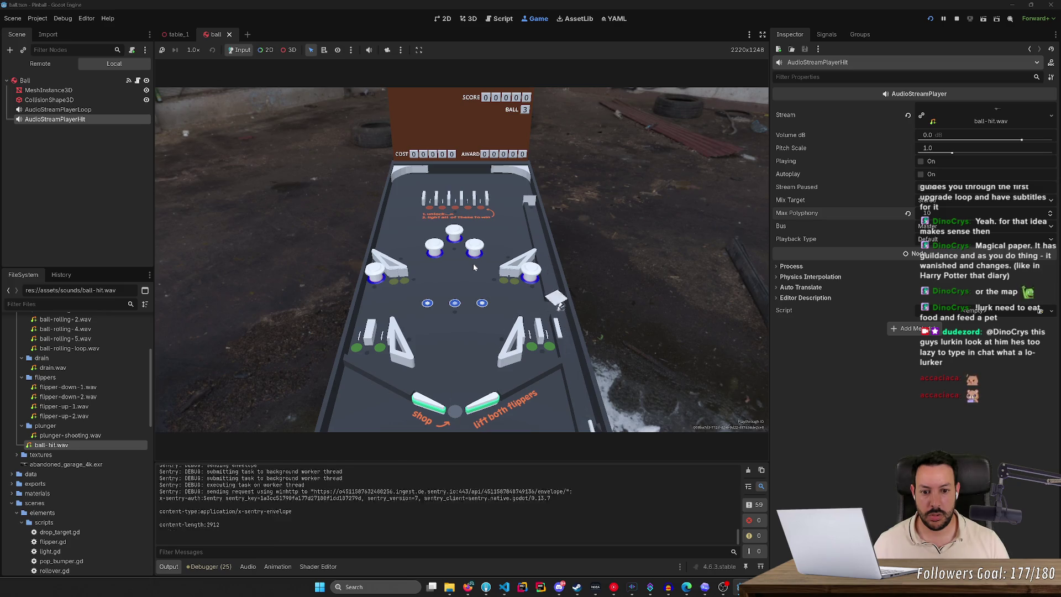
{"action": "key", "text": "Right"}
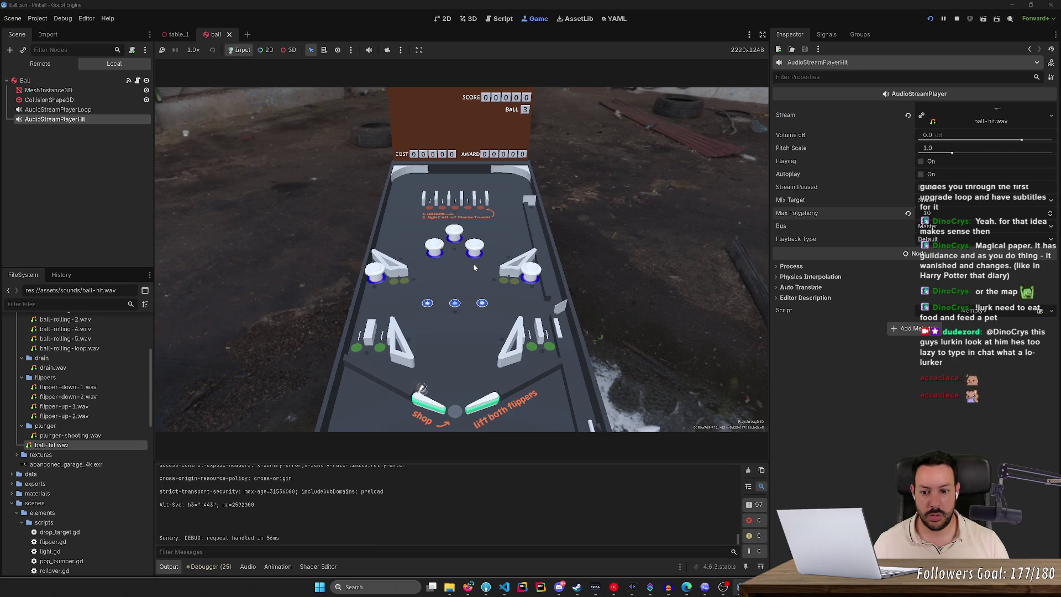
{"action": "key", "text": "Left"}
{"action": "key", "text": "Right"}
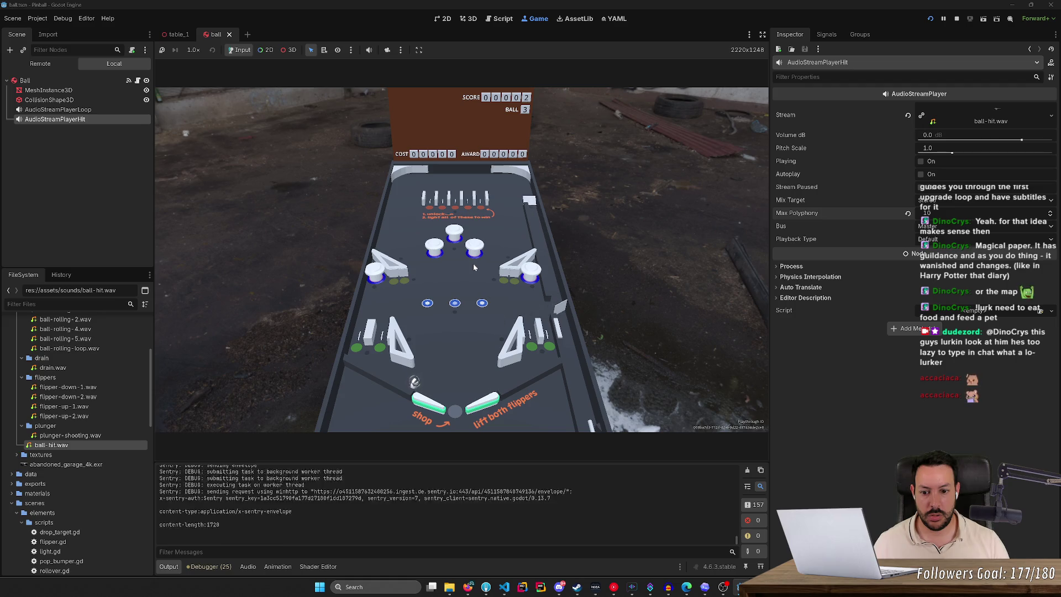
{"action": "key", "text": "Left"}
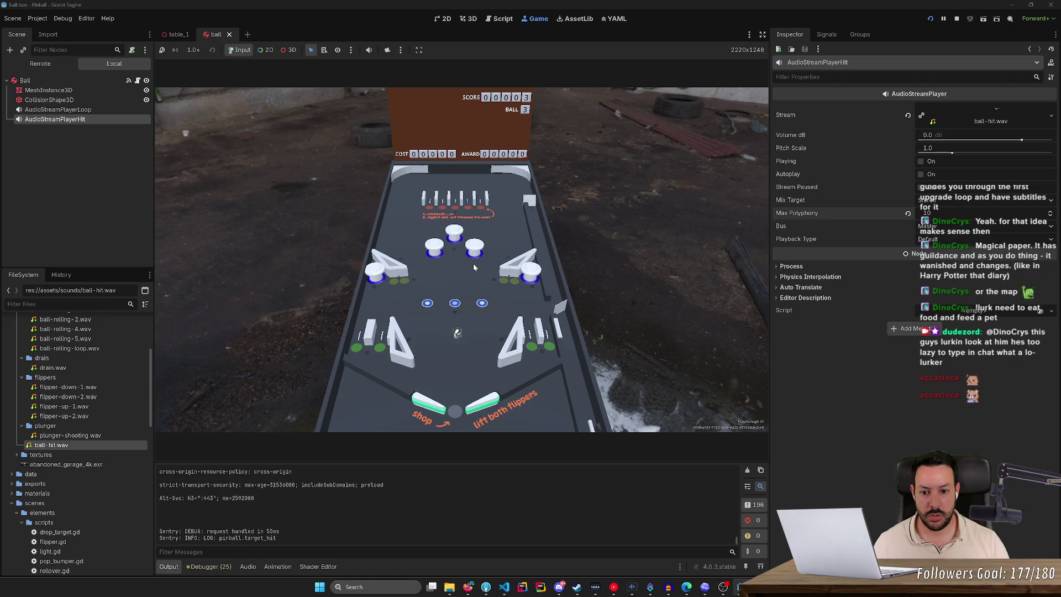
{"action": "key", "text": "Left"}
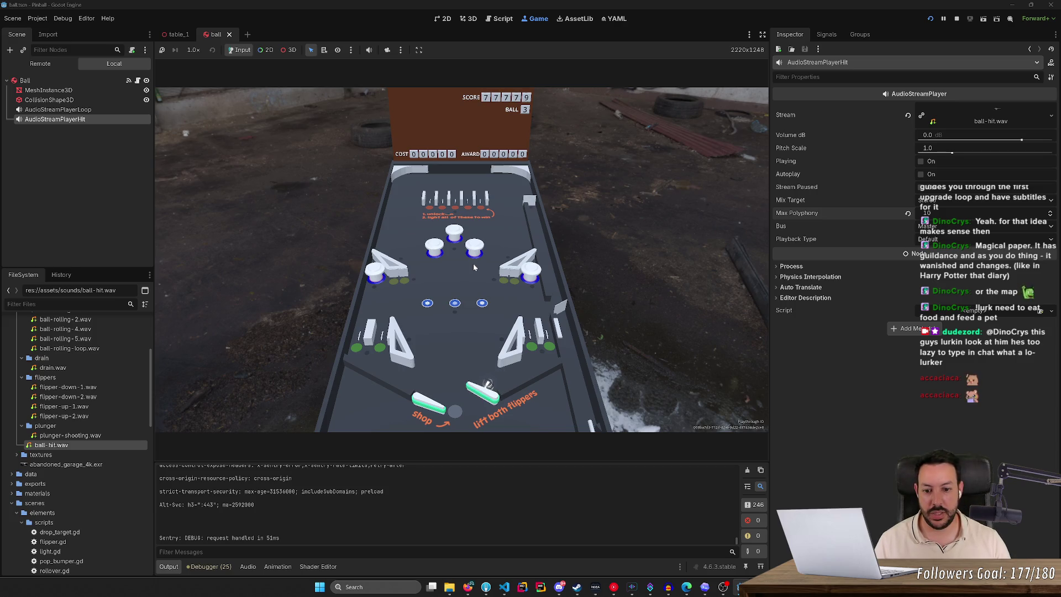
{"action": "key", "text": "Left"}
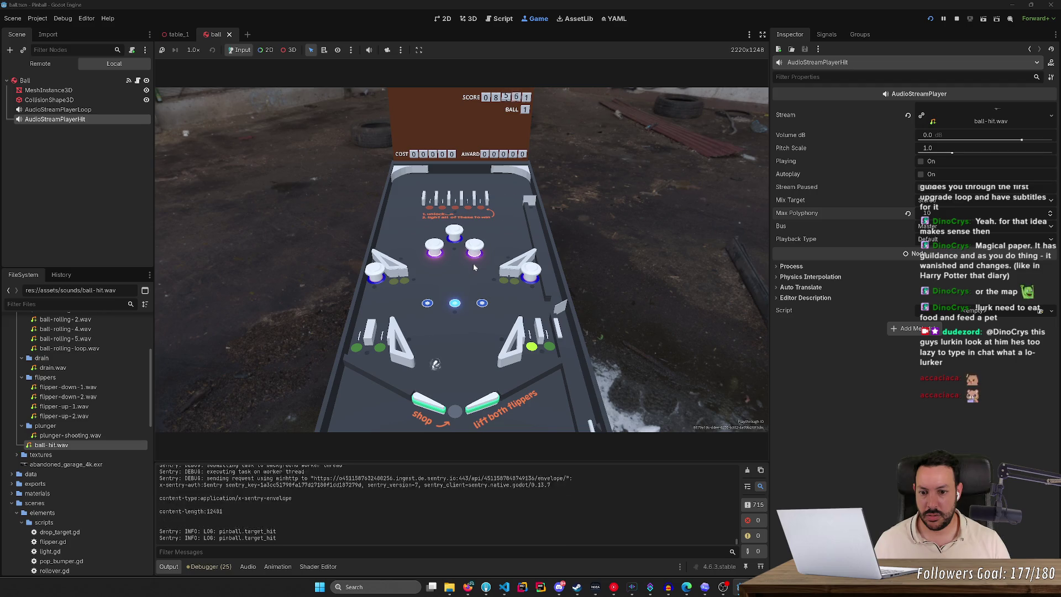
Step: Keep the ball in play with the right flipper, then stop the test run at 29,974 points
{"action": "key", "text": "Right"}
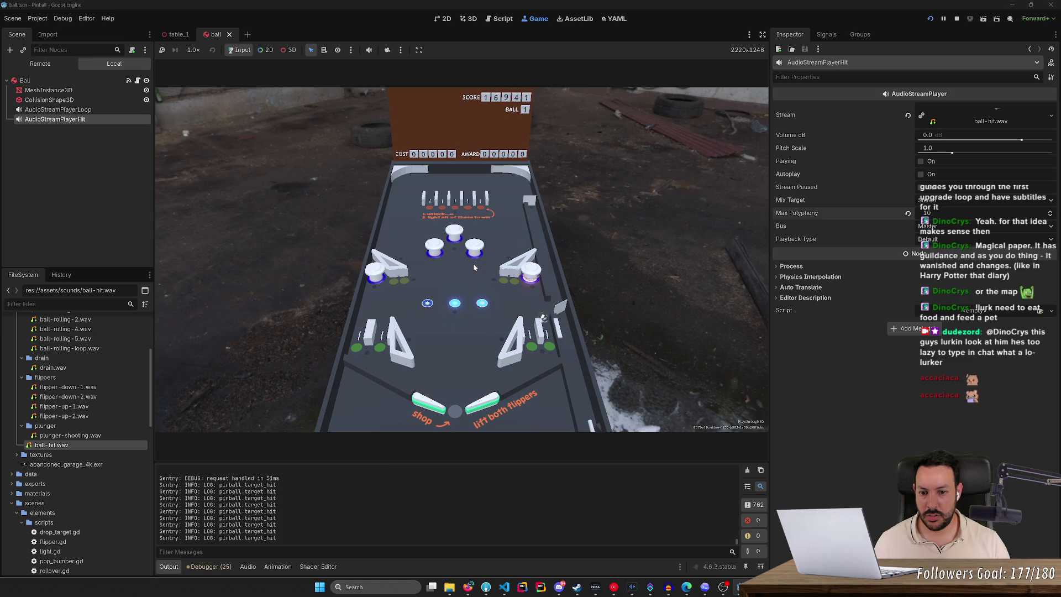
{"action": "key", "text": "Right"}
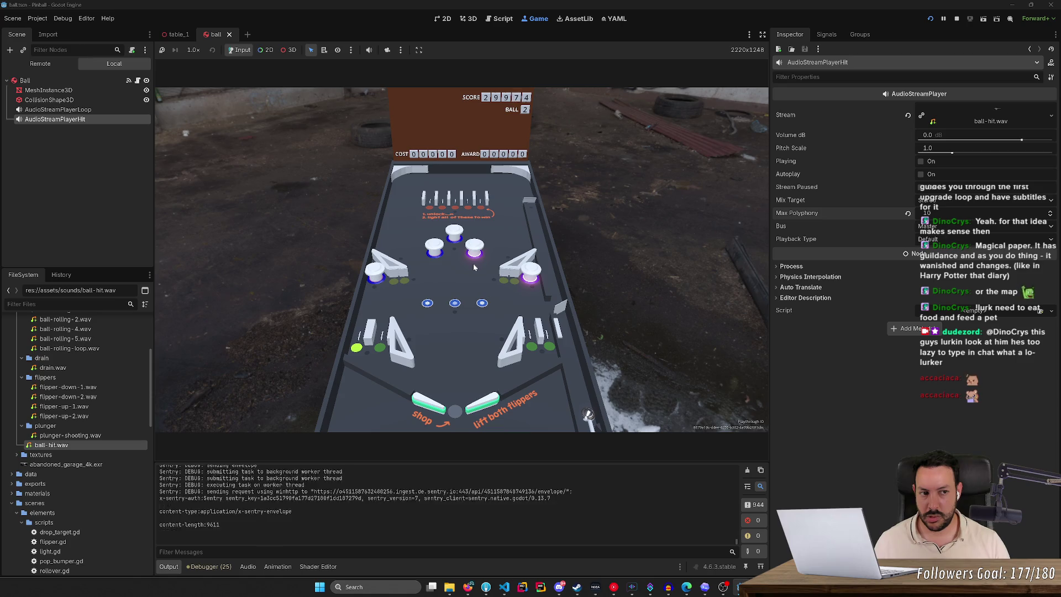
{"action": "left_click", "coordinate": [957, 18]}
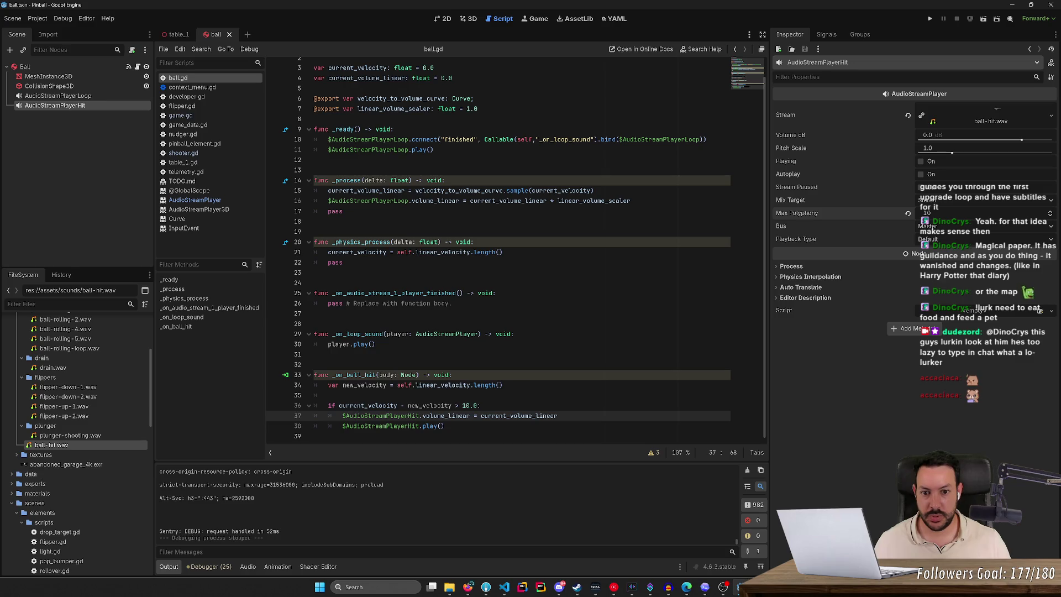
Step: Multiply the hit-sound volume on line 37 by linear_volume_scaler and relaunch the game
{"action": "double_click", "coordinate": [594, 201]}
{"action": "left_click", "coordinate": [558, 416]}
{"action": "type", "text": "* linear_volume_scaler"}
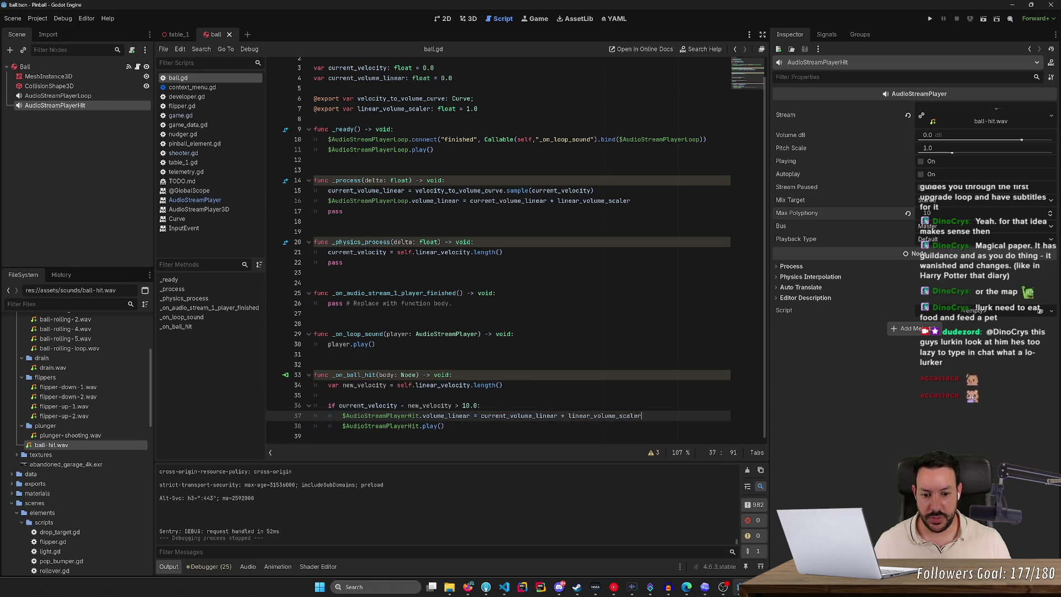
{"action": "left_click", "coordinate": [930, 19]}
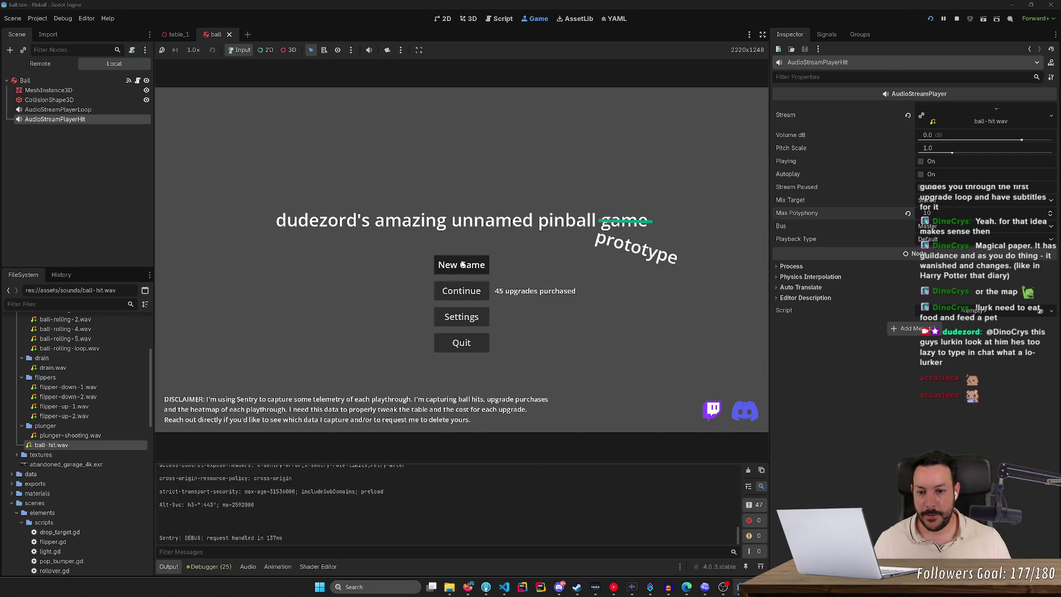
Step: Play a brief new game with the left flipper, stop it with F8, and bring up the Freesound browser
{"action": "left_click", "coordinate": [462, 329]}
{"action": "key", "text": "space"}
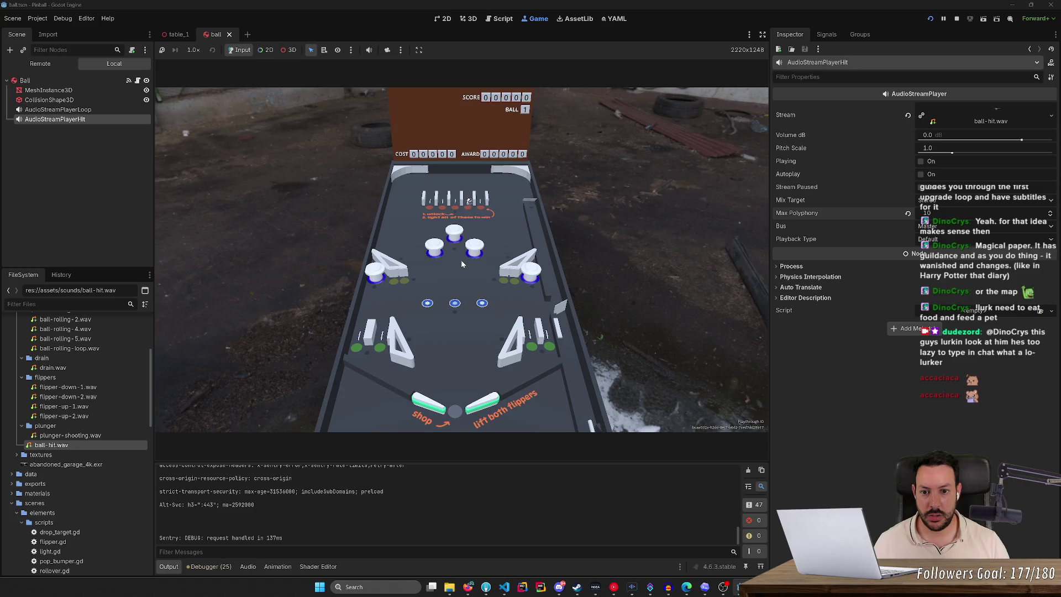
{"action": "key", "text": "Left"}
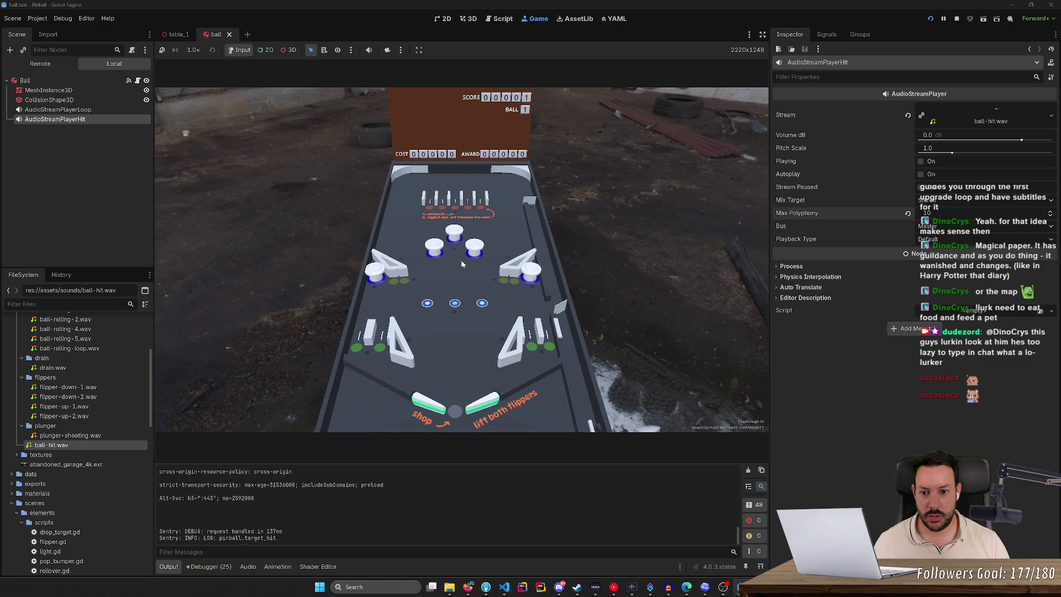
{"action": "key", "text": "Left"}
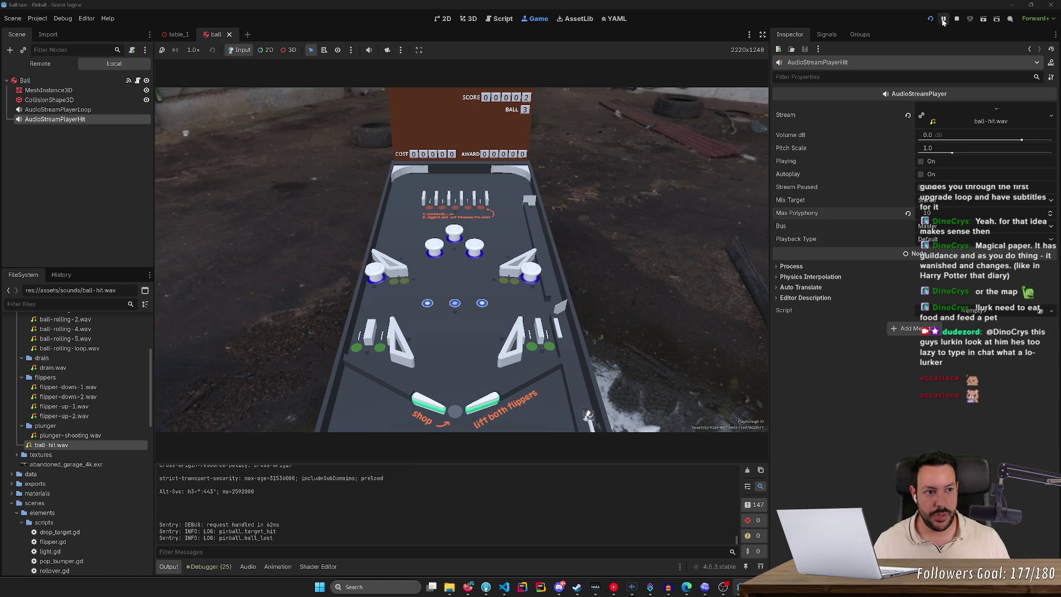
{"action": "key", "text": "F8"}
{"action": "left_click", "coordinate": [470, 587]}
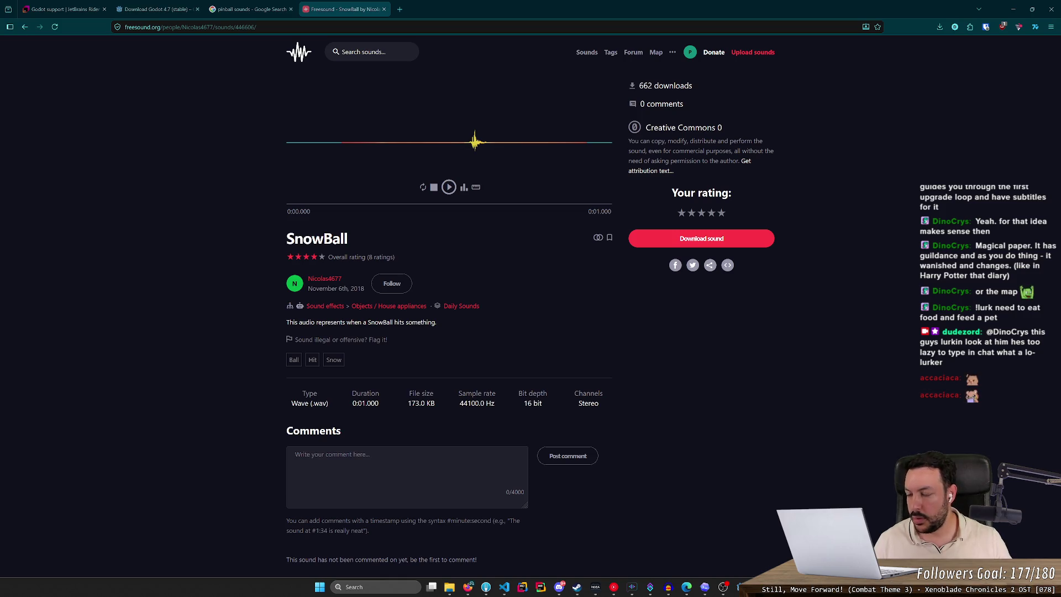
Step: Return to the 'ball hit' search results and preview golfball hit.wav
{"action": "key", "text": "alt+Left"}
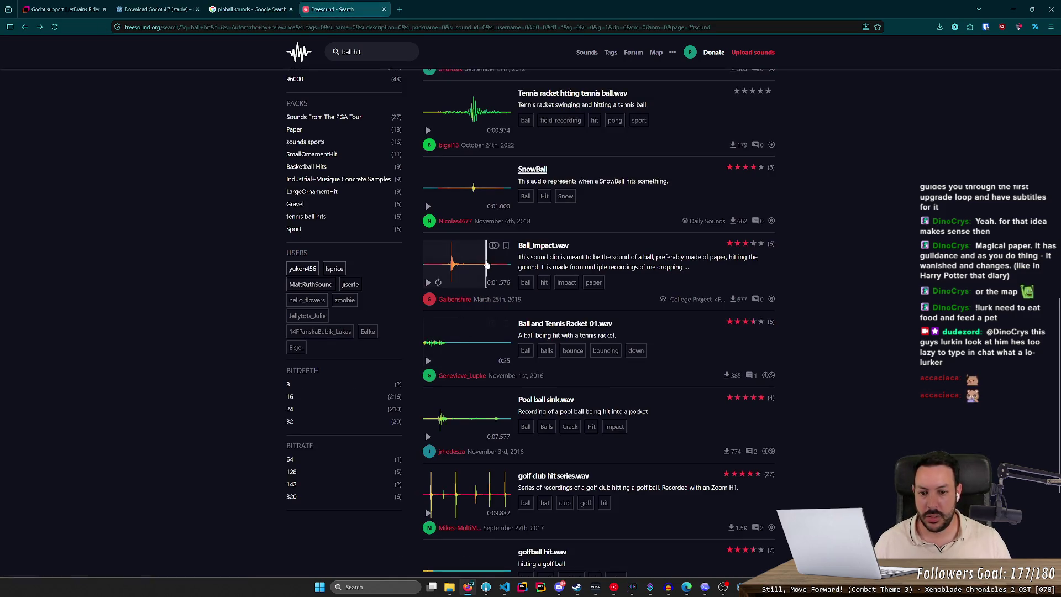
{"action": "scroll", "coordinate": [450, 315], "scroll_direction": "down", "scroll_amount": 4}
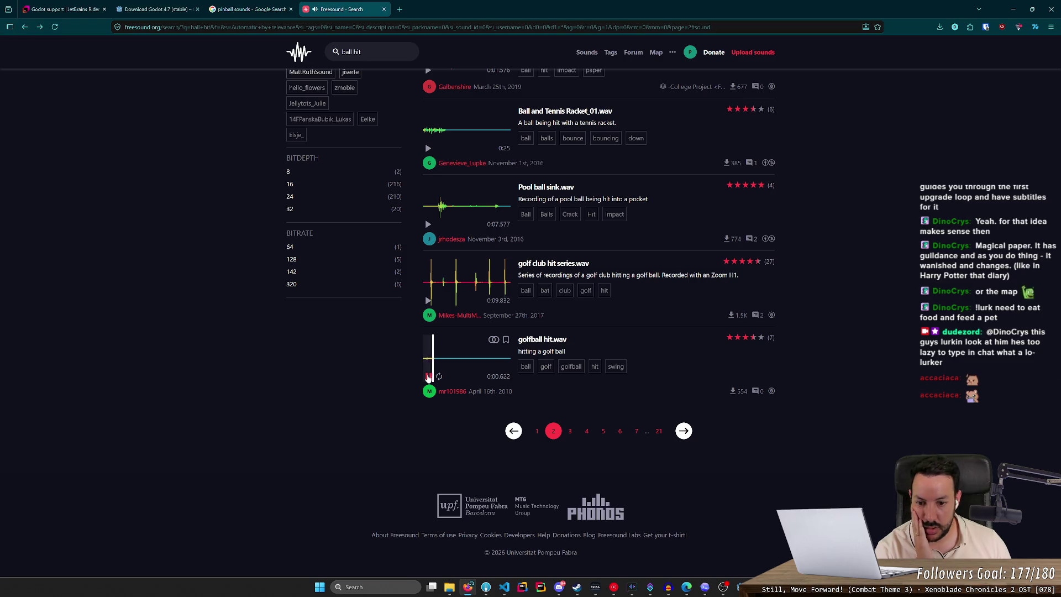
{"action": "left_click", "coordinate": [429, 376]}
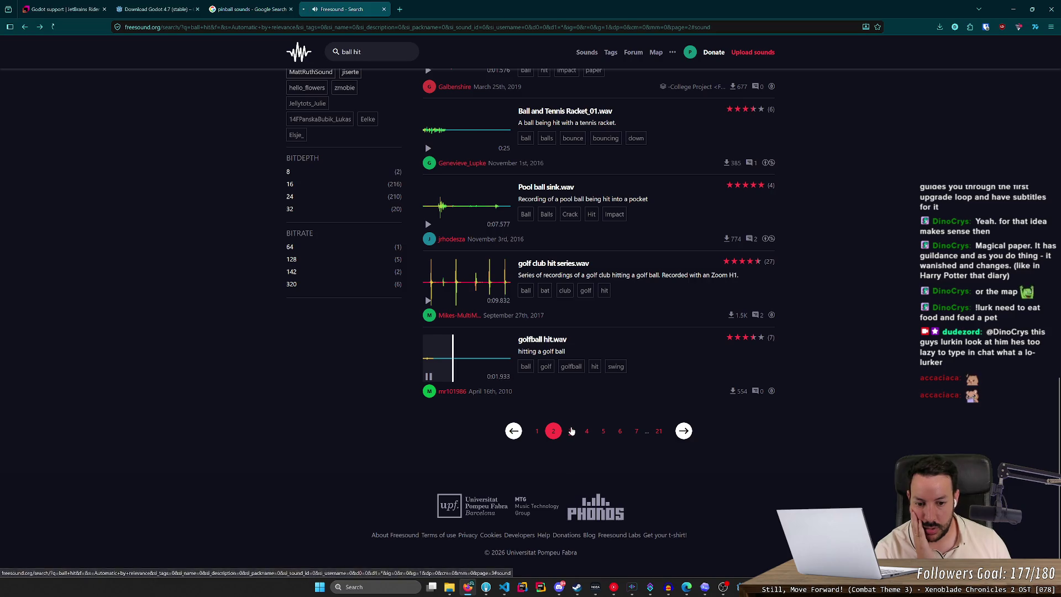
Step: On results page 3, preview SnowBall, steel softball bat hitting ball.wav and Wall Tennis.mp3
{"action": "left_click", "coordinate": [570, 431]}
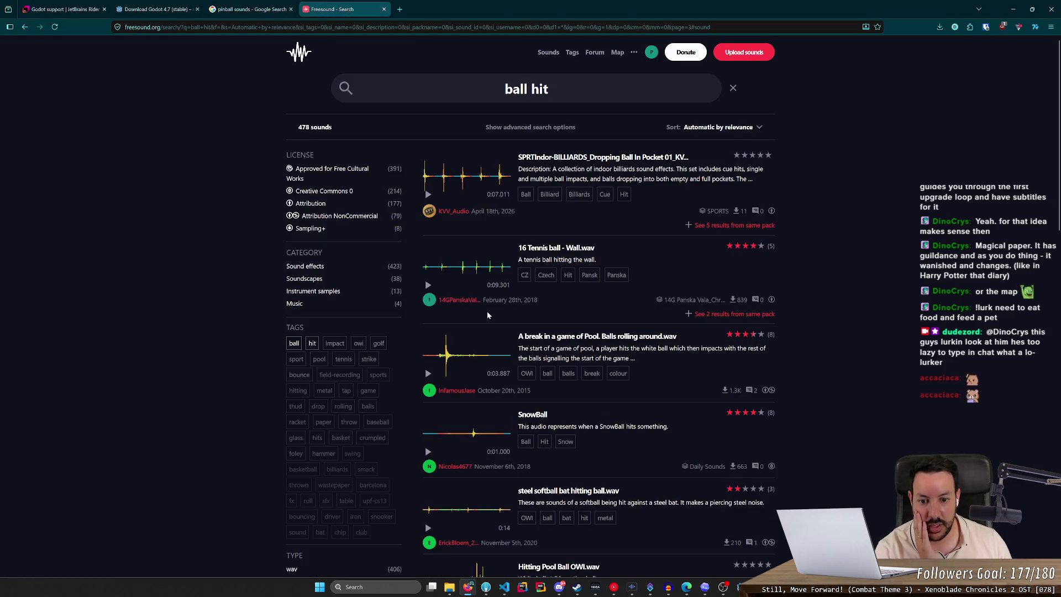
{"action": "left_click", "coordinate": [429, 452]}
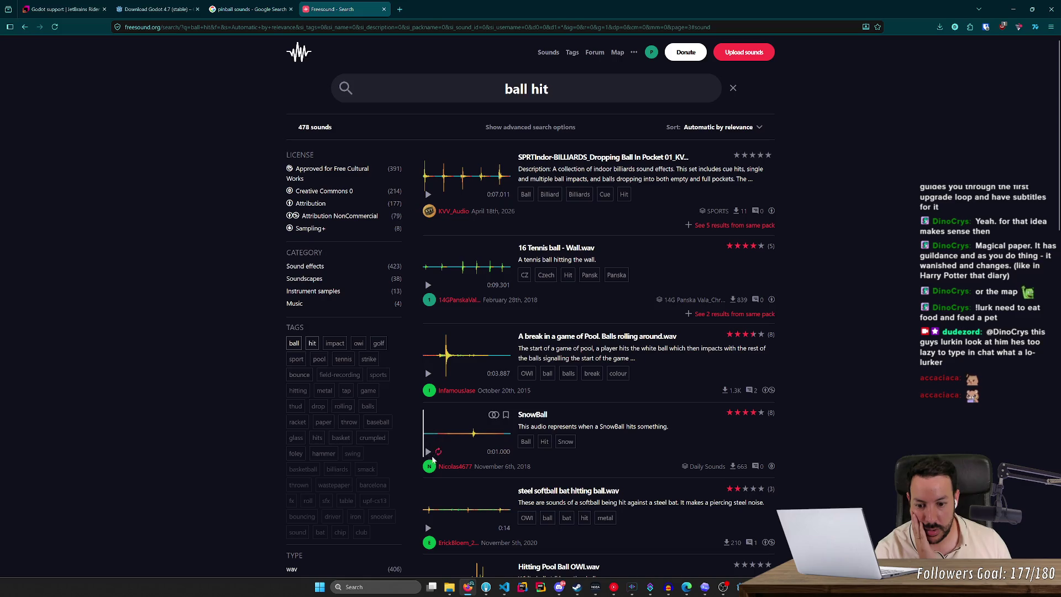
{"action": "scroll", "coordinate": [429, 459], "scroll_direction": "down", "scroll_amount": 3}
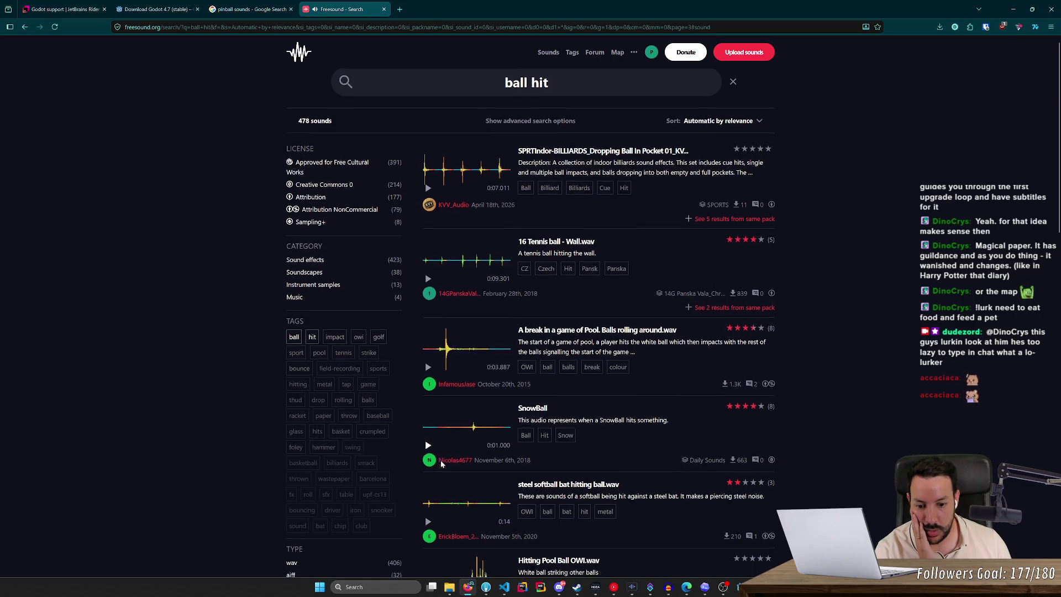
{"action": "left_click", "coordinate": [428, 356]}
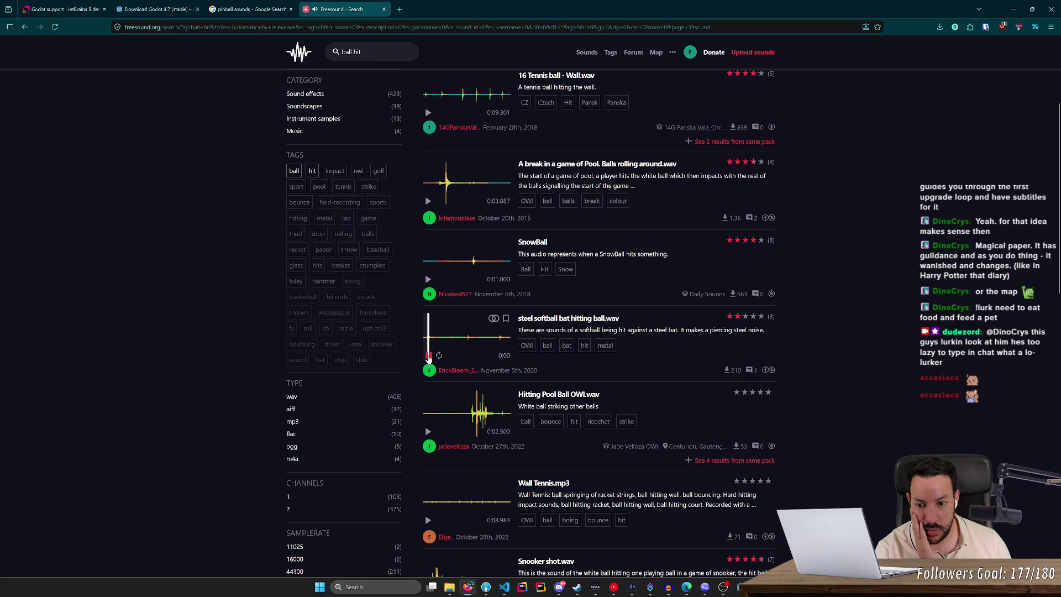
{"action": "scroll", "coordinate": [437, 354], "scroll_direction": "down", "scroll_amount": 3}
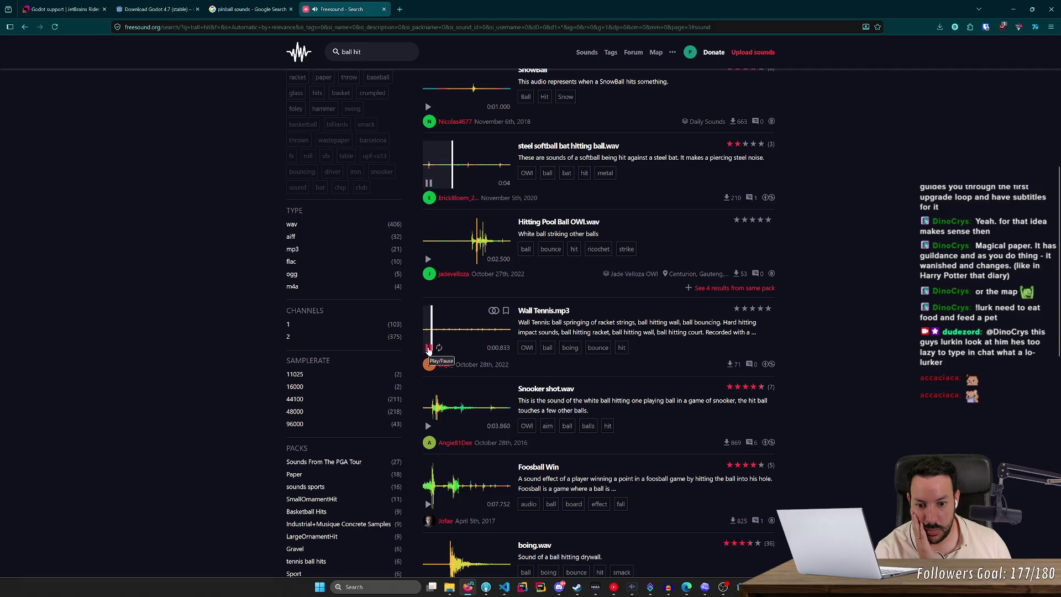
{"action": "left_click", "coordinate": [428, 349]}
Step: Preview boing.wav and replay 17-GolpePelota.wav, then move to results page 4
{"action": "scroll", "coordinate": [430, 354], "scroll_direction": "down", "scroll_amount": 4}
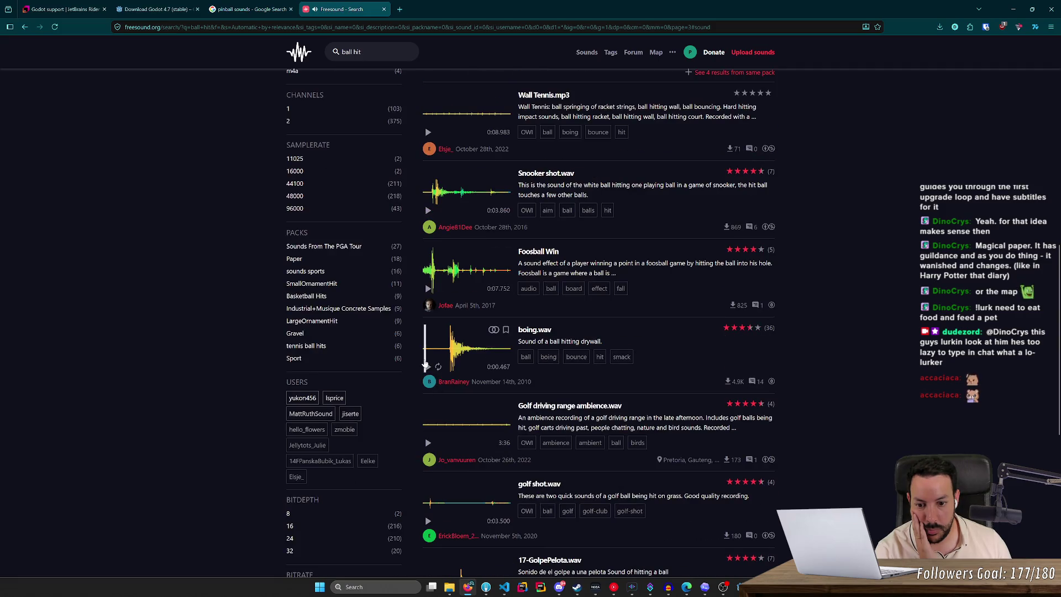
{"action": "left_click", "coordinate": [428, 367]}
{"action": "scroll", "coordinate": [429, 367], "scroll_direction": "down", "scroll_amount": 4}
{"action": "left_click", "coordinate": [440, 381]}
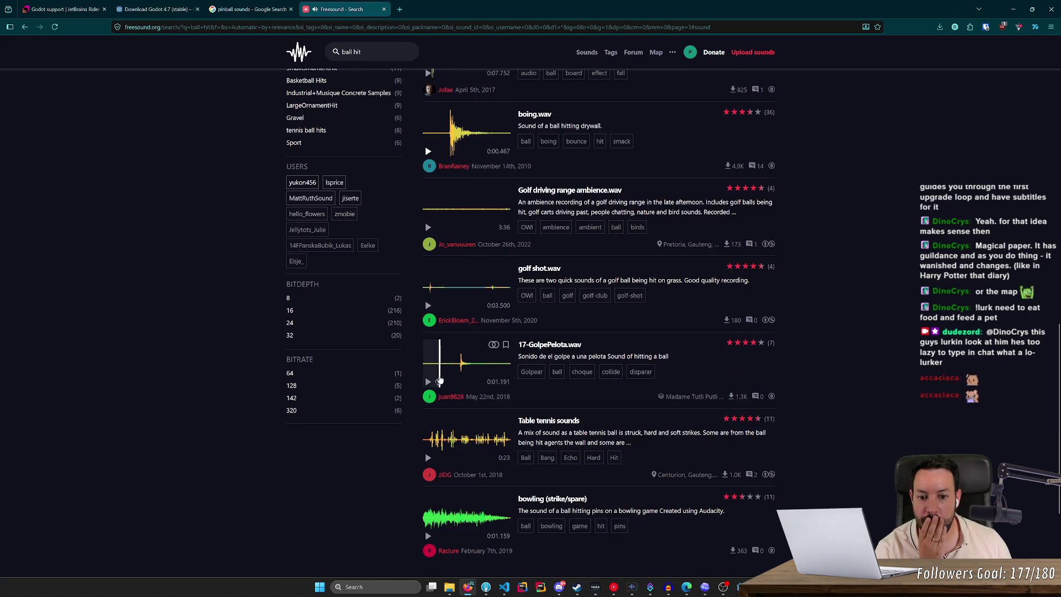
{"action": "left_click", "coordinate": [429, 385]}
{"action": "left_click", "coordinate": [429, 385]}
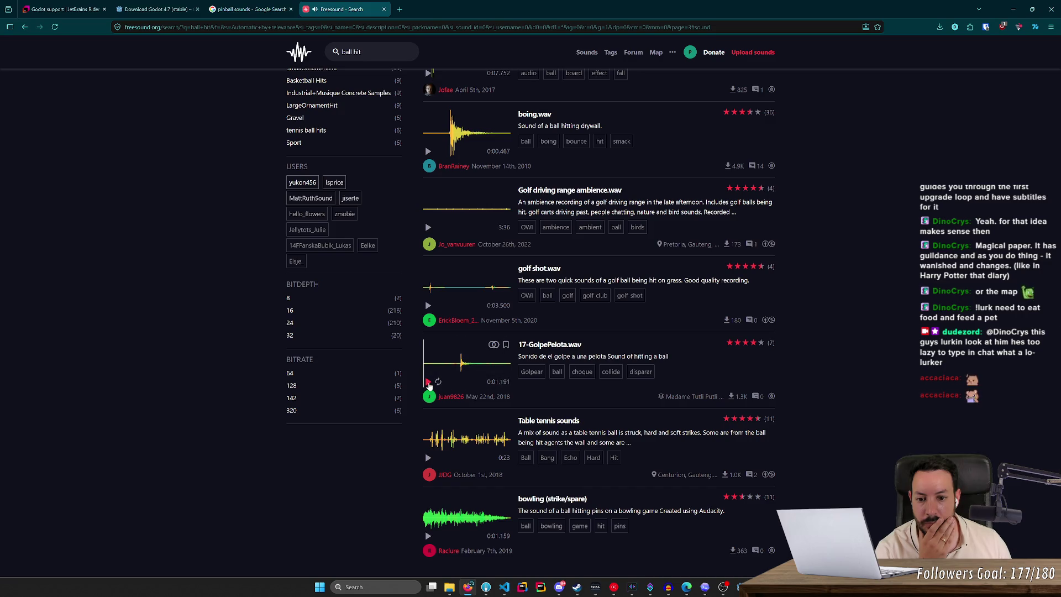
{"action": "scroll", "coordinate": [409, 420], "scroll_direction": "down", "scroll_amount": 3}
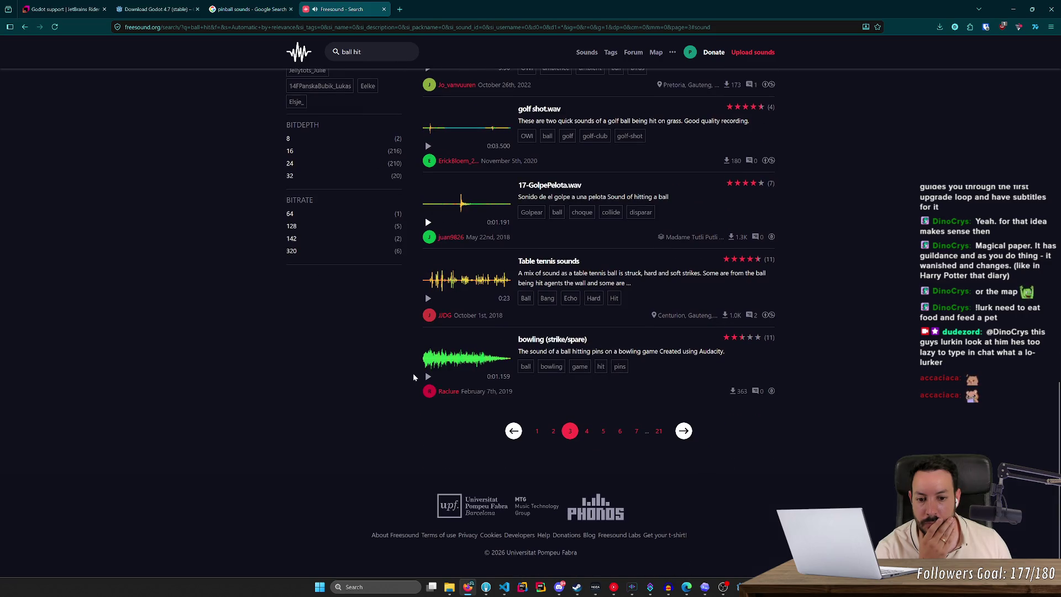
{"action": "left_click", "coordinate": [588, 434]}
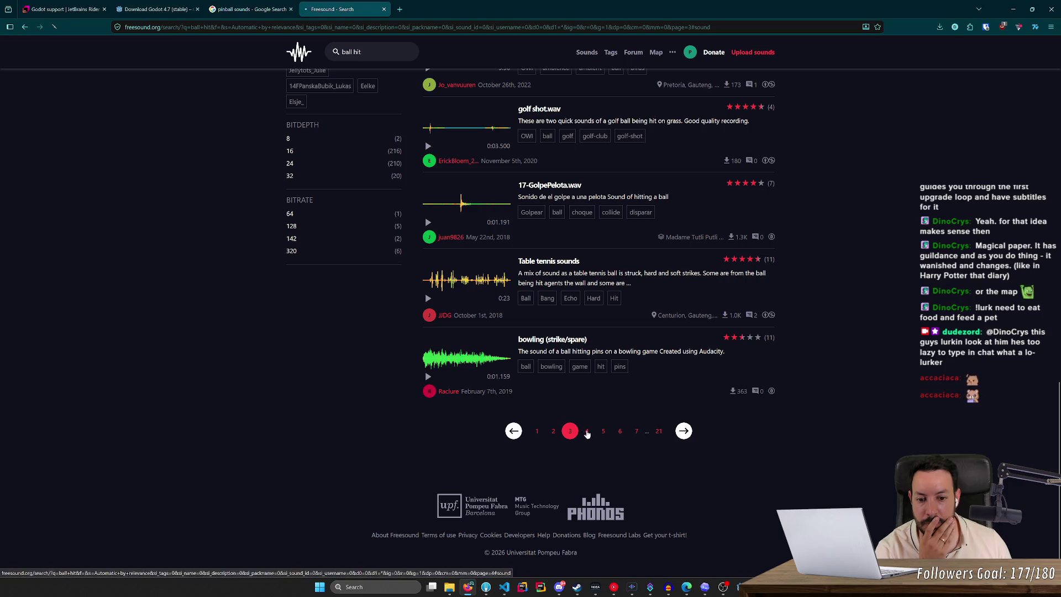